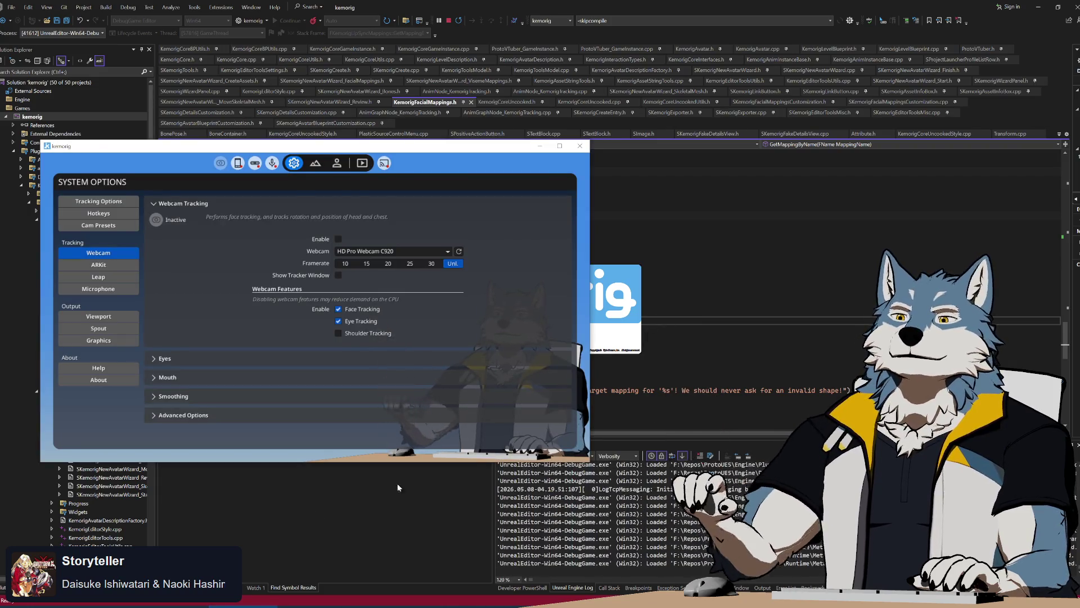
Step: Leave the Kemorig System Options window and return to the Unreal Editor's Content Browser
key("alt+Tab")
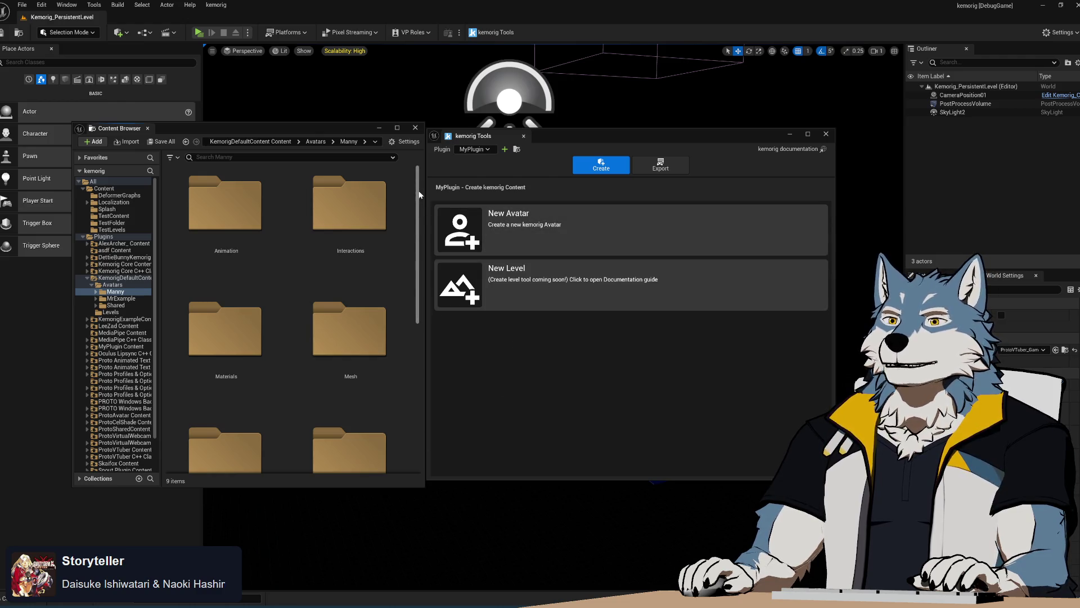
Step: Browse the Shared and Manny avatar folders, then launch a play-in-editor preview with Alt+P
mouse_move(419, 195)
left_mouse_down()
mouse_move(418, 448)
mouse_move(438, 166)
left_mouse_up()
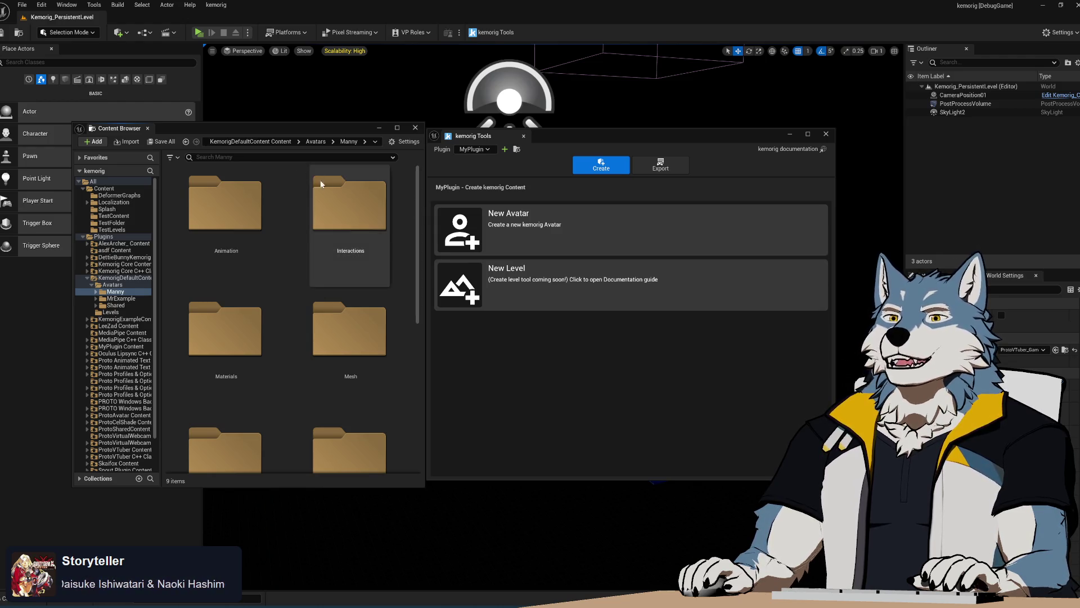
left_click(119, 307)
left_click(115, 291)
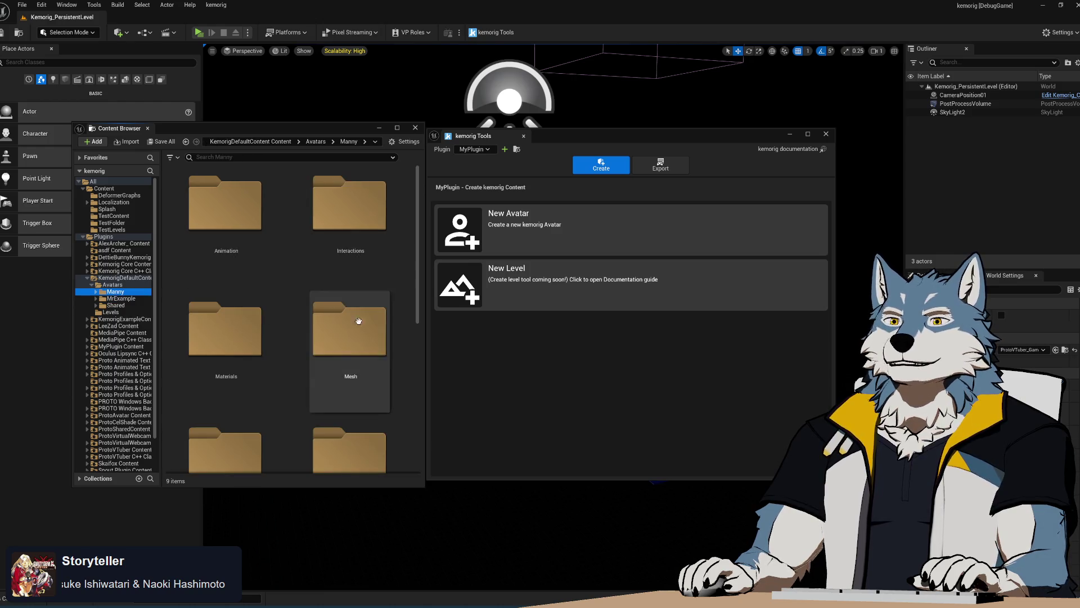
left_click(413, 359)
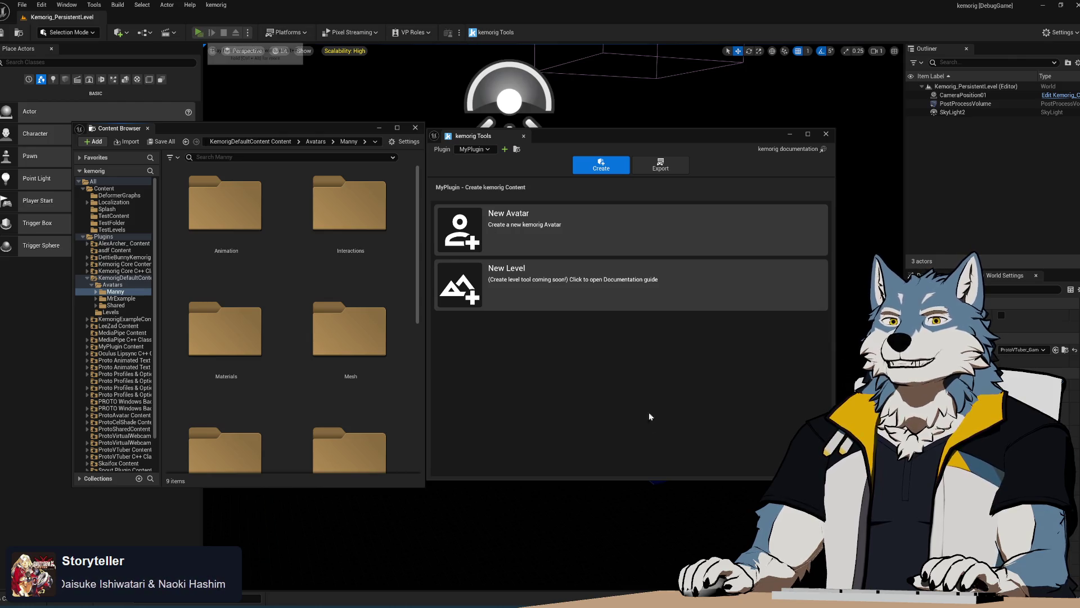
key("alt+p")
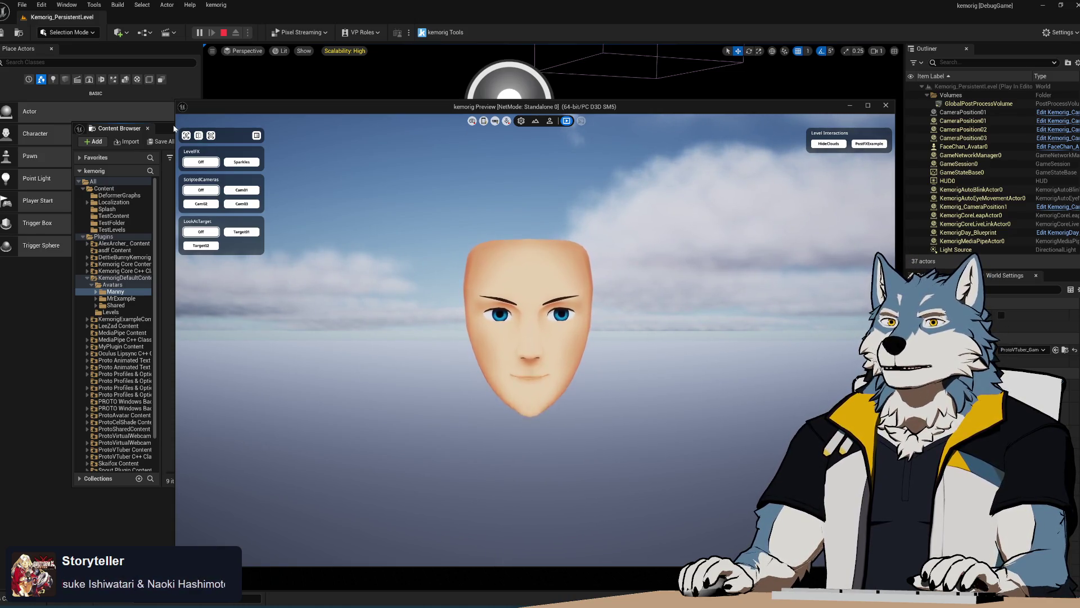
Step: Stop the preview and open FaceChan_FacialMappings from KemorigExampleContent > Avatars > FaceChan > Animation
key("Escape")
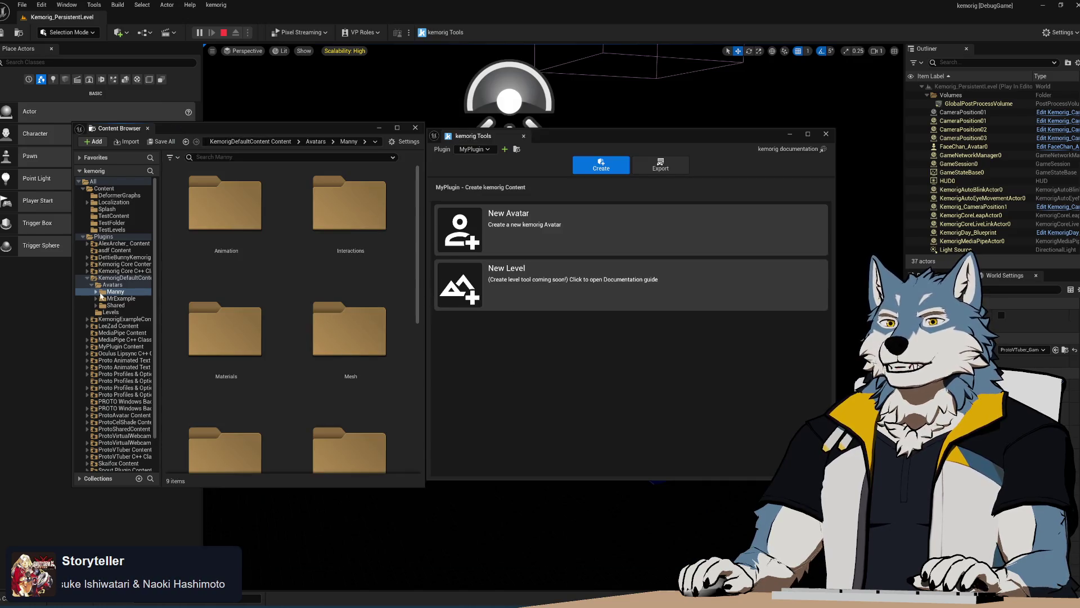
left_click(87, 279)
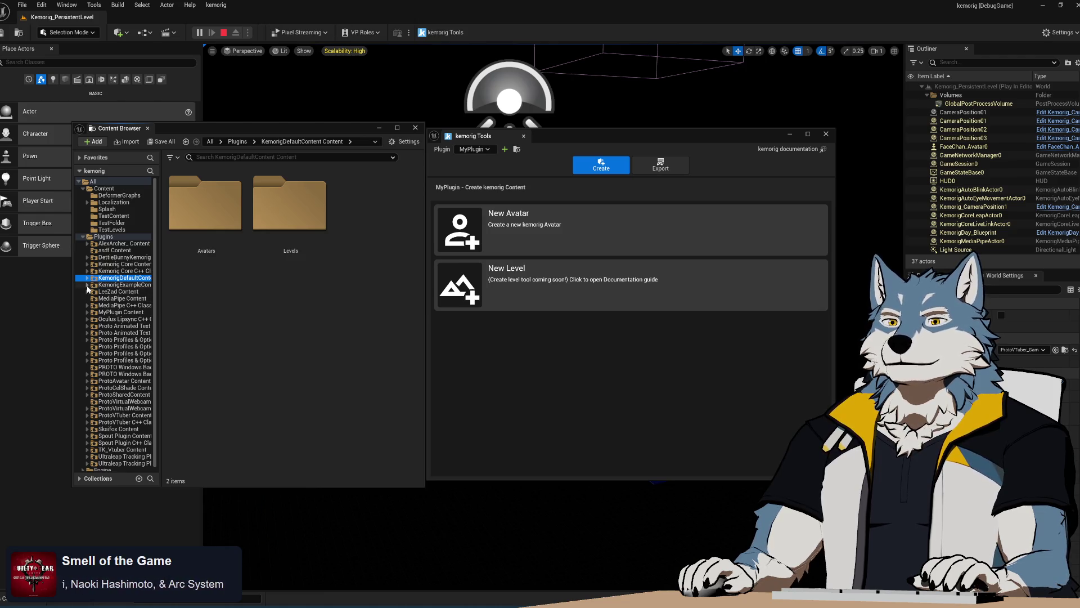
left_click(87, 284)
left_click(91, 291)
left_click(96, 305)
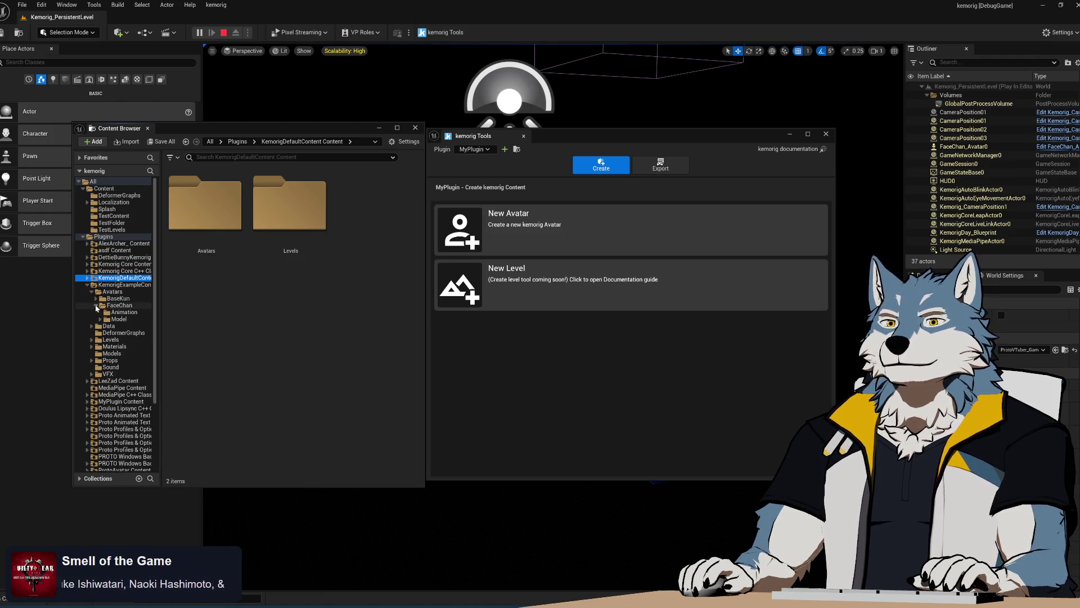
left_click(123, 311)
left_click(304, 222)
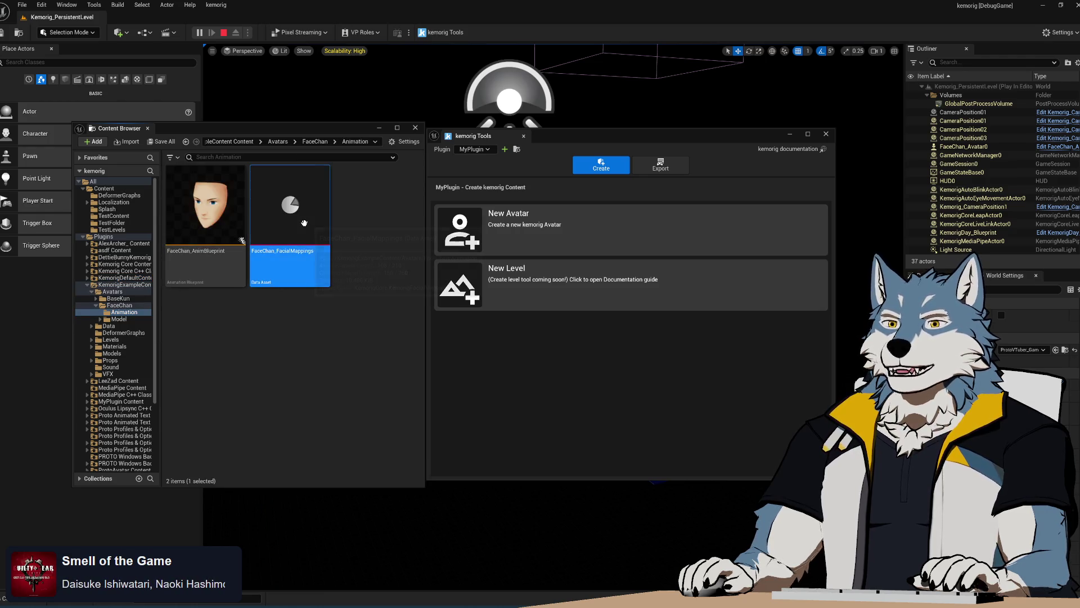
double_click(304, 223)
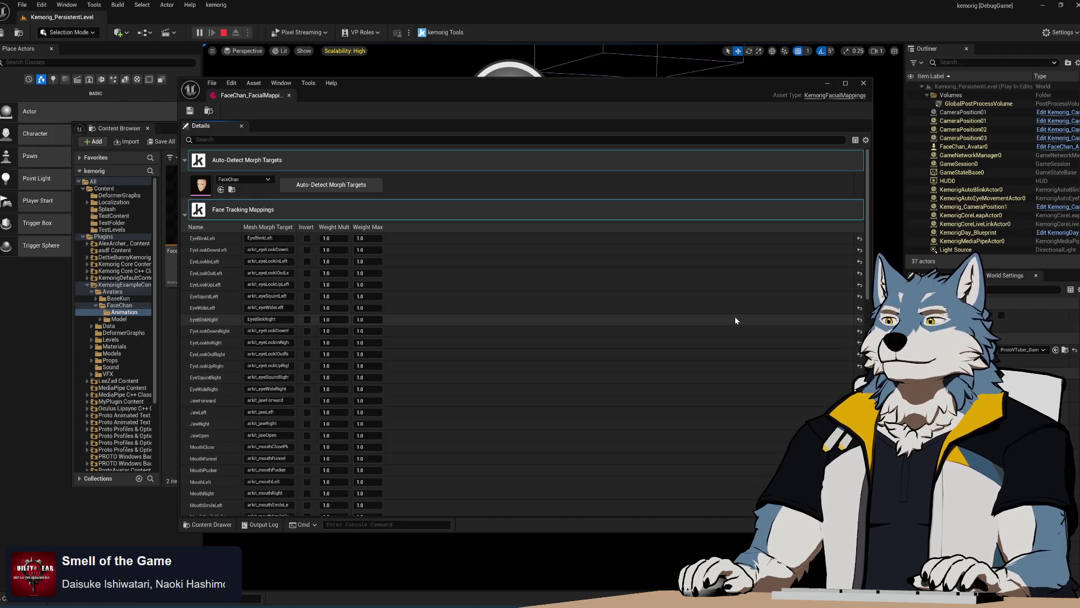
Step: Preview FaceChan's EyeBlinkLeft morph target at 1.0, close the mesh editor, return to Visual Studio
left_click(231, 189)
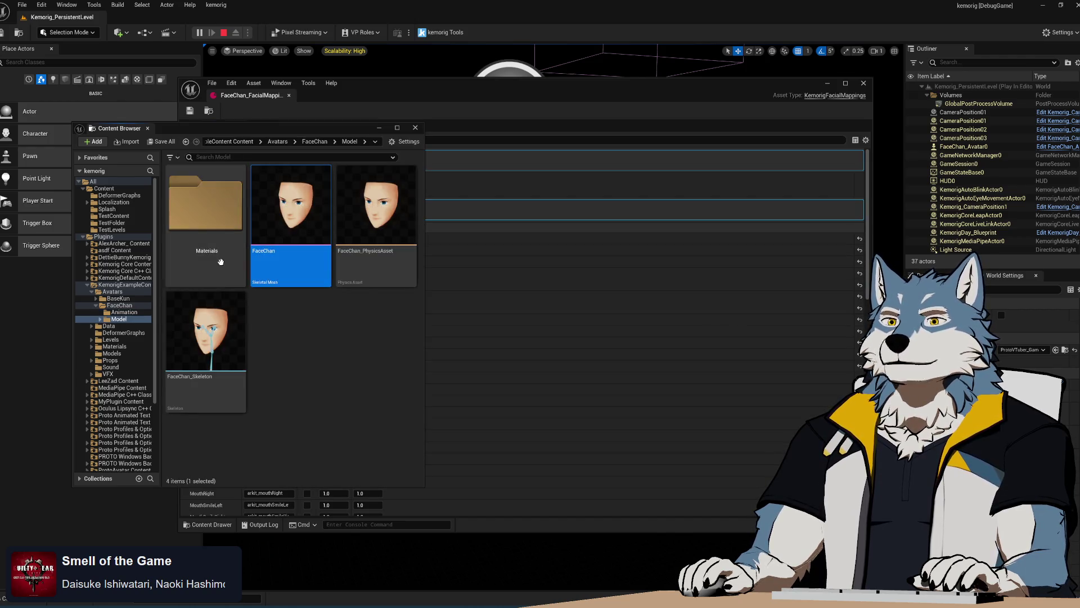
left_click(327, 383)
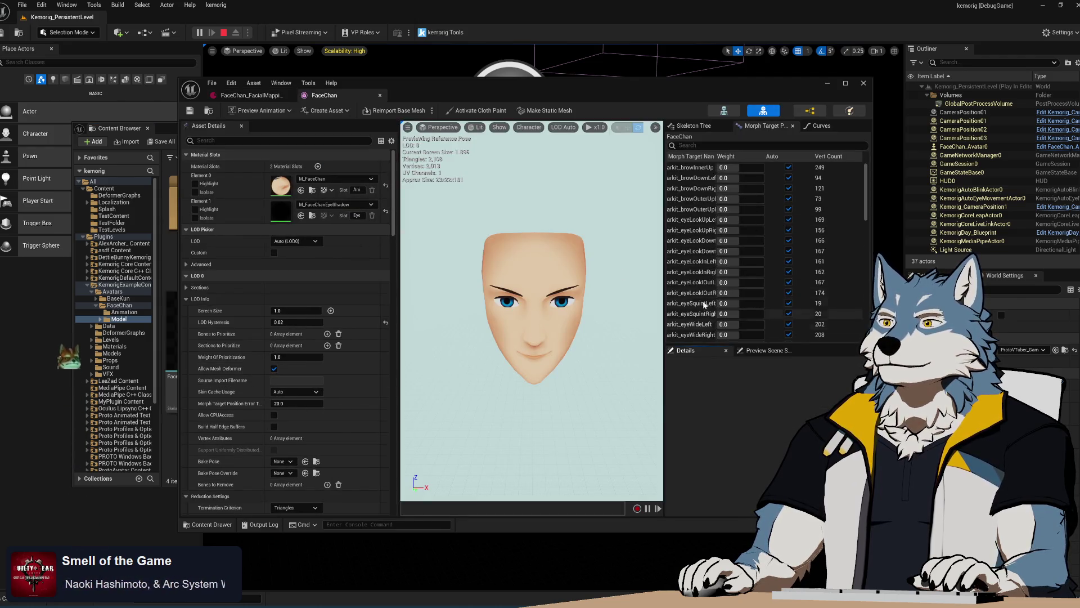
scroll(705, 304, "down", 5)
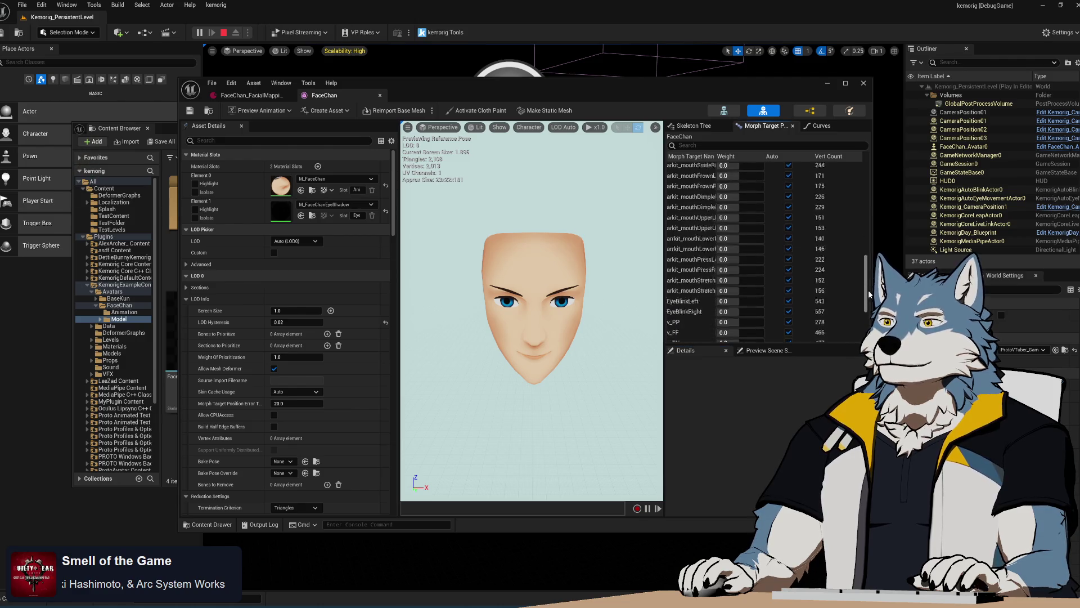
scroll(862, 229, "down", 4)
left_click_drag(731, 224, 737, 224)
type("1")
key("Return")
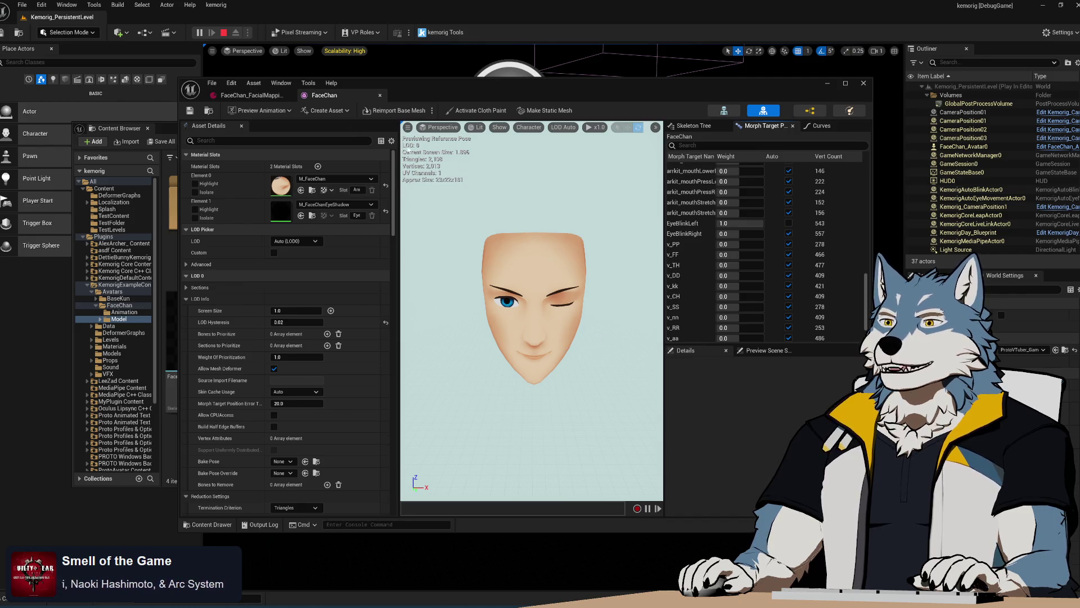
left_click(380, 95)
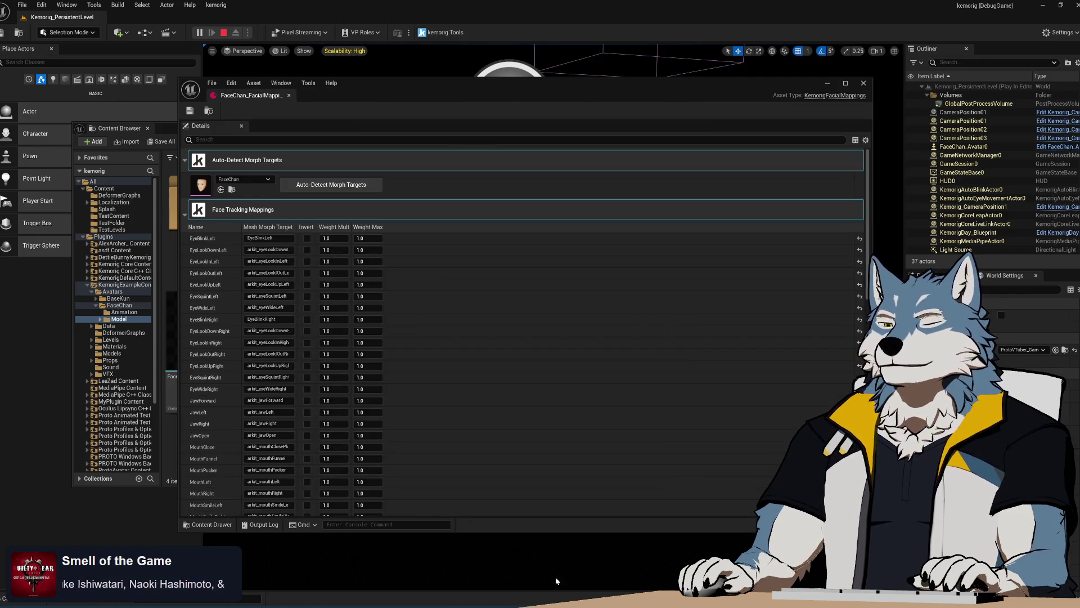
key("alt+Tab")
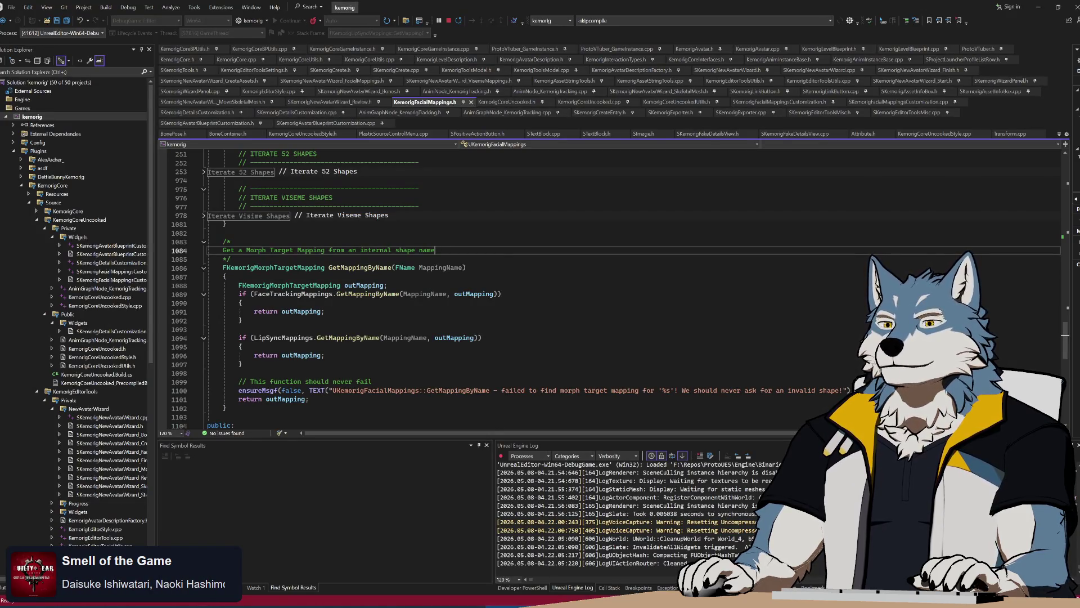
Step: Breakpoint the GetMappingByName mapping lookup on line 1089 and start PIE to hit it
left_click(501, 293)
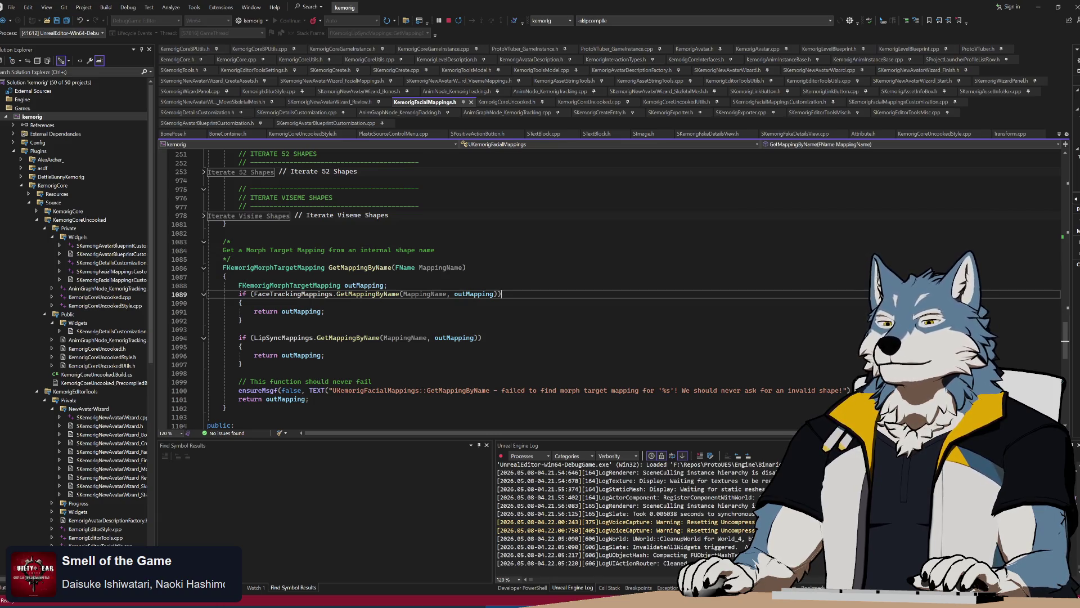
key("alt+Tab")
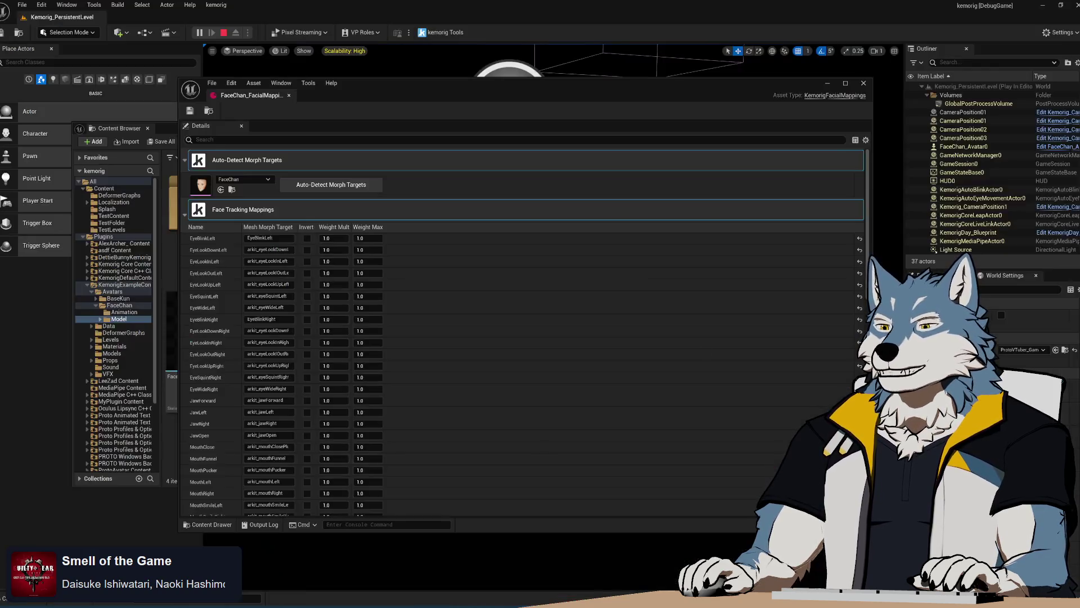
key("alt+p")
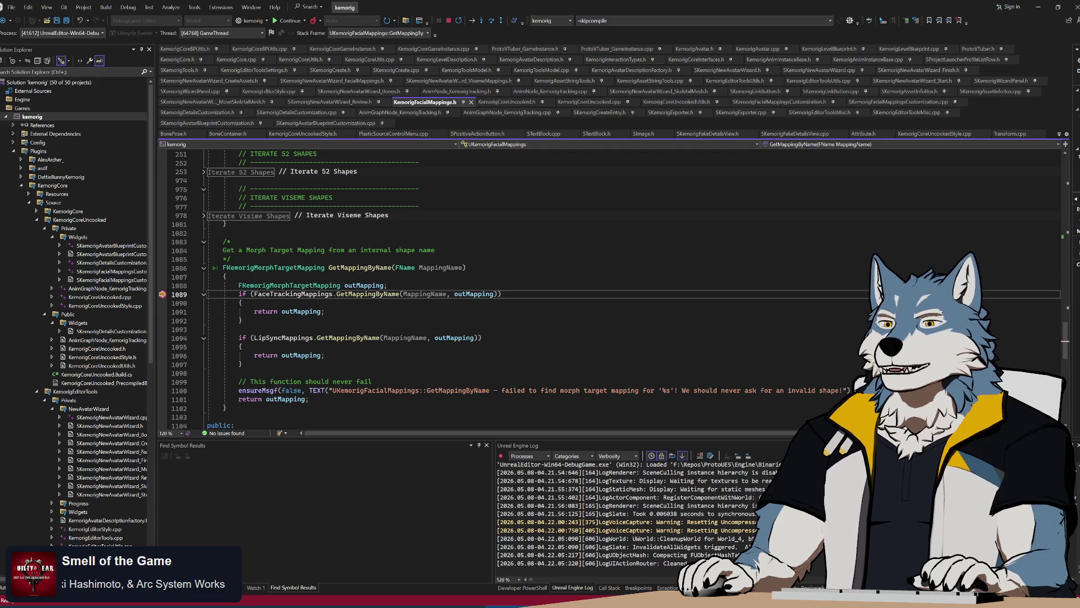
mouse_move(440, 268)
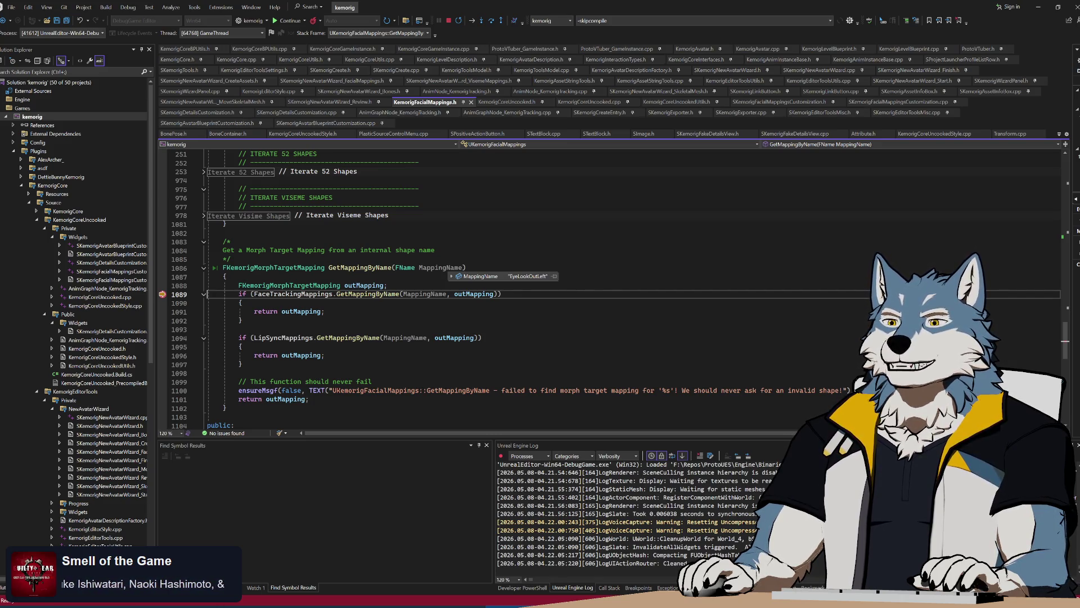
Step: Walk the call stack from GetMappingByName through TryGetMorphTargetMapping to FinalizeMorphTargets_Internal
left_click(610, 588)
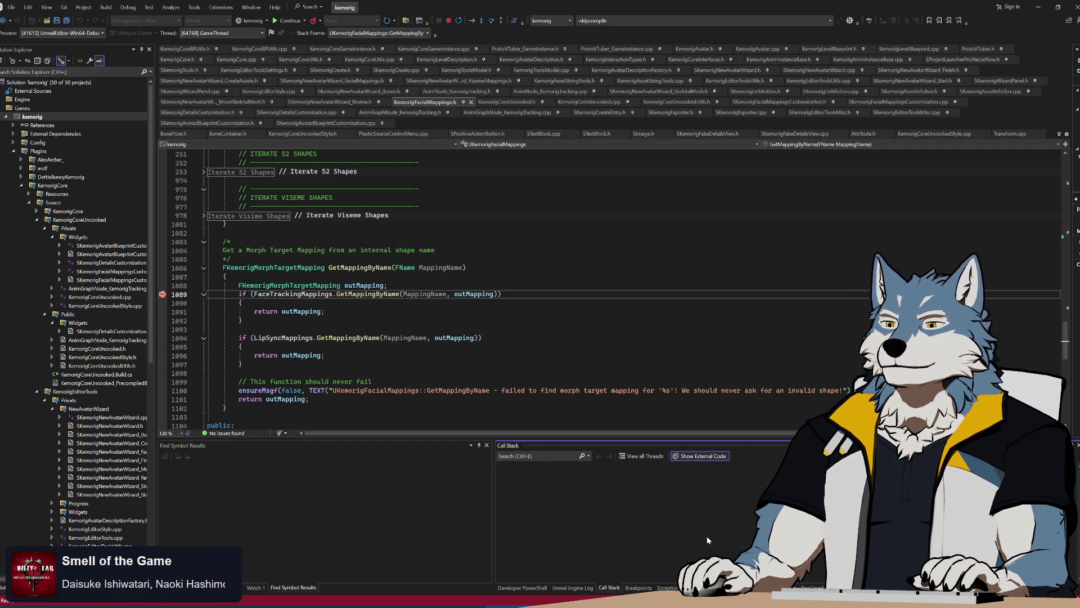
double_click(591, 482)
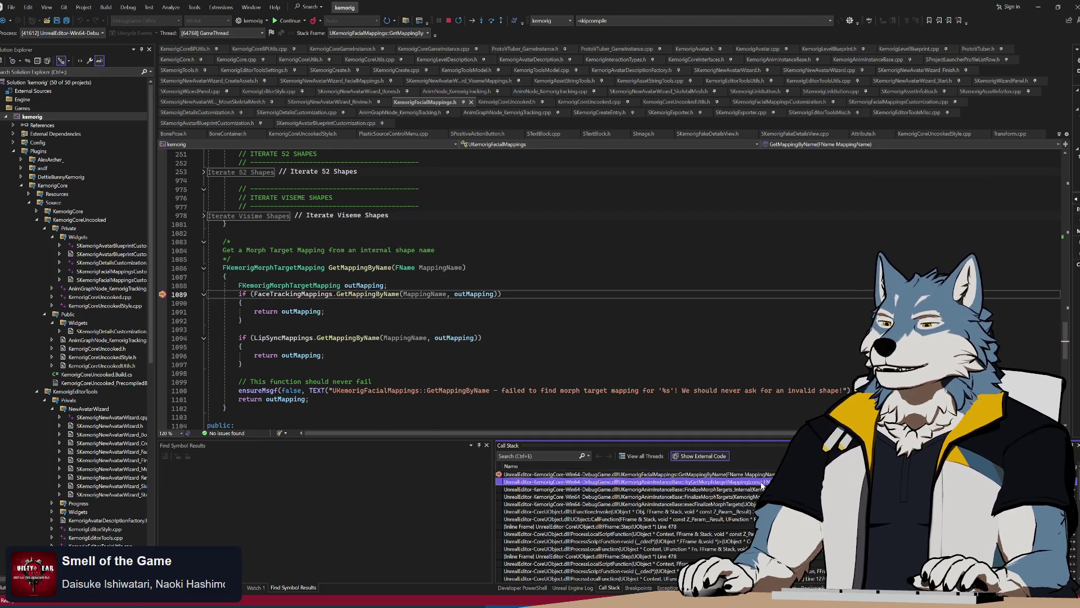
double_click(628, 491)
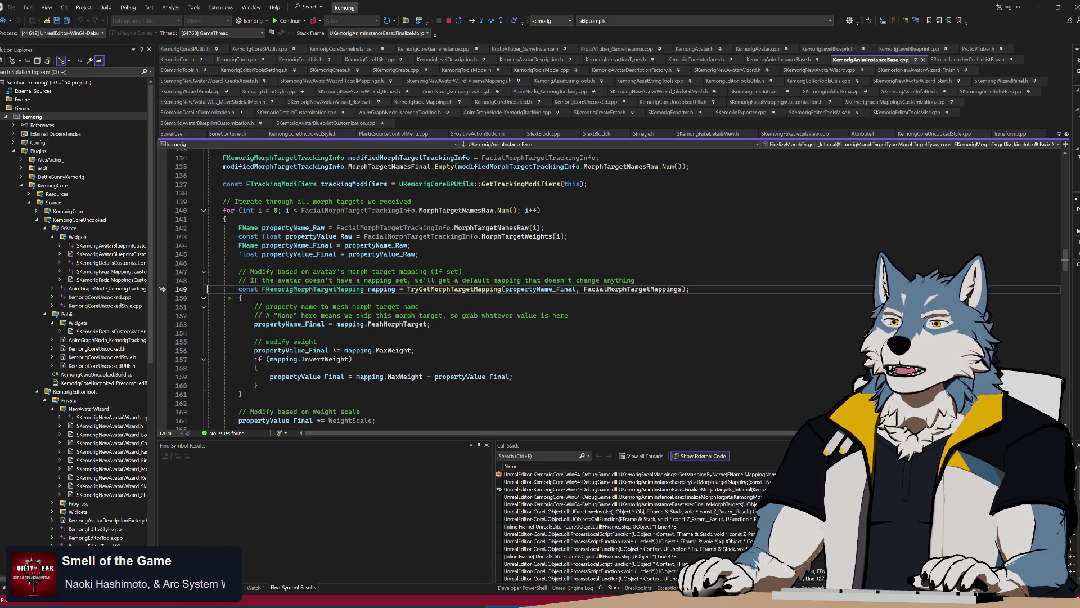
mouse_move(457, 211)
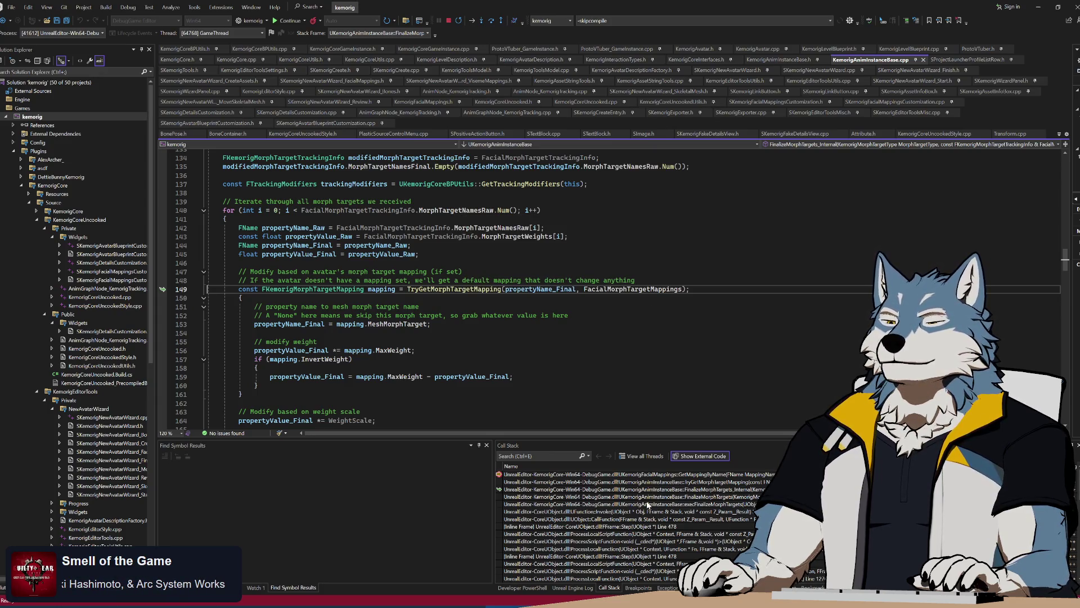
Step: Inspect the FinalizeMorphTargets and execFinalizeMorphTargets frames, then return to GetMappingByName in the header
double_click(649, 498)
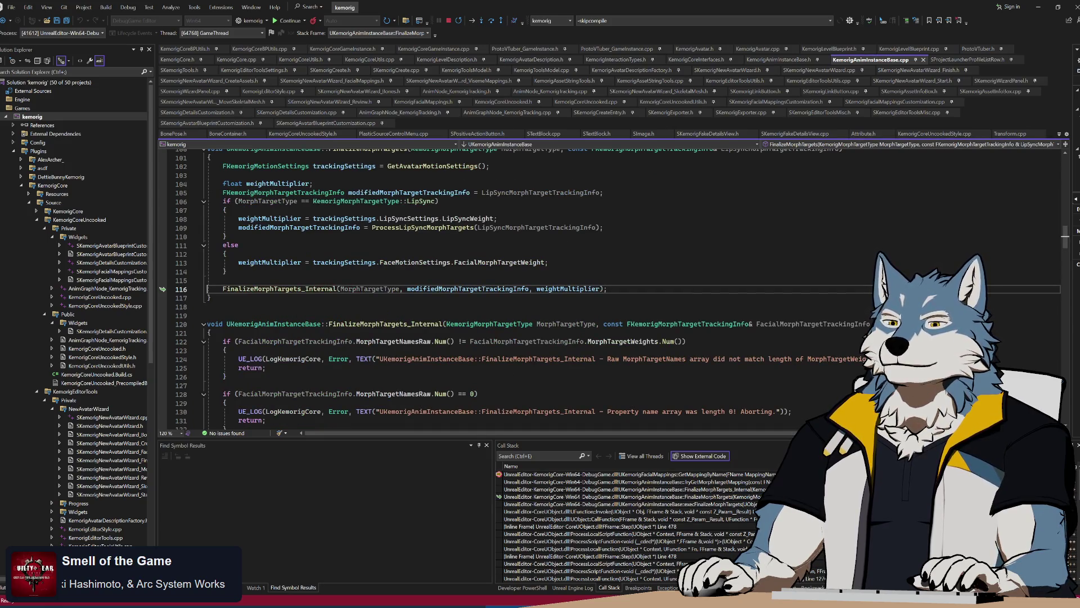
scroll(506, 293, "up", 3)
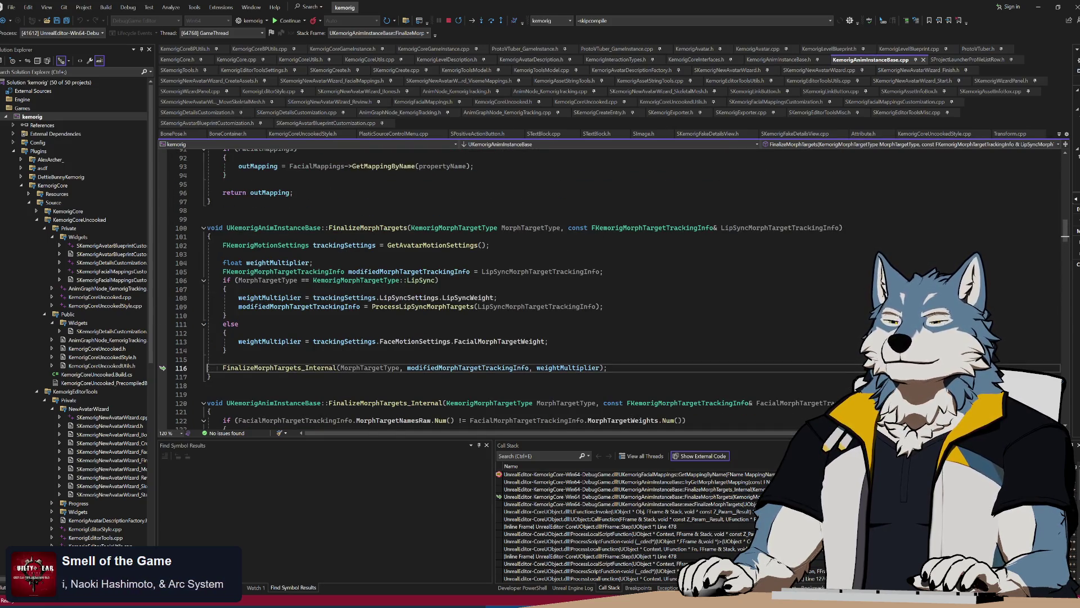
double_click(594, 505)
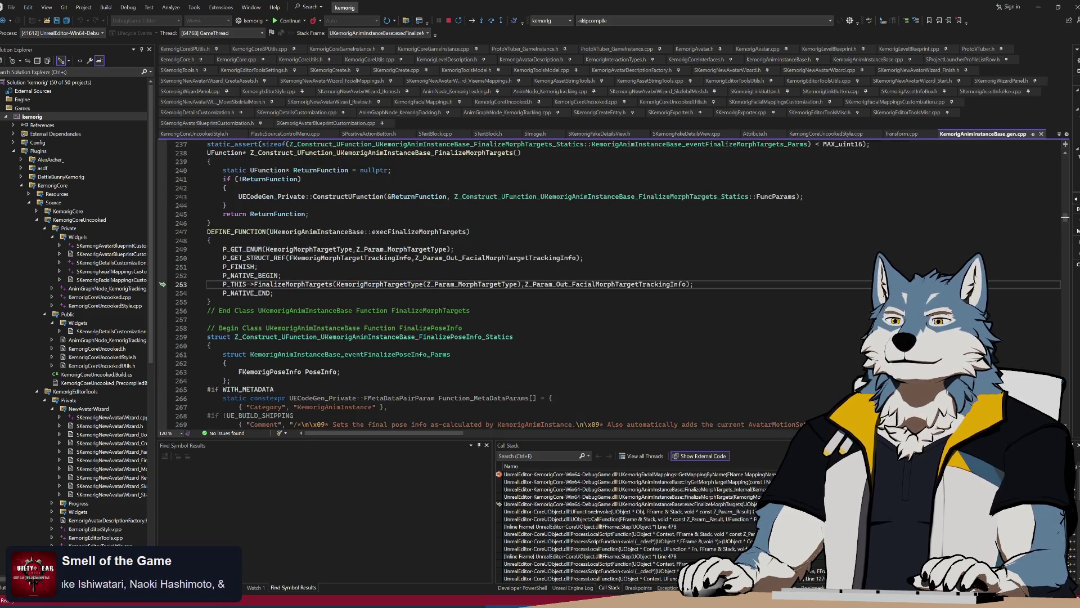
double_click(623, 498)
mouse_move(532, 228)
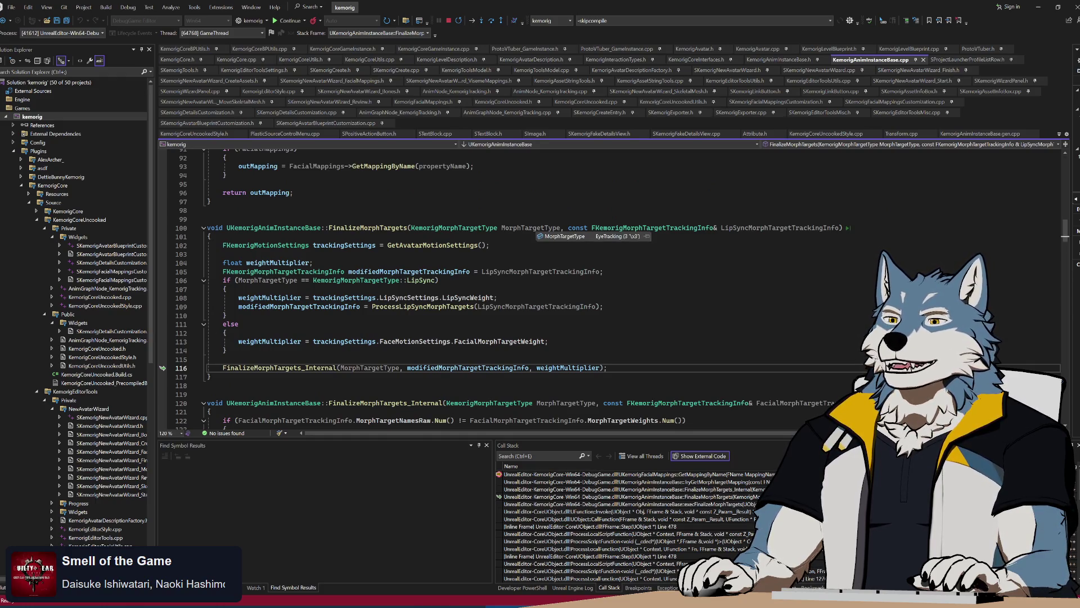
left_click(405, 102)
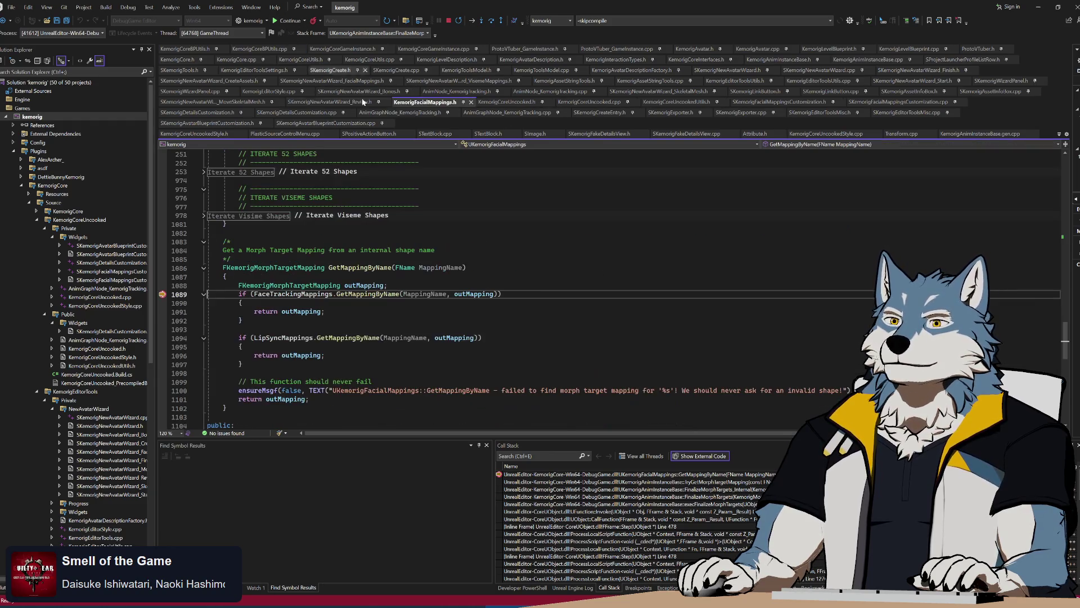
Step: Move the breakpoint from line 1089 to the FinalizeMorphTargets_Internal call on line 116
double_click(665, 489)
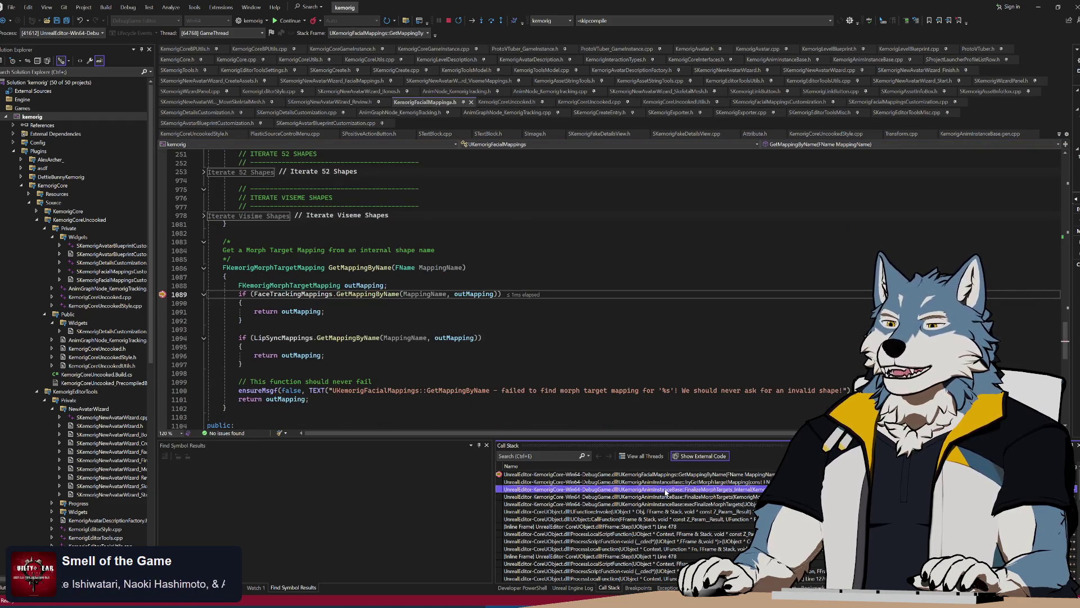
double_click(598, 475)
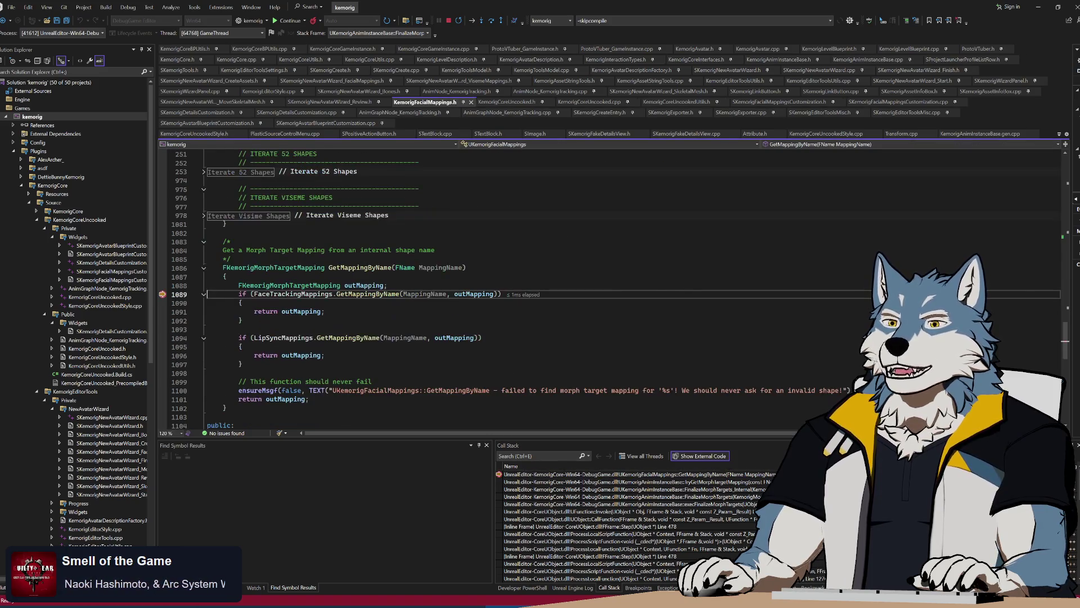
left_click(162, 294)
double_click(590, 489)
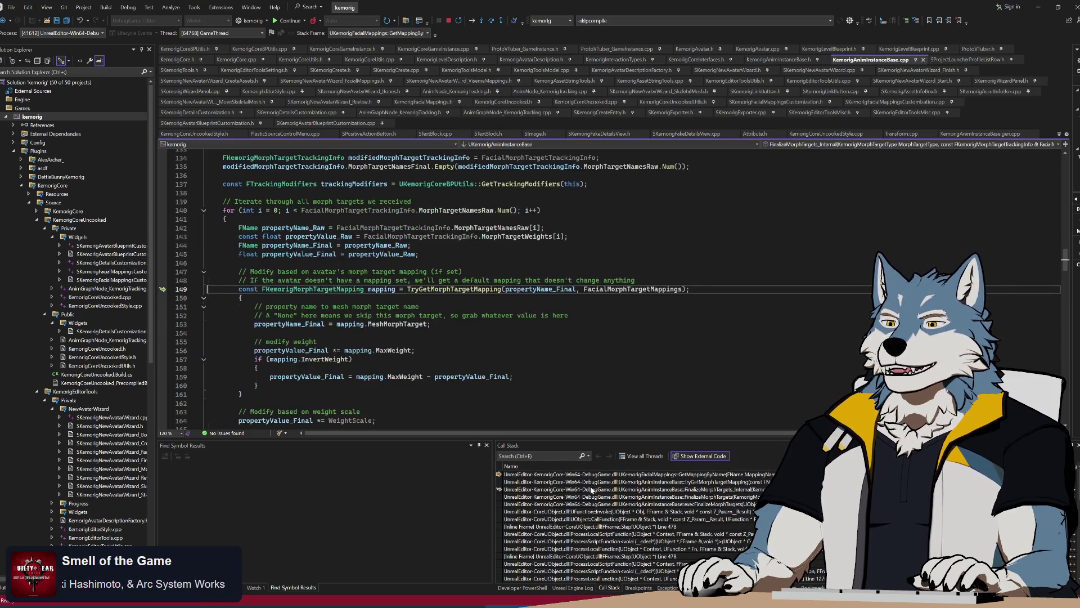
double_click(602, 497)
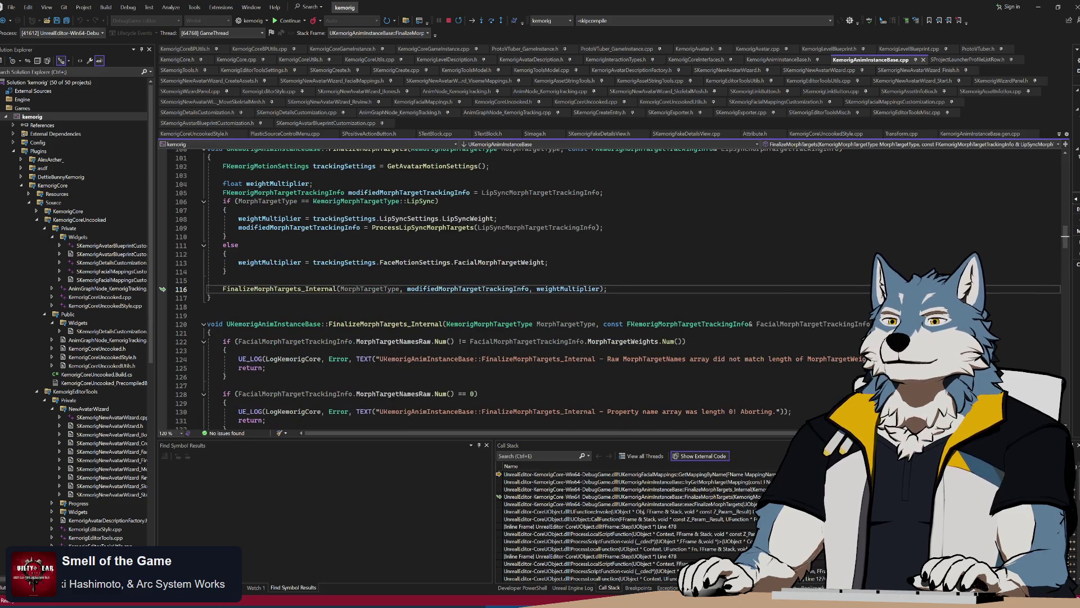
scroll(506, 287, "up", 3)
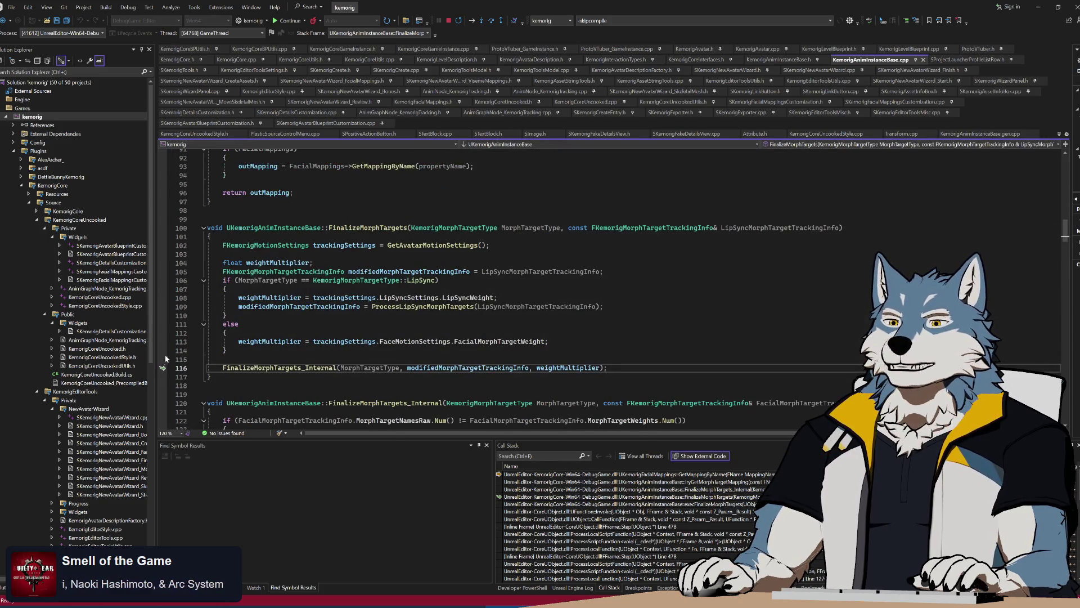
left_click(162, 367)
Step: Continue to the line 116 break and inspect the ten MorphTargetNamesRaw entries
left_click(288, 20)
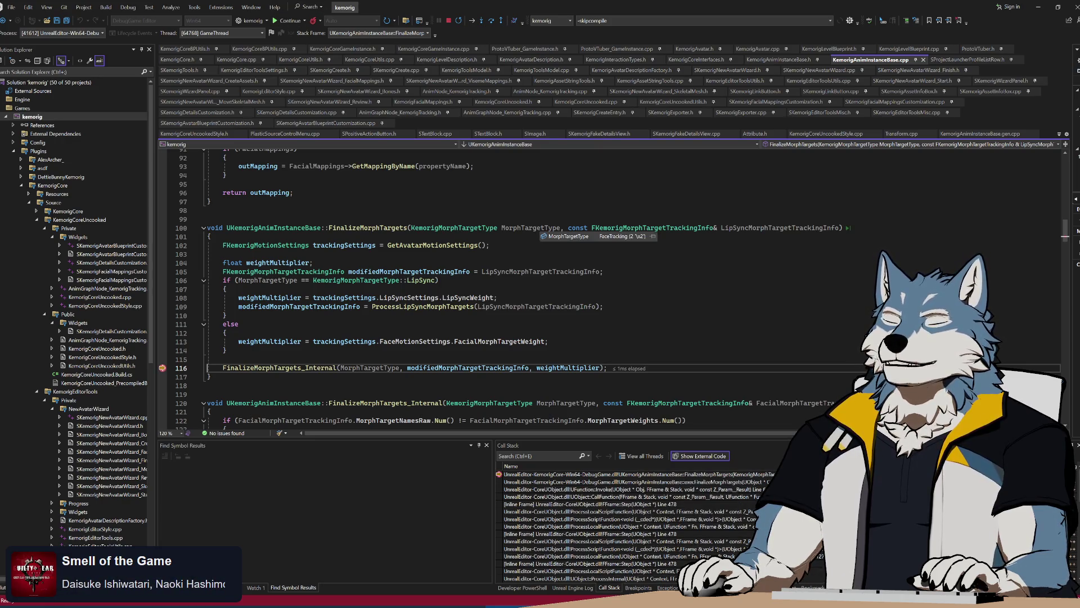
mouse_move(732, 227)
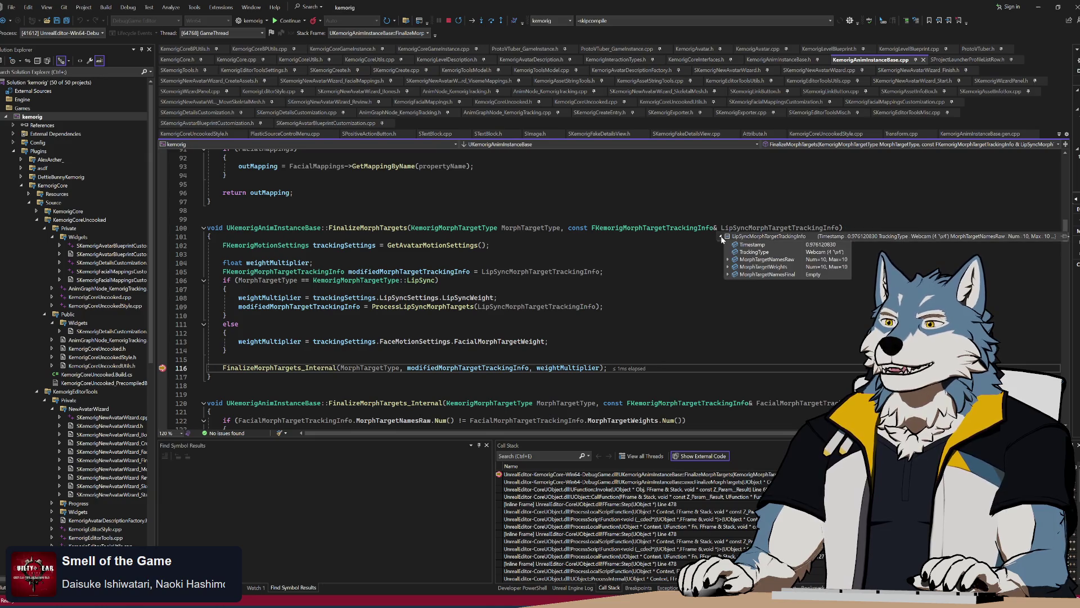
left_click(728, 260)
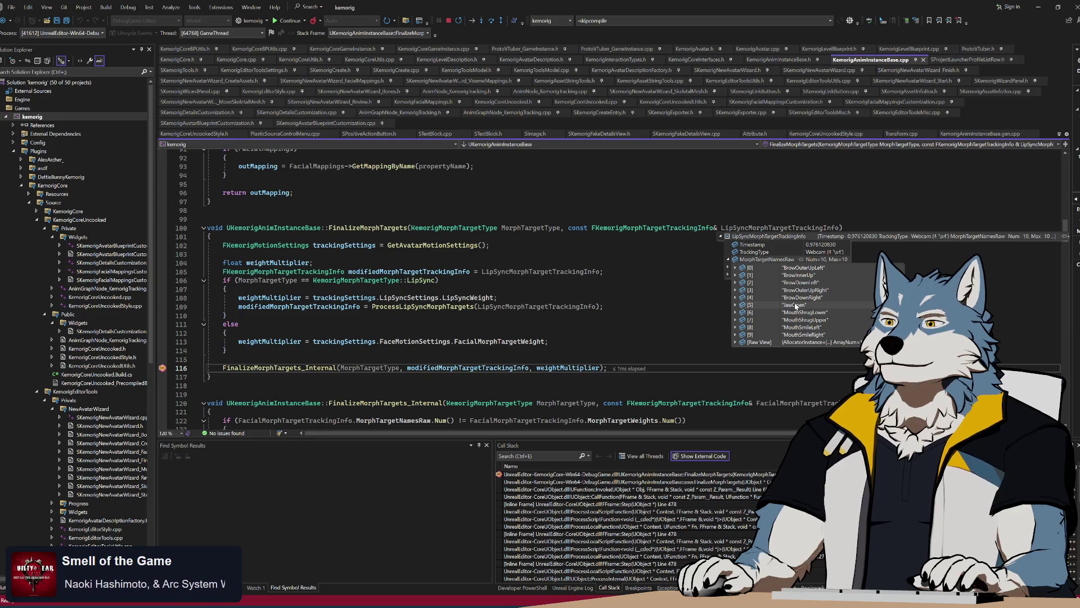
left_click(394, 245)
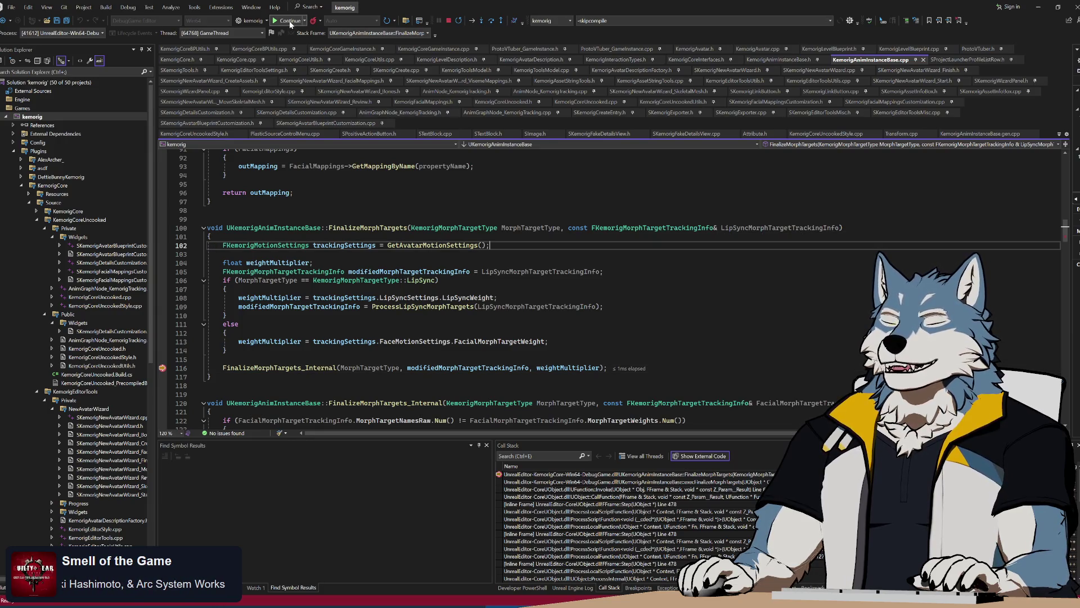
Step: Continue to the next line 116 break and inspect lip-sync tracking info and eye entries
left_click(290, 20)
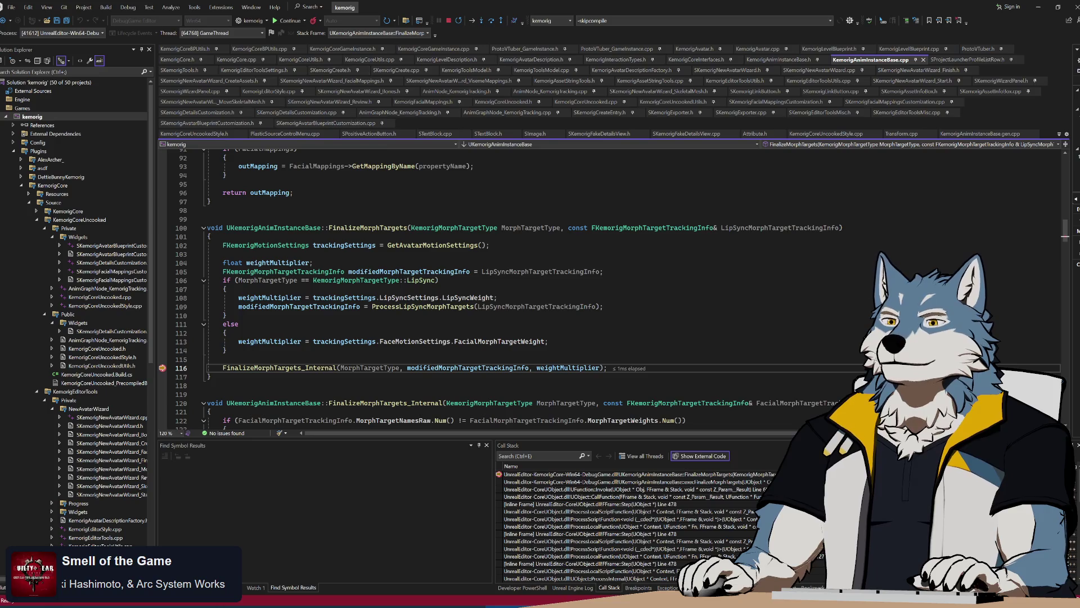
mouse_move(538, 228)
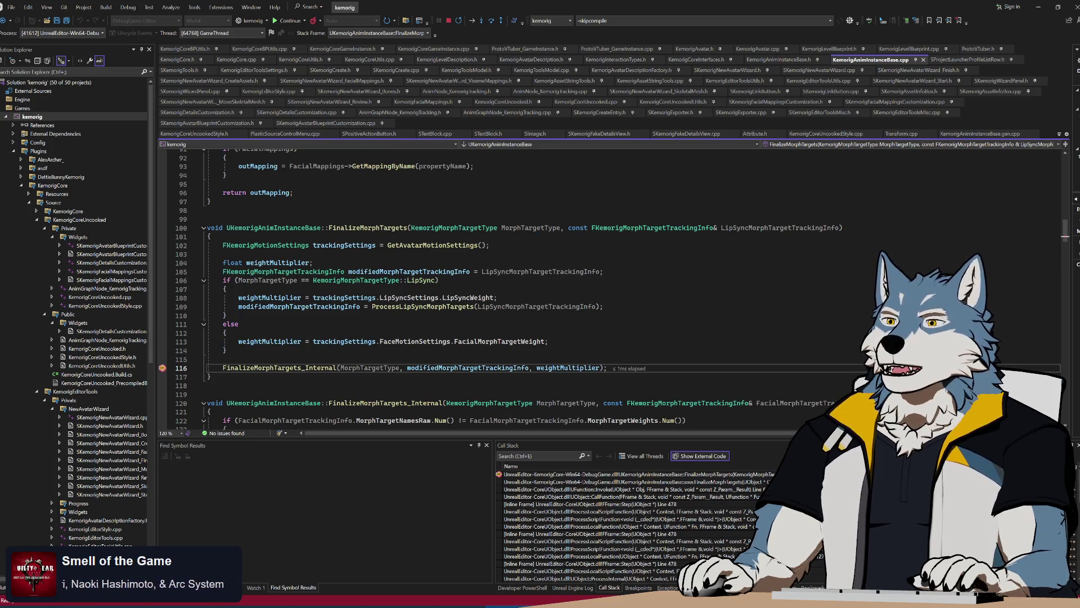
left_click(727, 237)
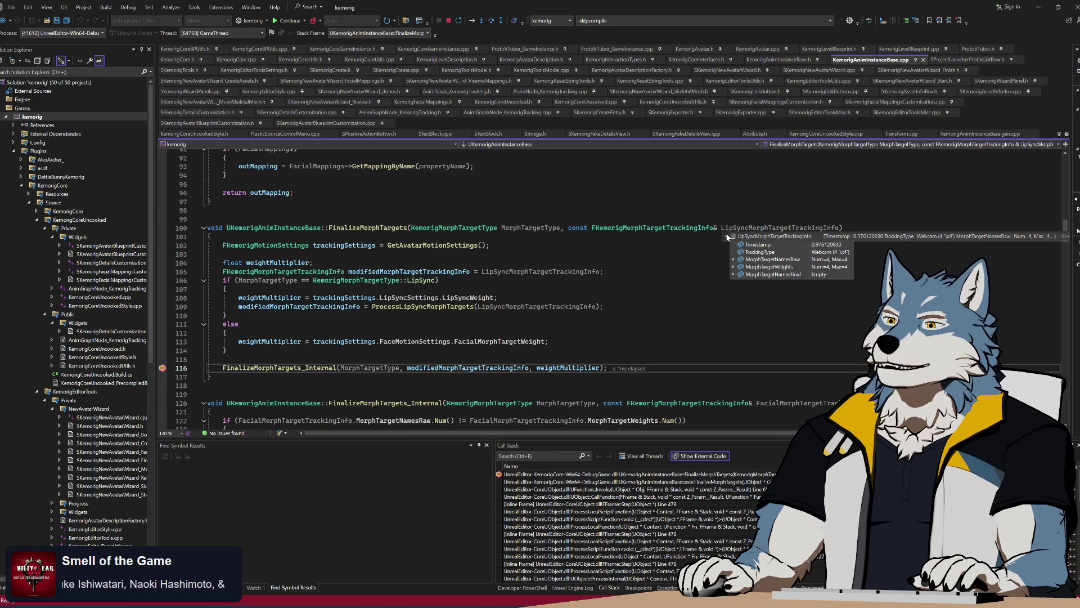
left_click(734, 260)
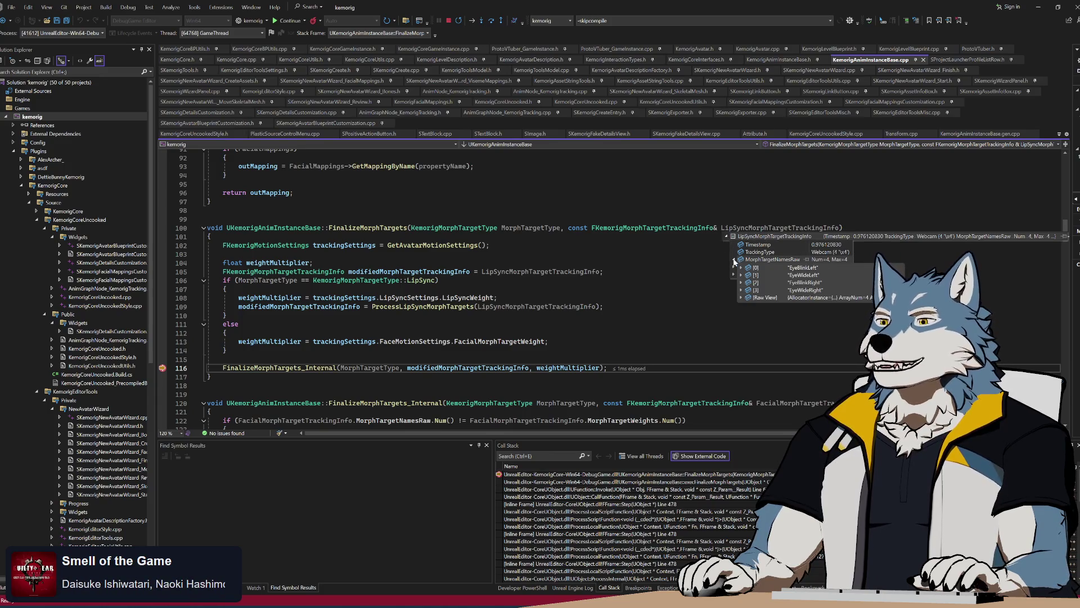
left_click(226, 350)
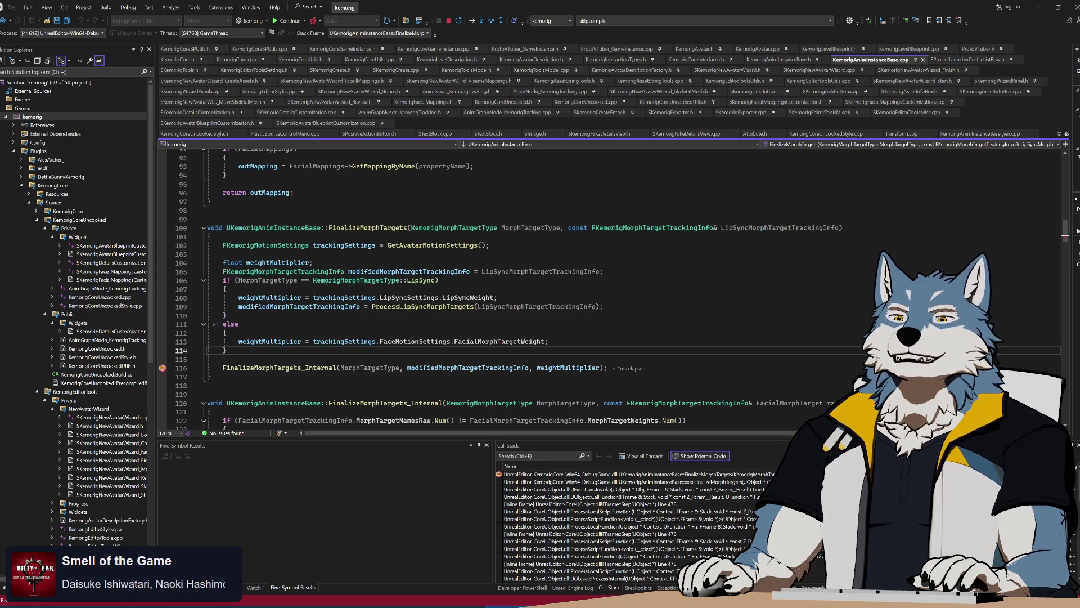
left_click(552, 342)
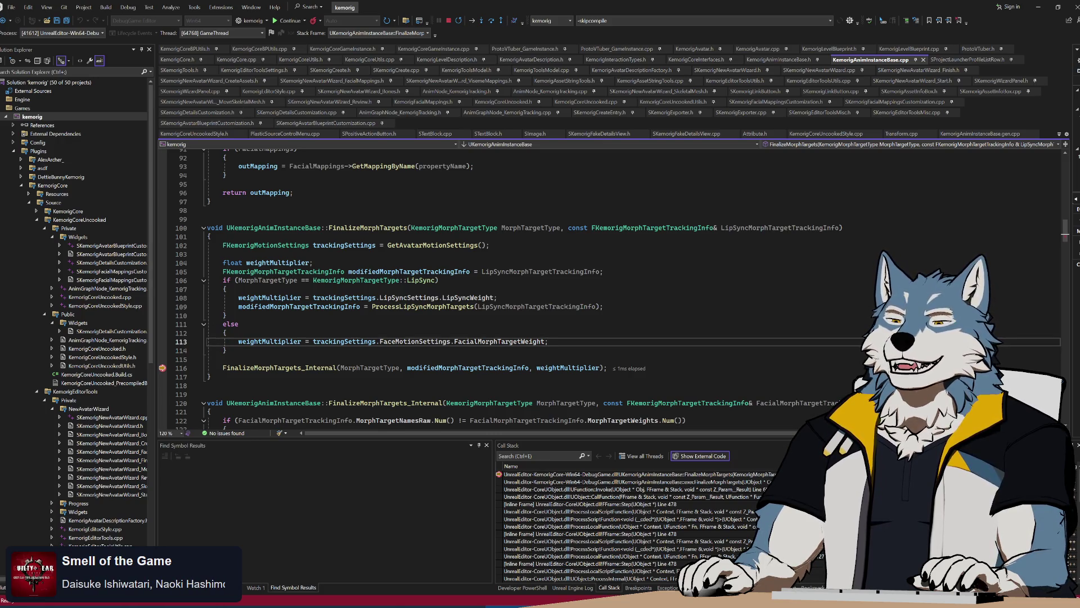
Step: Step into FinalizeMorphTargets_Internal and follow TryGetMorphTargetMapping to the GetMappingByName definition
left_click(485, 21)
scroll(506, 287, "down", 10)
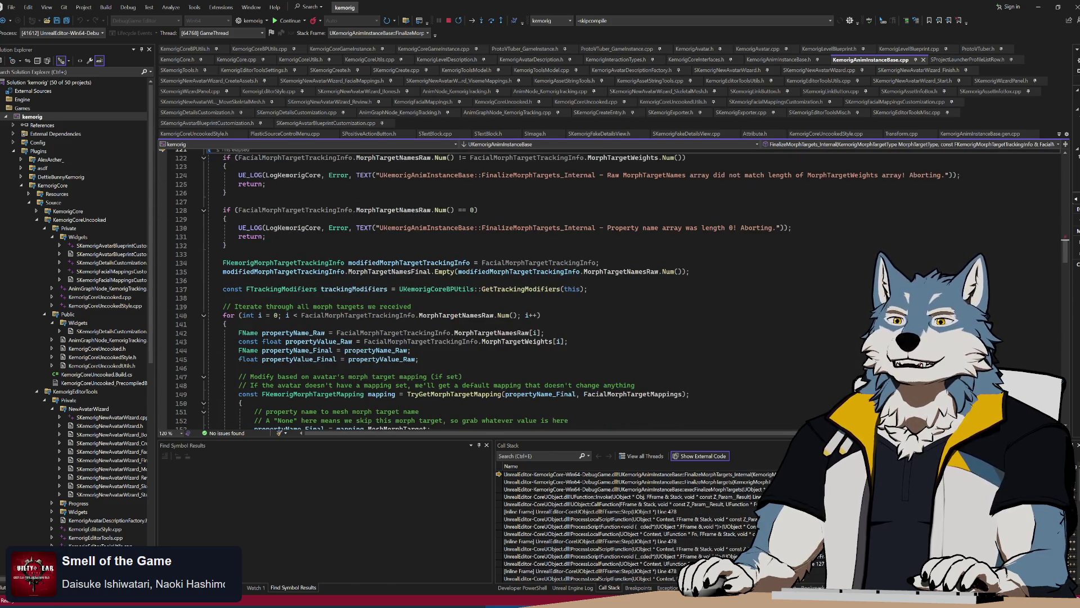
mouse_move(470, 398)
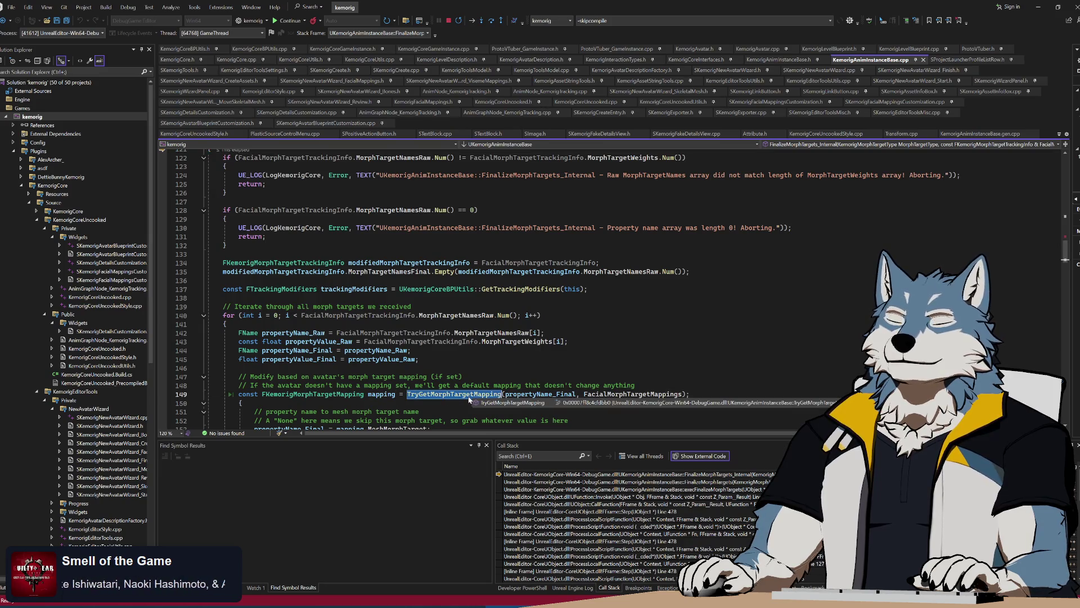
key("F12")
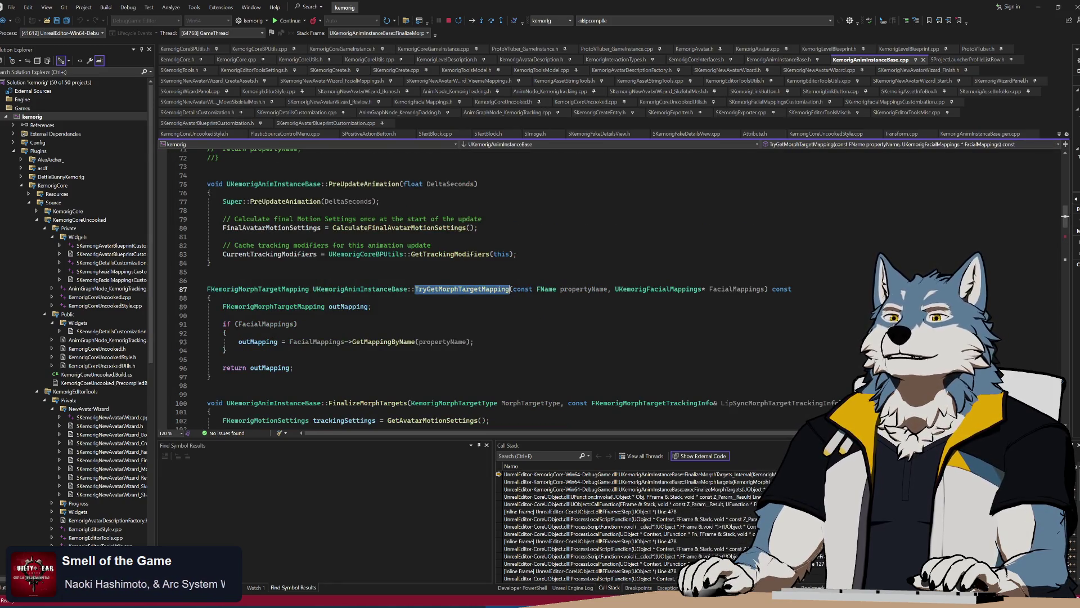
left_click(377, 345)
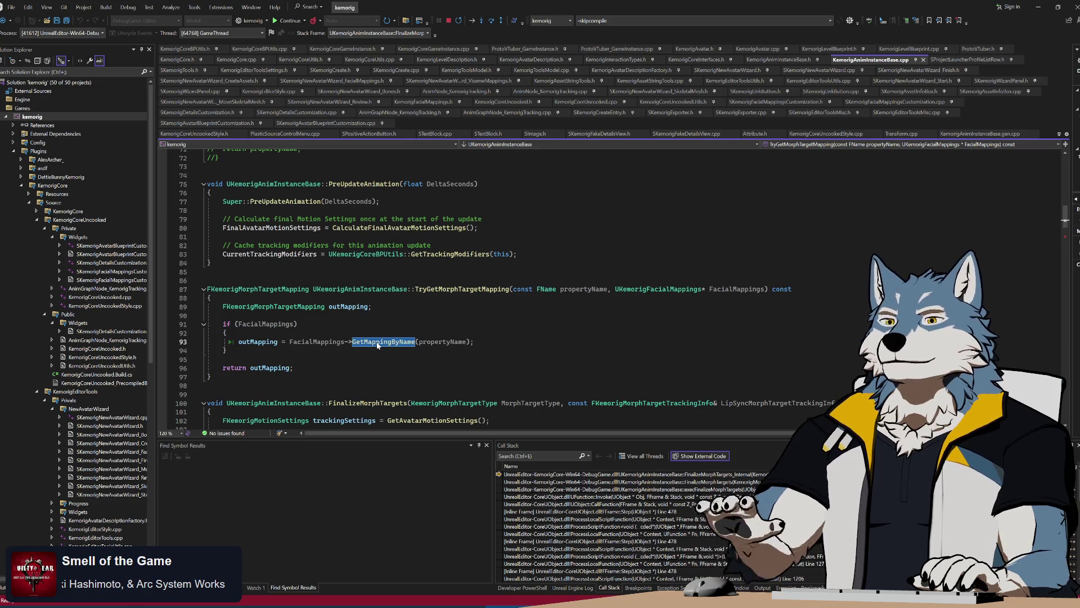
key("F12")
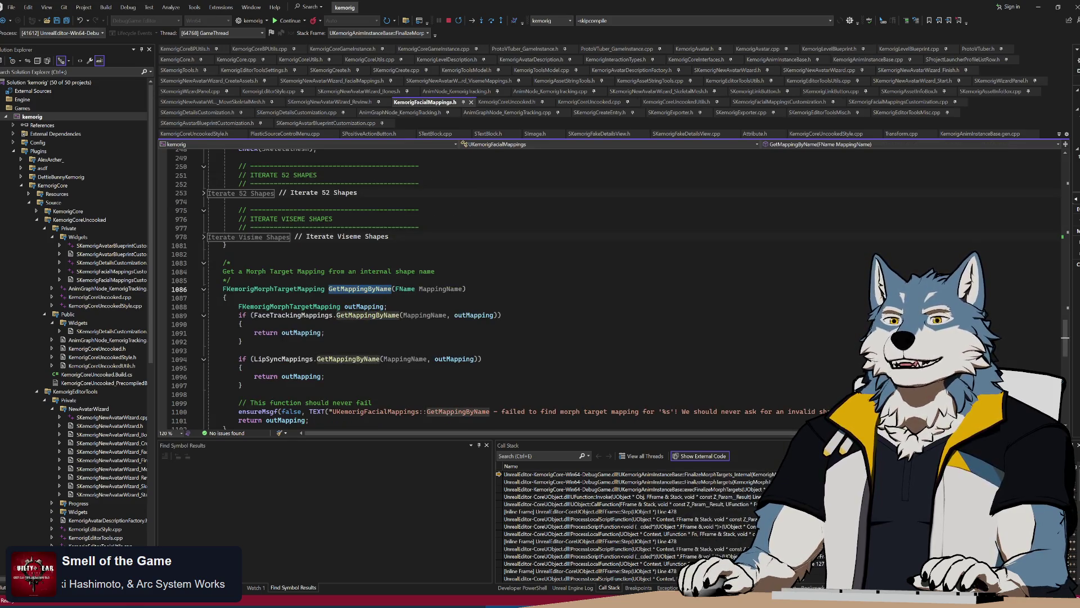
Step: Breakpoint line 1089, continue to it, and step over to the face-tracking return on line 1091
left_click(256, 315)
left_click(163, 316)
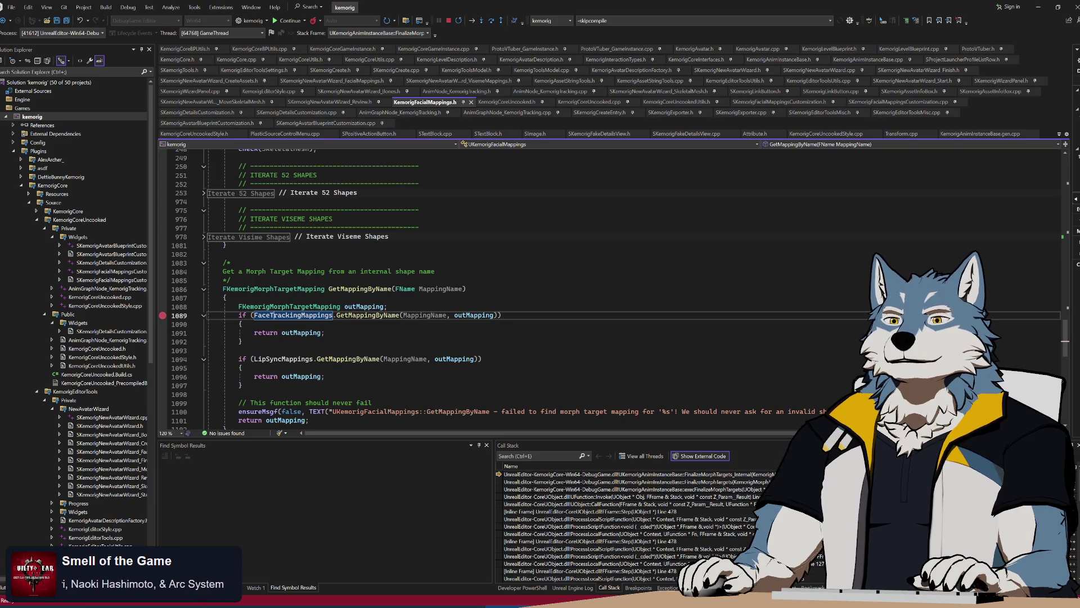
left_click(286, 21)
mouse_move(441, 289)
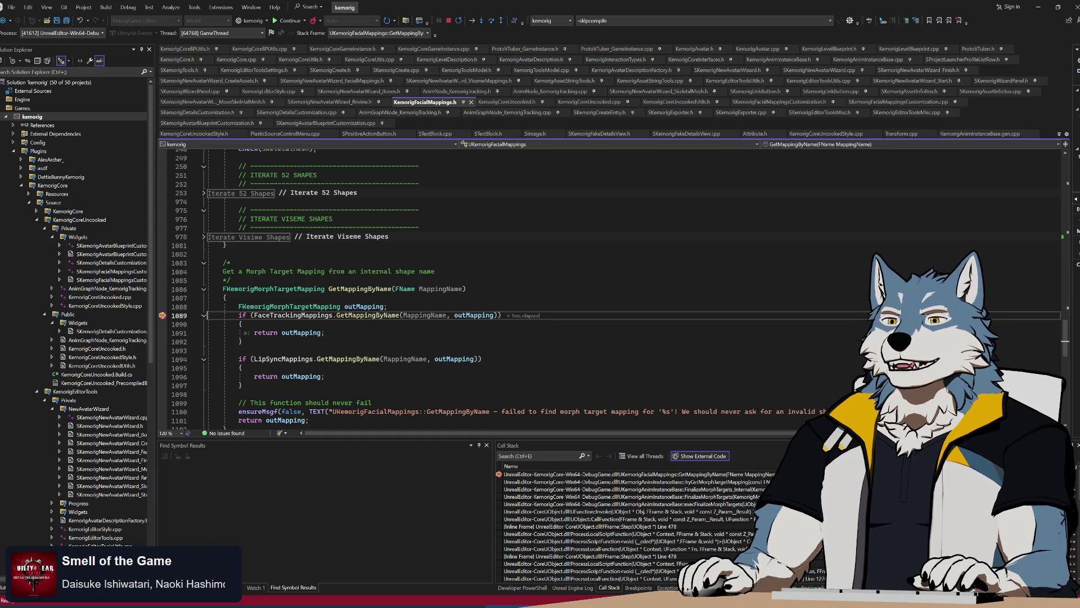
left_click(491, 21)
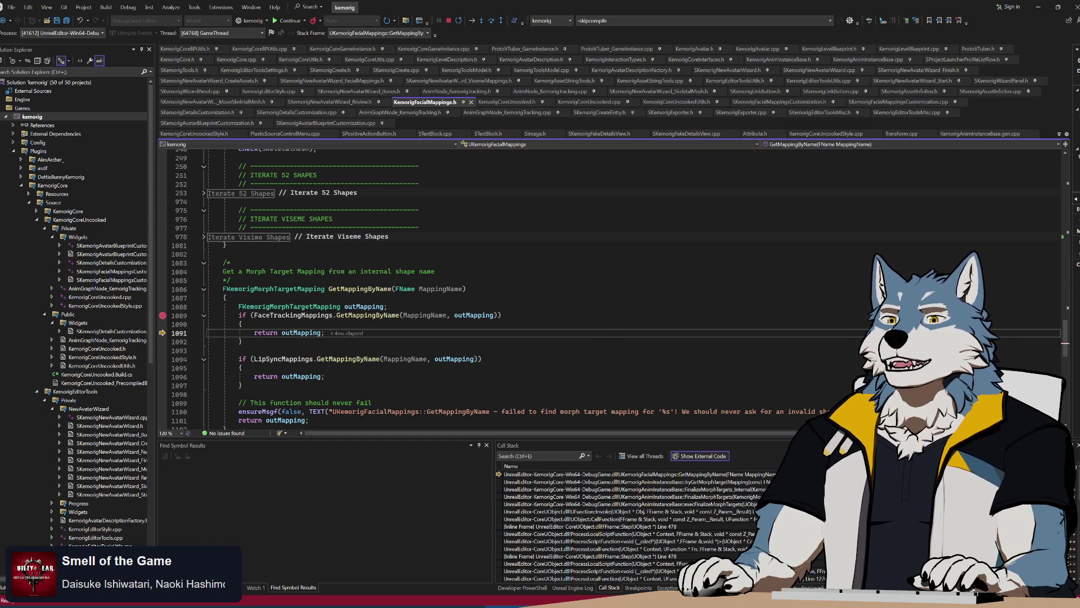
mouse_move(301, 333)
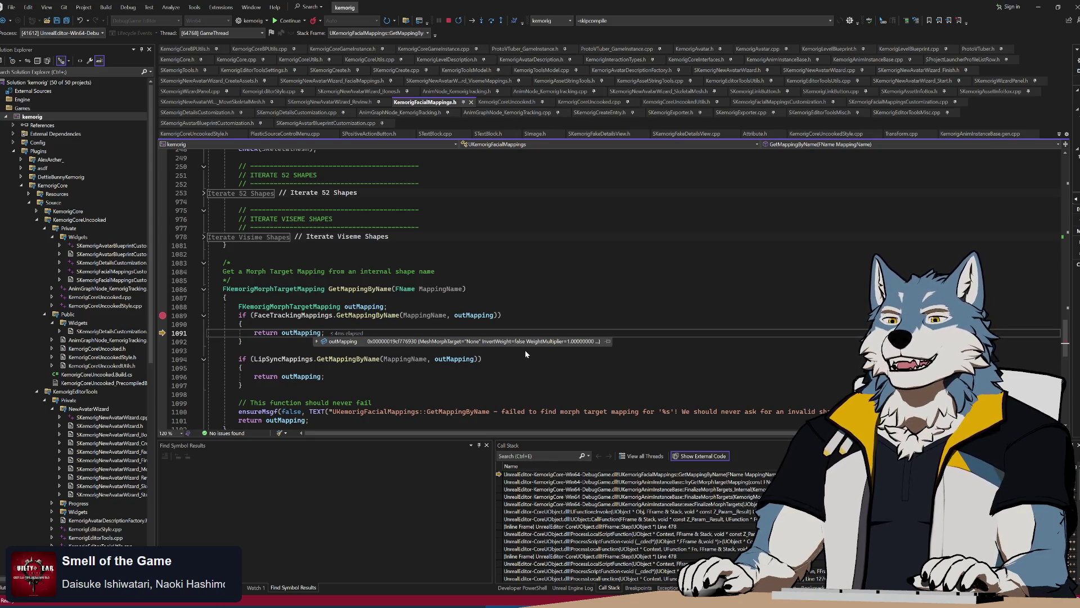
double_click(368, 315)
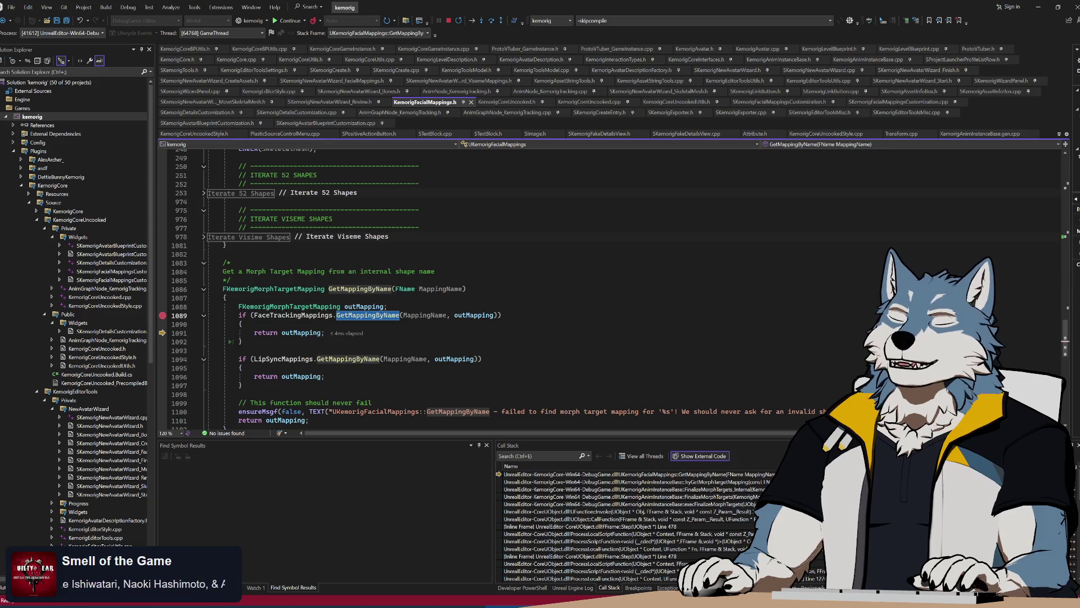
Step: Review the GetMappingByName declaration, then resume with F5 so the editor process exits
key("F12")
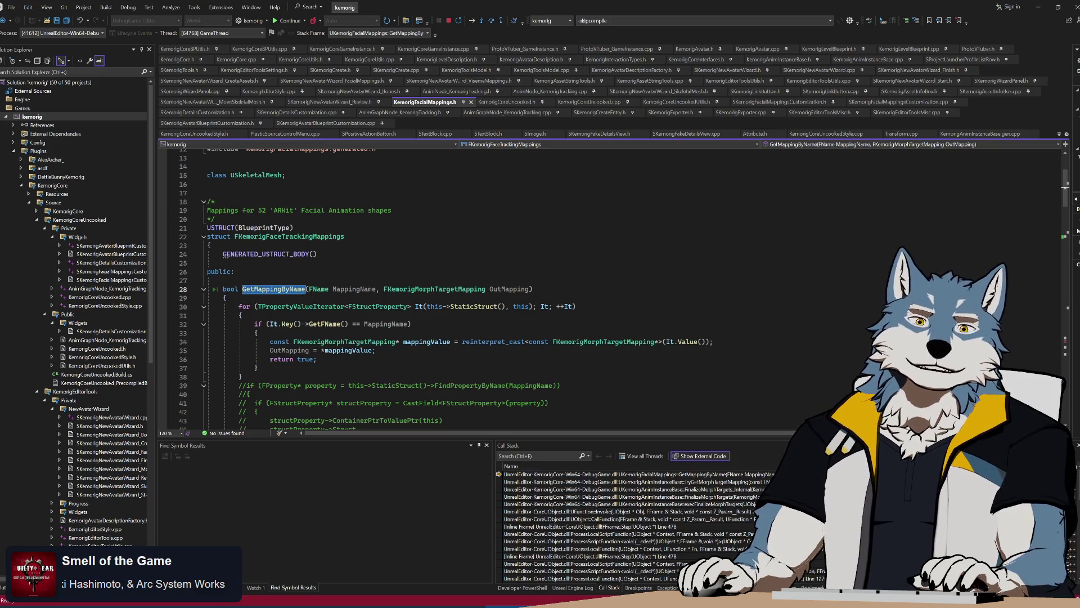
scroll(563, 287, "down", 14)
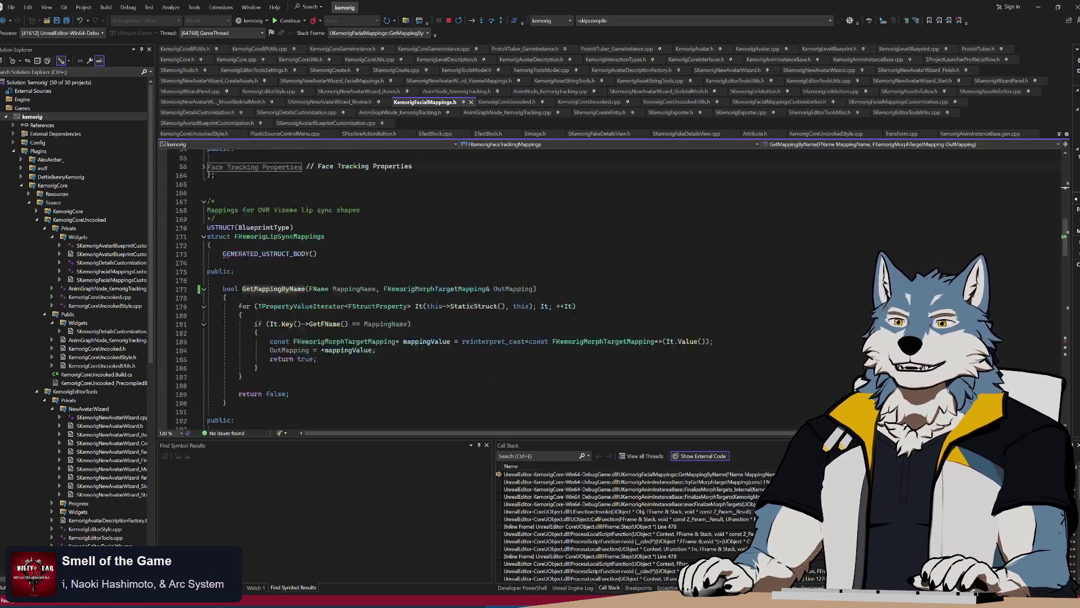
scroll(489, 344, "up", 2)
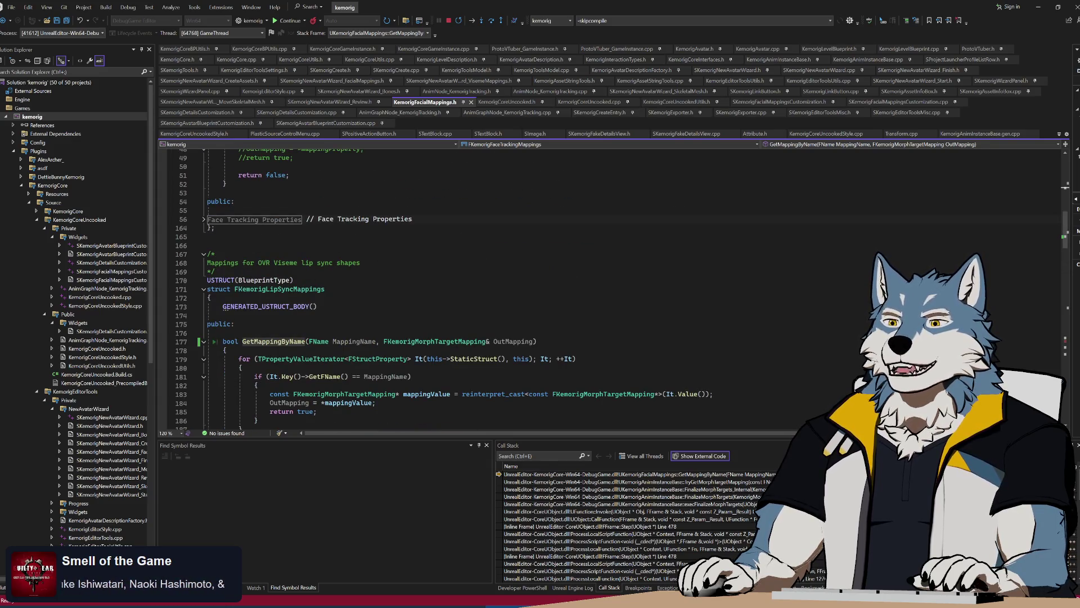
scroll(489, 344, "up", 4)
scroll(489, 344, "up", 4, "ctrl")
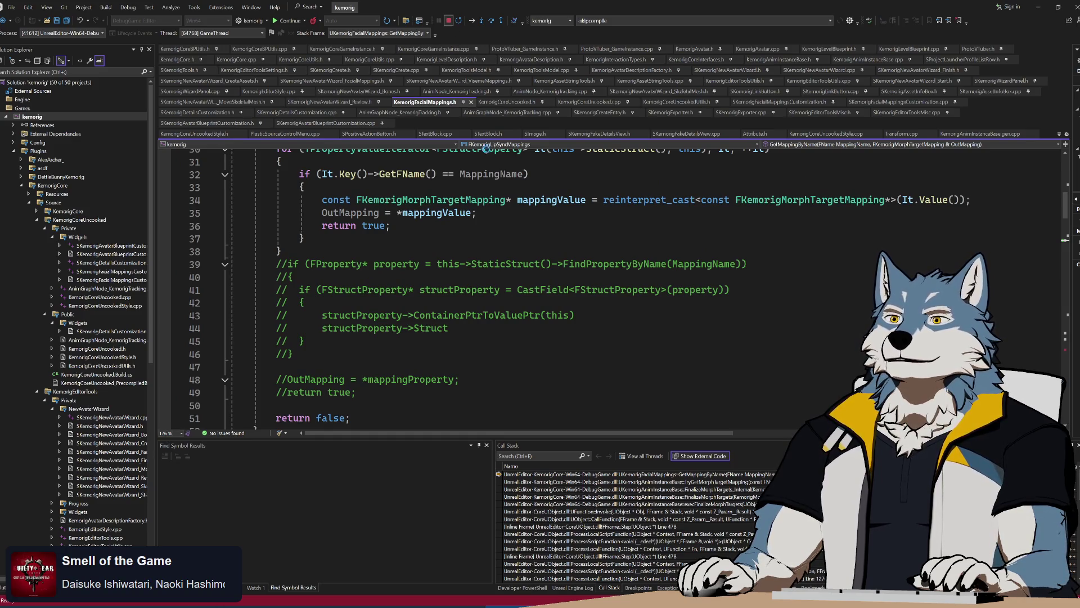
key("F5")
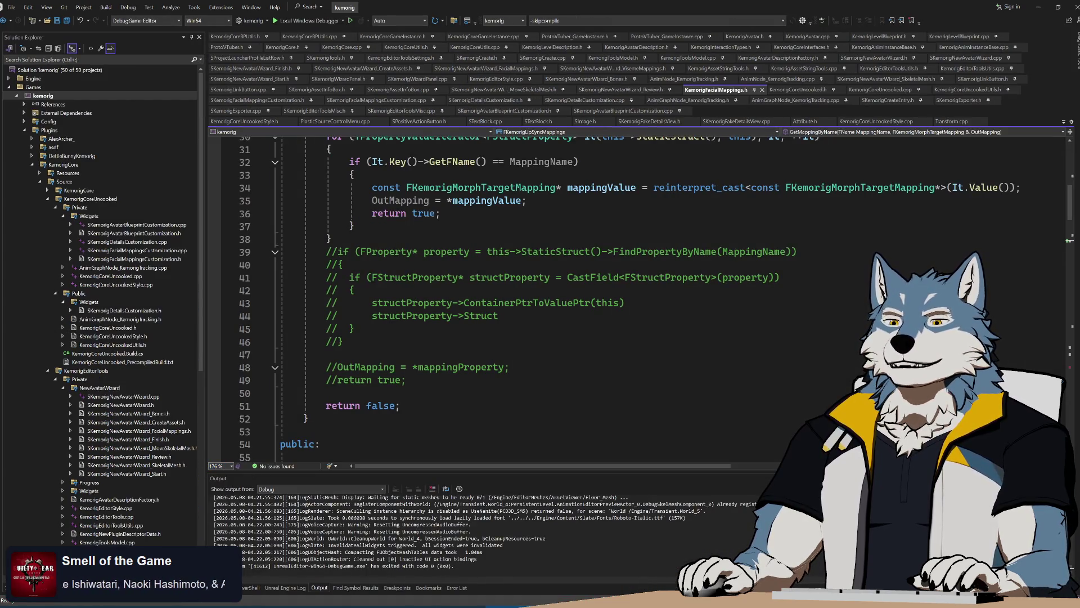
Step: Pass the FKemorigMorphTargetMapping output by reference (add &) on line 28 and save the header
scroll(238, 461, "down", 4, "ctrl")
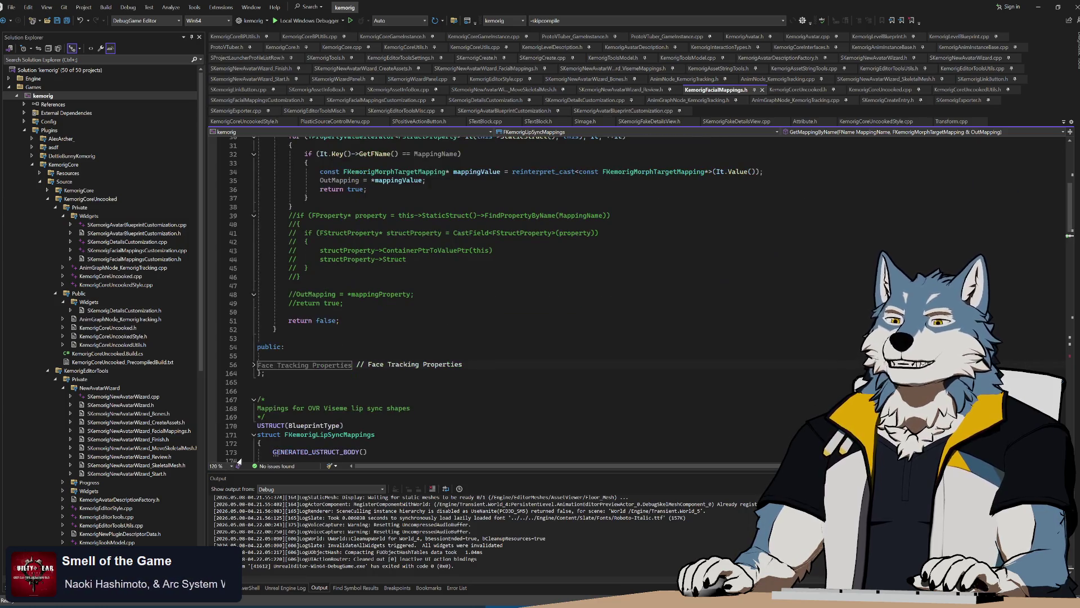
scroll(239, 461, "down", 8)
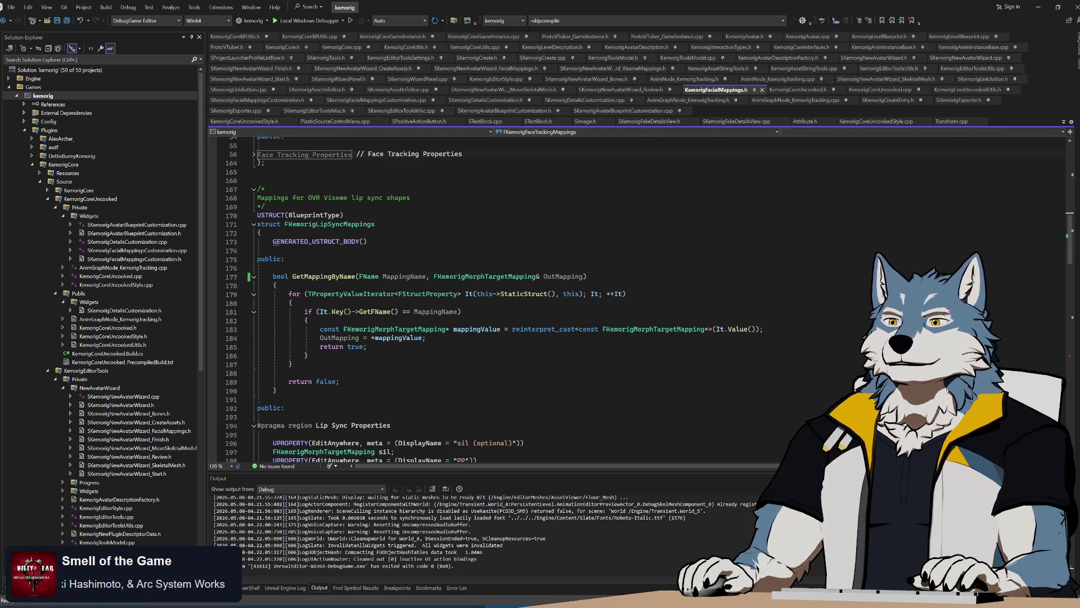
scroll(239, 461, "up", 18)
left_click(536, 377)
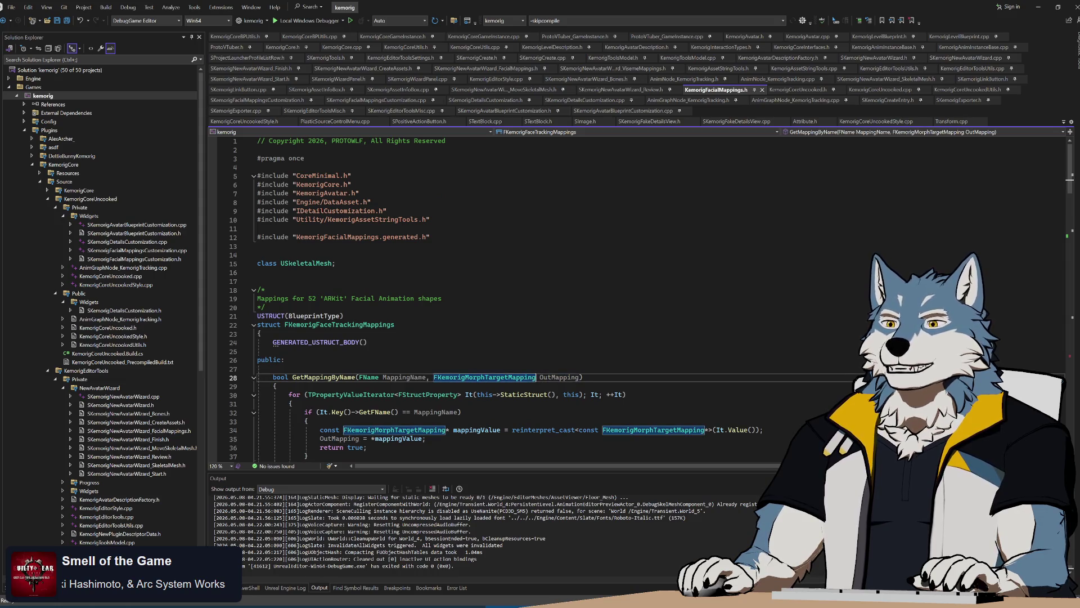
type("&")
left_click(276, 386)
scroll(506, 298, "down", 20)
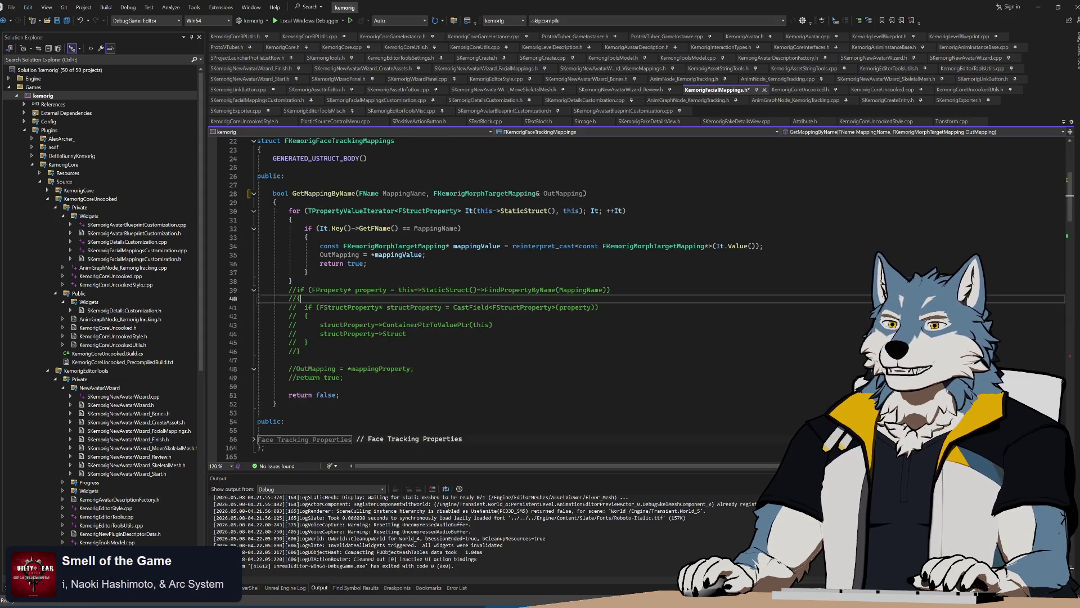
key("ctrl+s")
Step: Delete the commented-out fallback block, leaving a blank line before return false
scroll(506, 298, "up", 3)
scroll(562, 298, "up", 9)
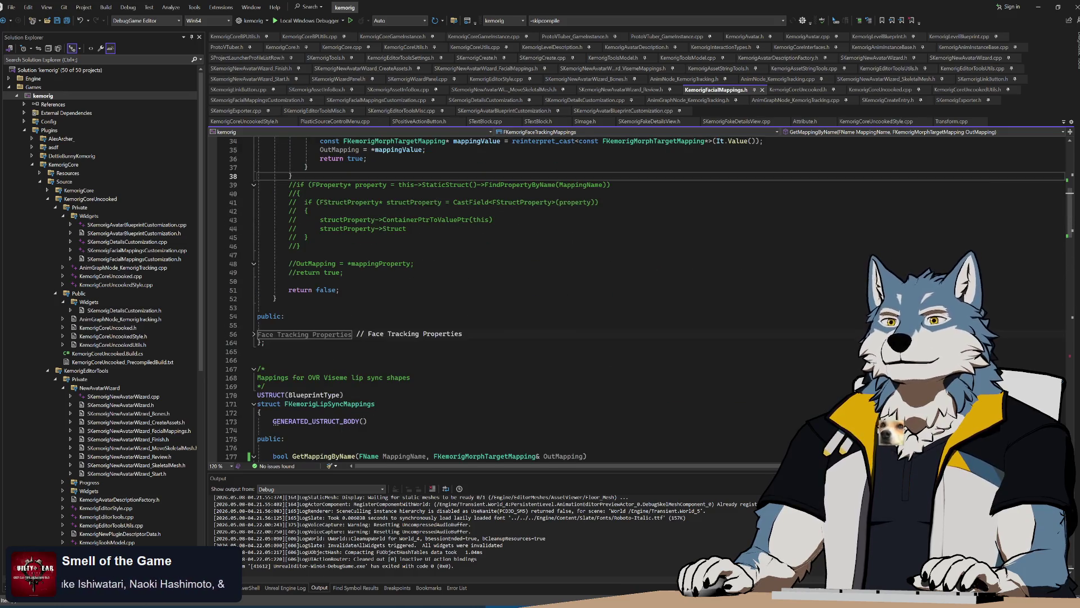
left_click_drag(288, 281, 294, 177)
key("Delete")
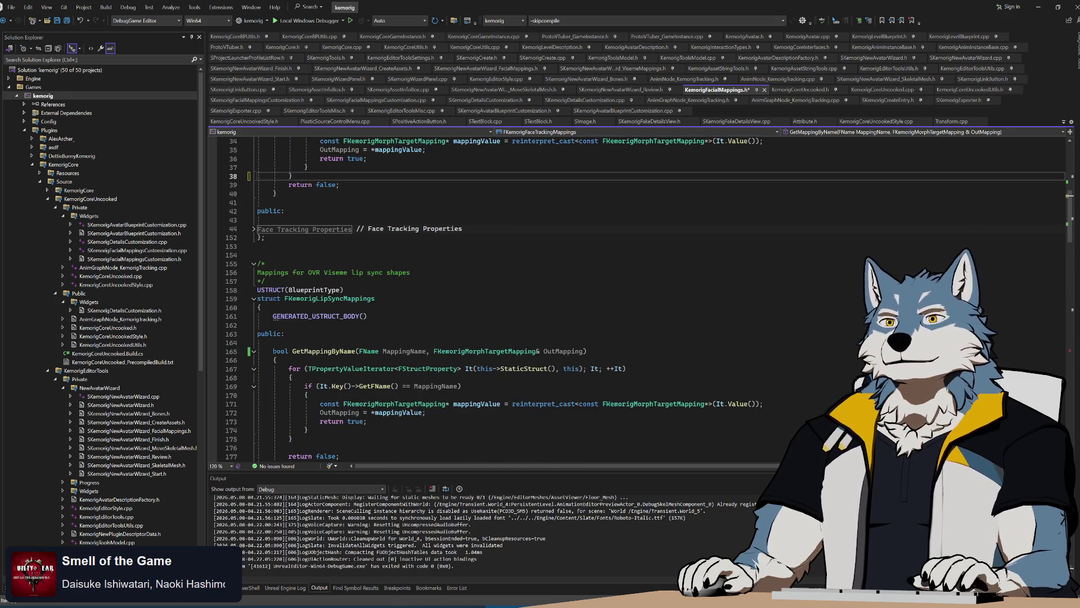
key("Return")
scroll(507, 298, "up", 5)
left_click(367, 290)
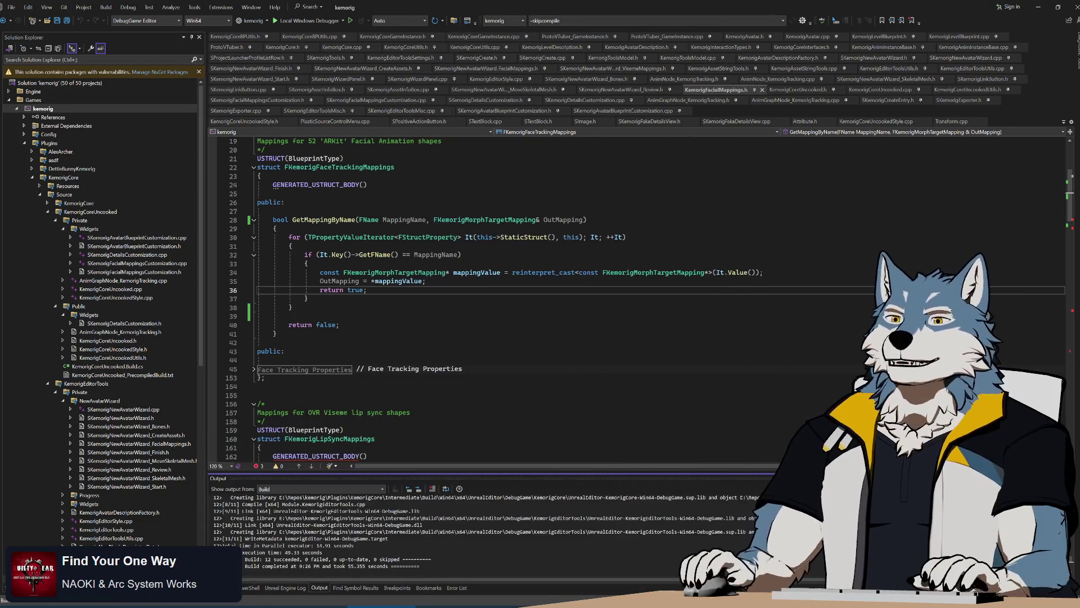
left_click(291, 246)
Step: Rebuild the kemorig solution and start the Unreal Editor in DebugGame
left_click(275, 228)
key("ctrl+shift+b")
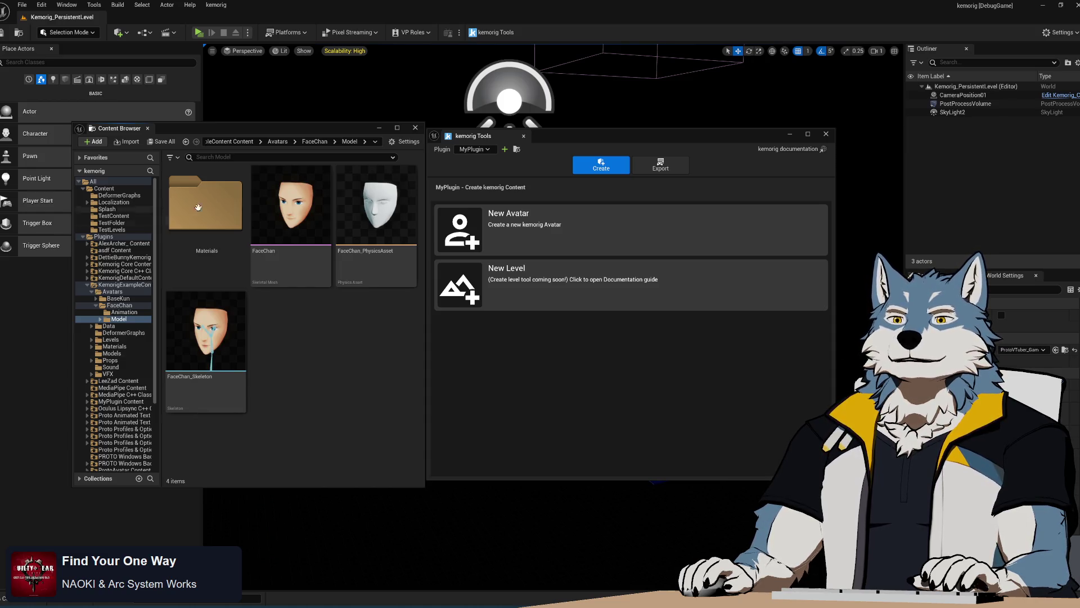
Step: Start a standalone play session and resume past both facial-mapping breakpoints until the preview runs
left_click(198, 33)
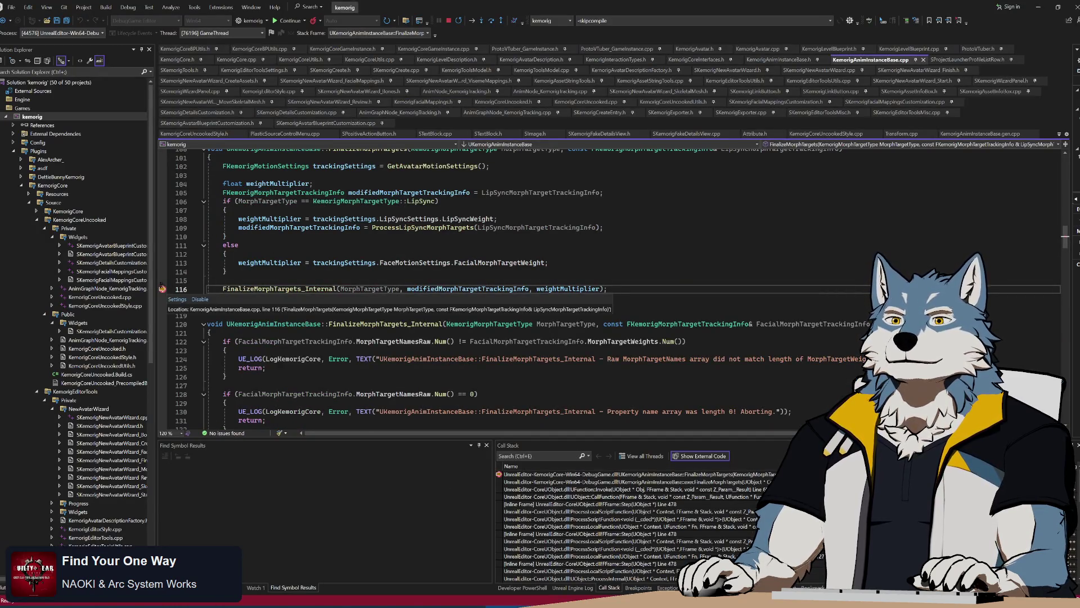
left_click(290, 21)
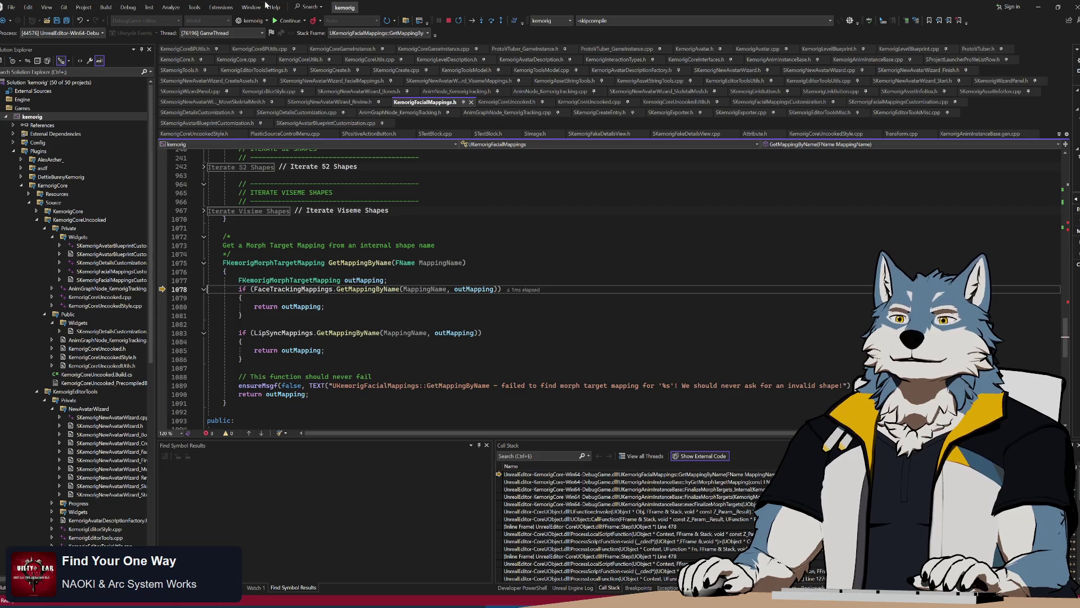
left_click(281, 21)
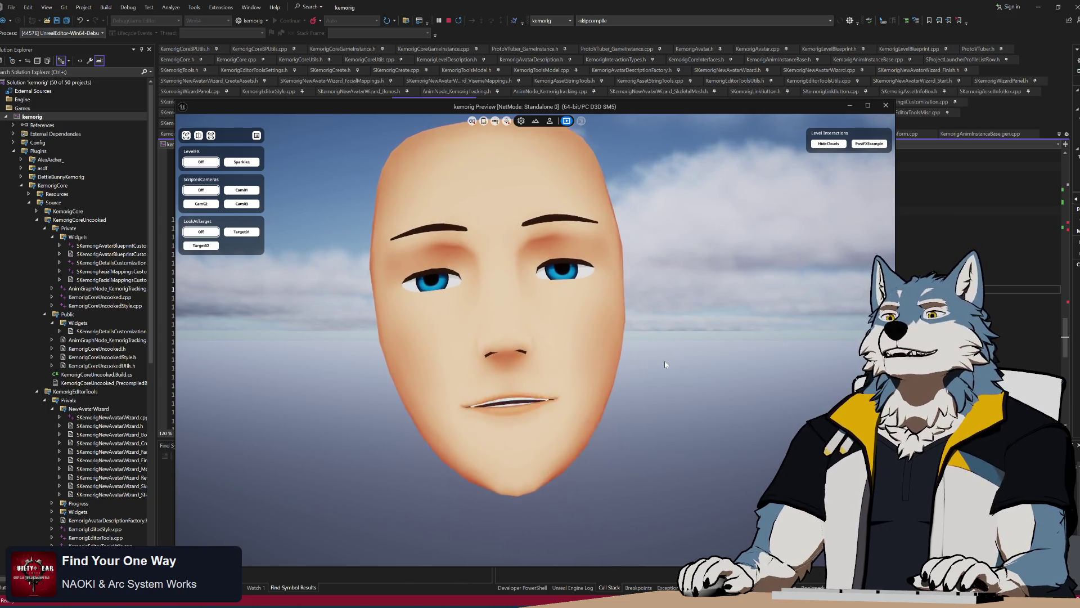
Step: Pick the dark-haired T-shirt avatar, zoom and pan to frame it, then stop the preview
left_click(550, 121)
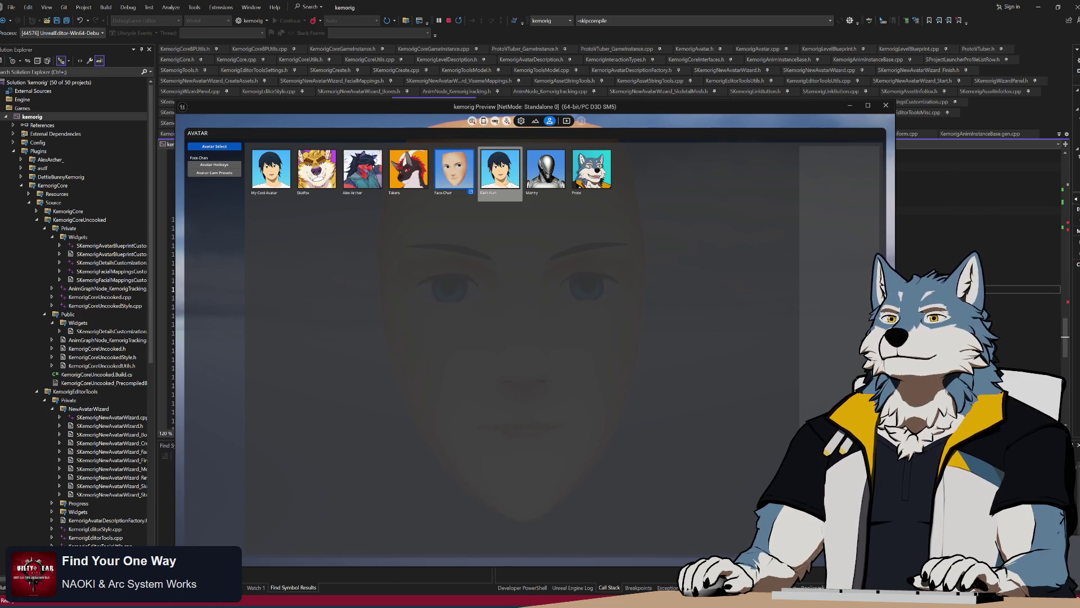
left_click(567, 121)
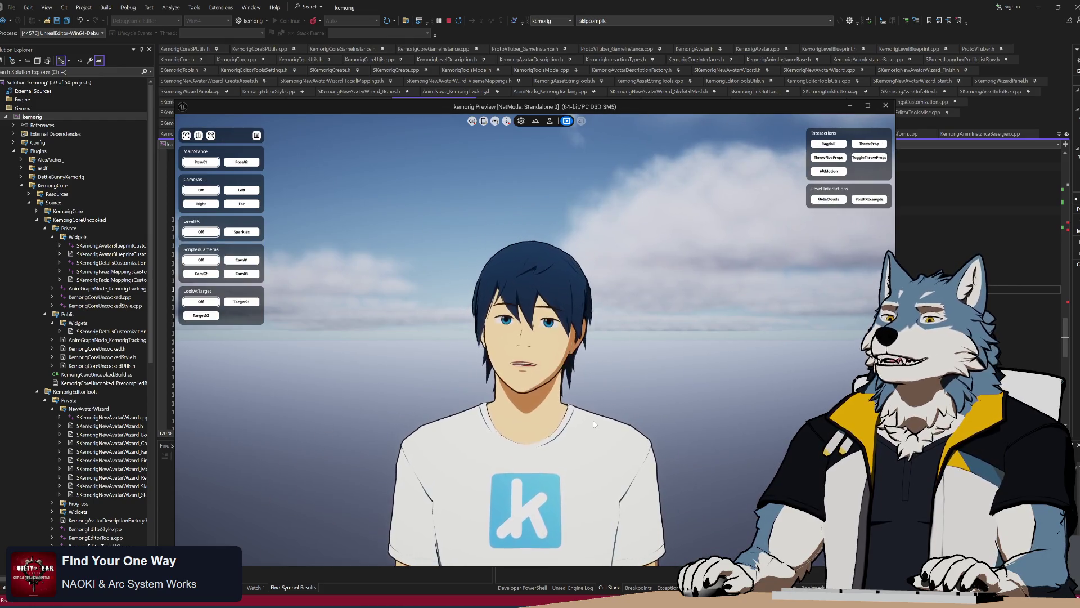
scroll(598, 418, "down", 5)
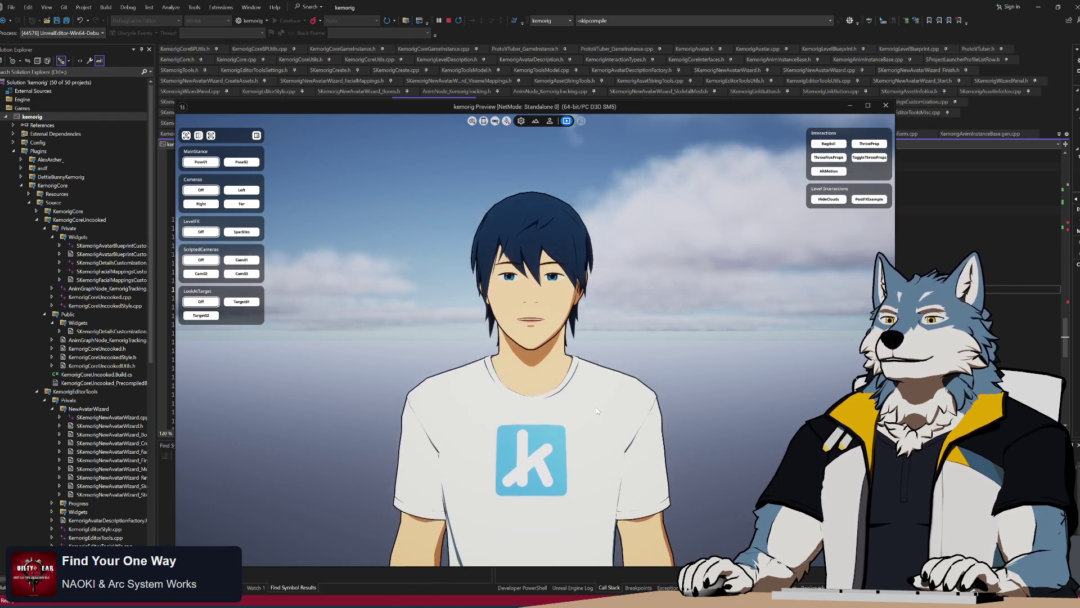
mouse_move(612, 380)
left_mouse_down()
mouse_move(612, 305)
mouse_move(608, 339)
left_mouse_up()
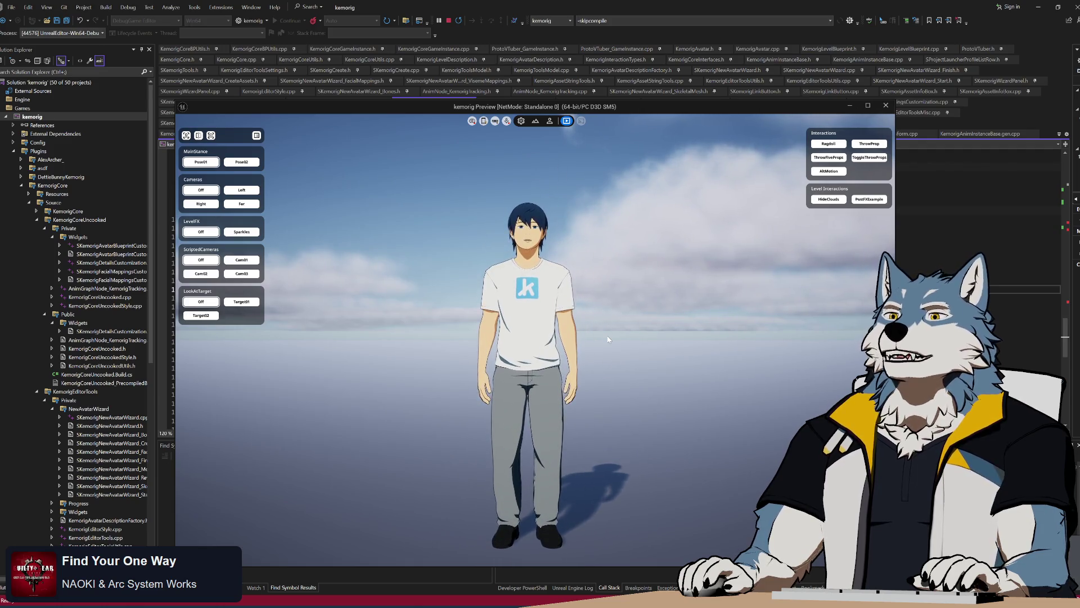
scroll(604, 338, "up", 3)
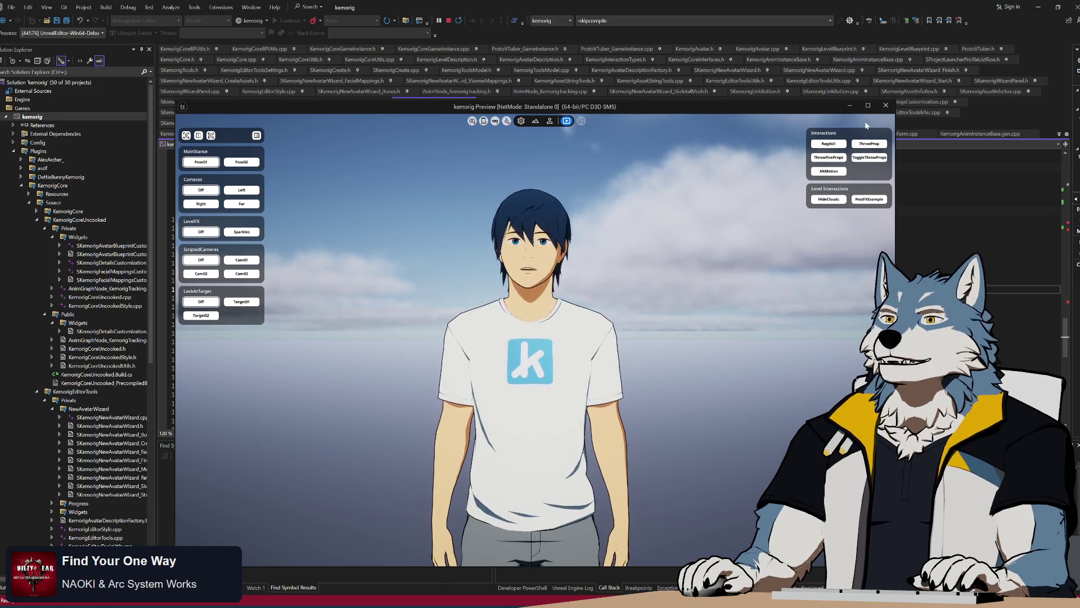
key("Escape")
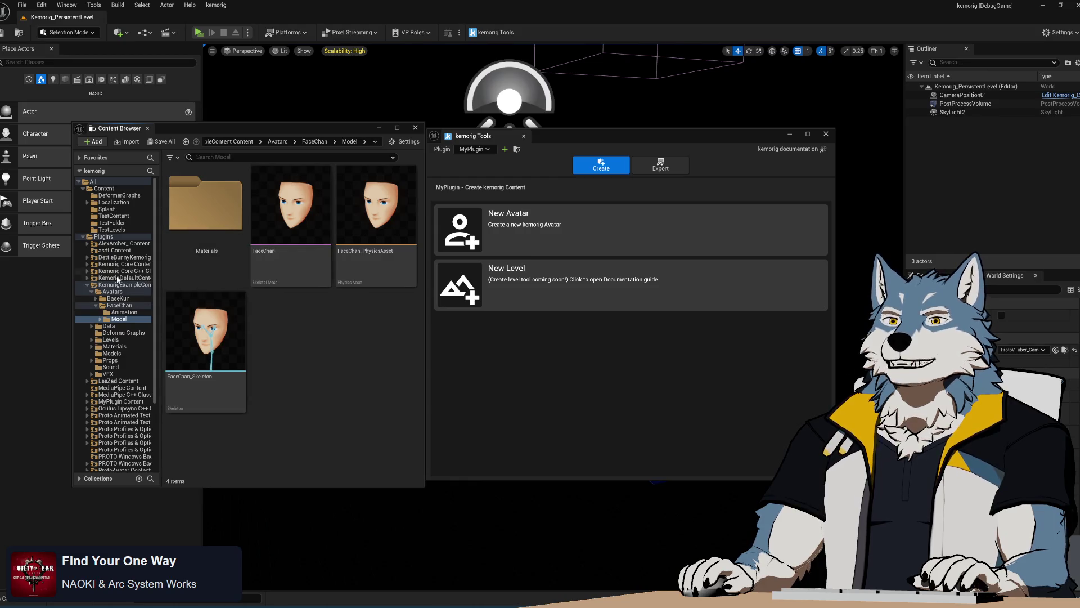
Step: Browse to MyPlugin Content > Avatars > MyCoolAvatar > Animation and inspect the AnimBlueprint's Kemorig Tracking node
left_click(84, 287)
left_click(87, 285)
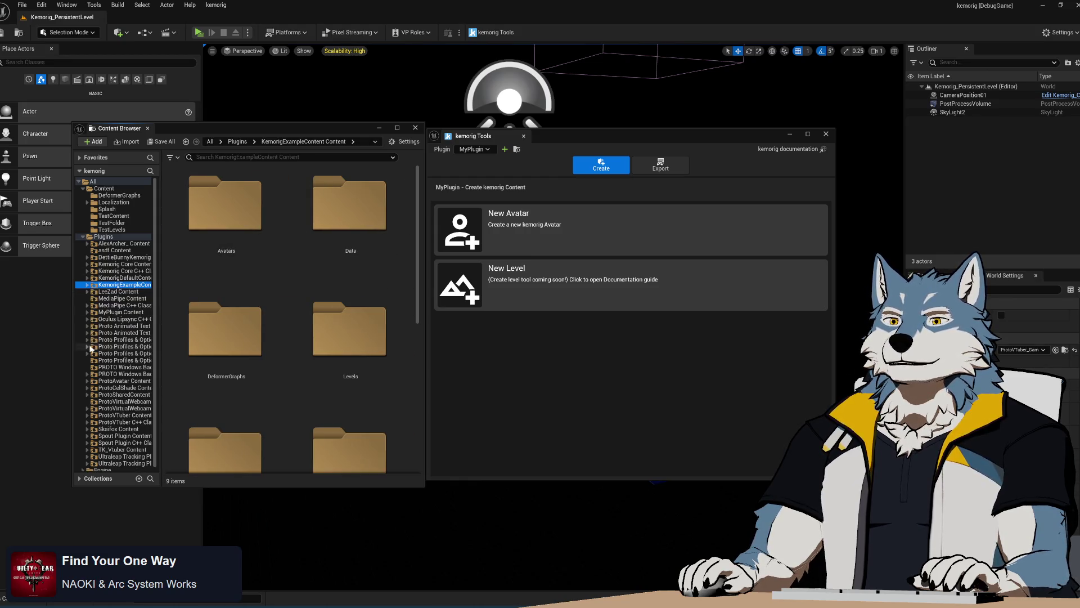
left_click(87, 312)
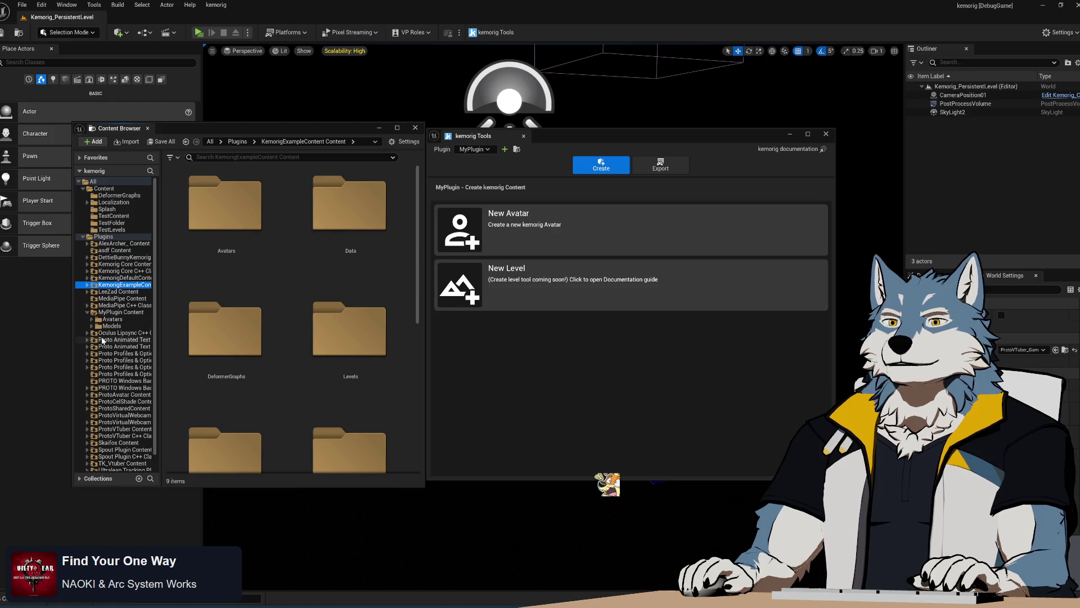
left_click(92, 319)
left_click(115, 326)
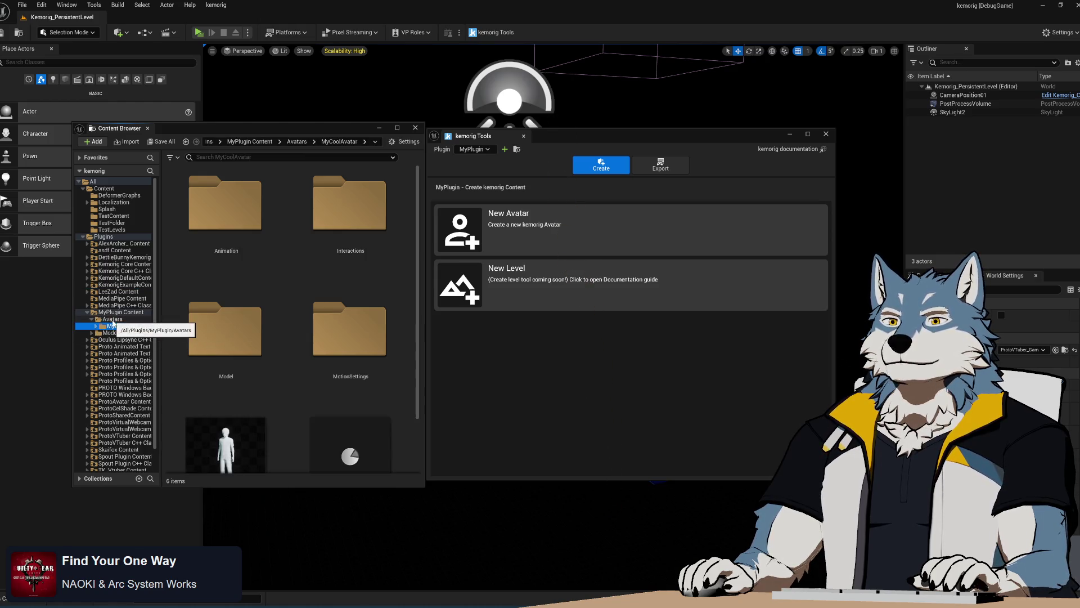
scroll(283, 403, "down", 2)
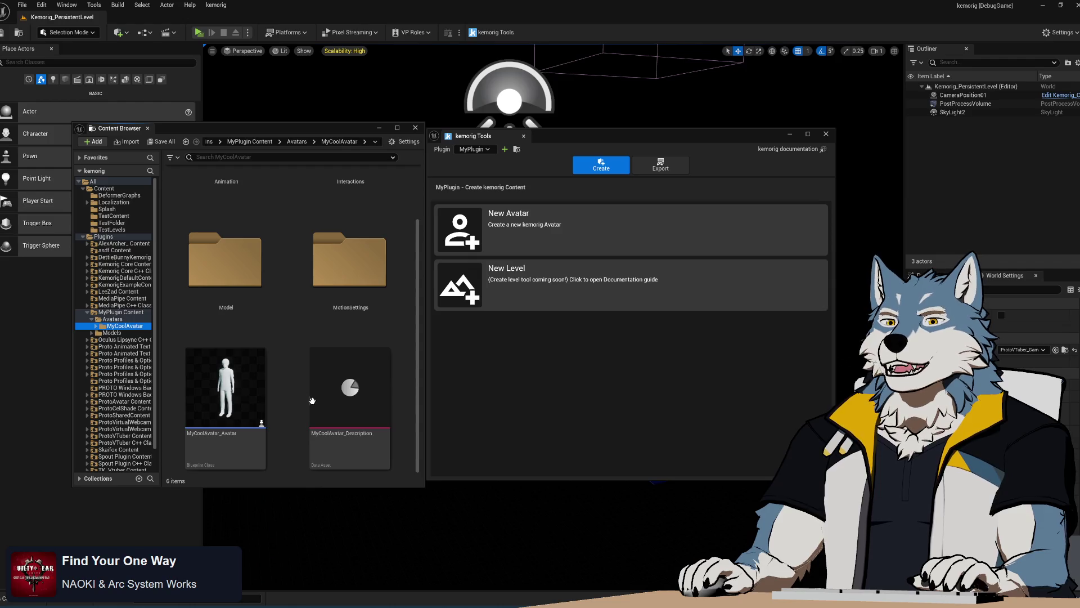
scroll(276, 259, "up", 2)
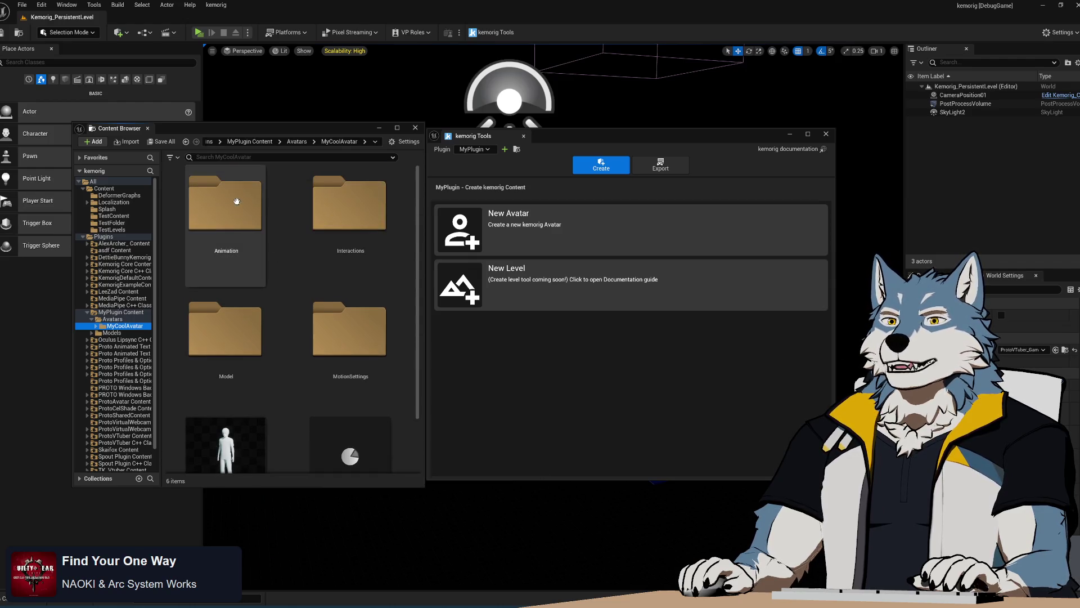
double_click(236, 202)
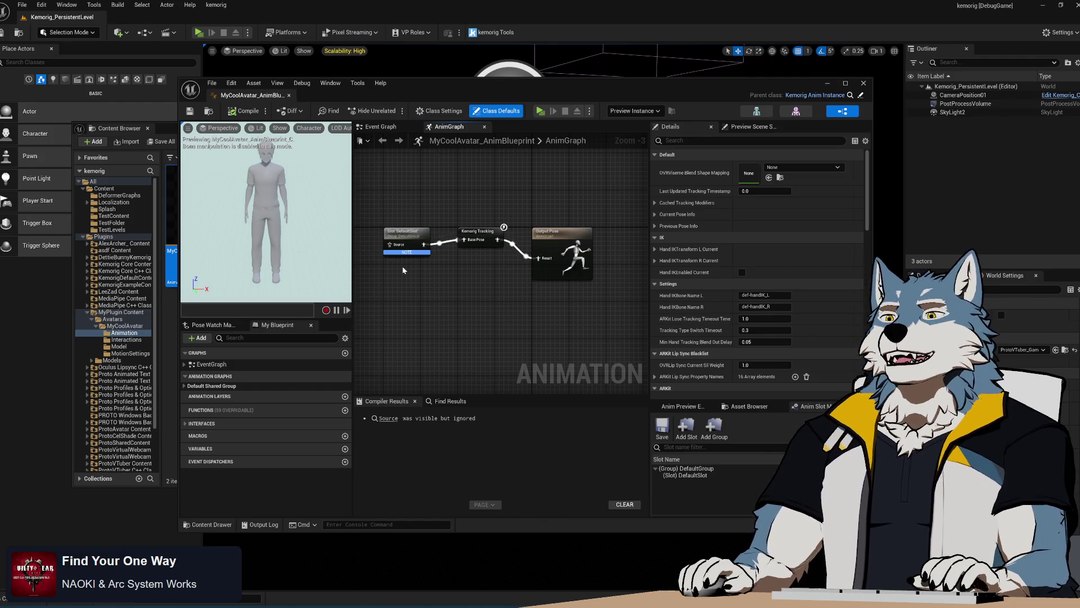
left_click(467, 232)
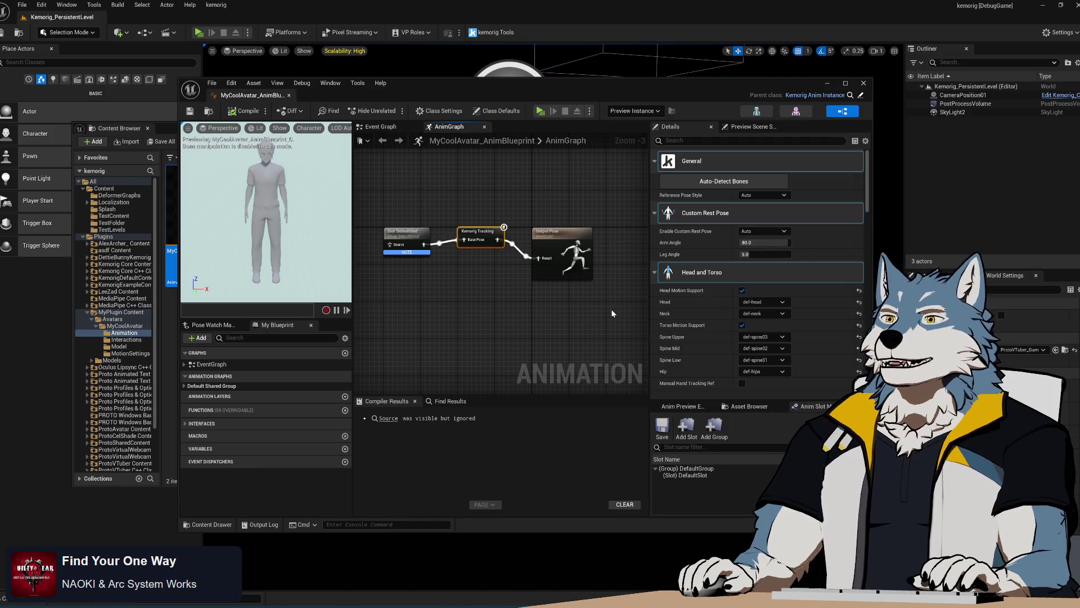
Step: Bring up the New Avatar Tool from kemorig Tools and move its window up and left
left_click(492, 32)
left_click(557, 225)
mouse_move(589, 171)
left_mouse_down()
mouse_move(444, 172)
mouse_move(562, 216)
mouse_move(581, 168)
left_mouse_up()
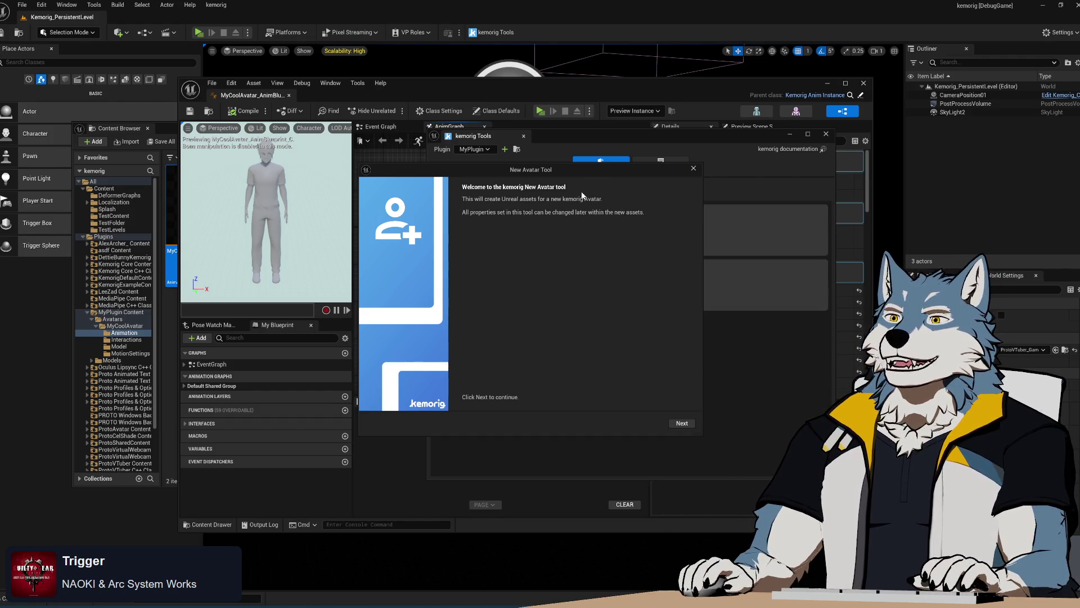
mouse_move(600, 177)
left_mouse_down()
mouse_move(566, 205)
mouse_move(597, 164)
mouse_move(621, 198)
mouse_move(572, 145)
mouse_move(603, 169)
mouse_move(596, 156)
left_mouse_up()
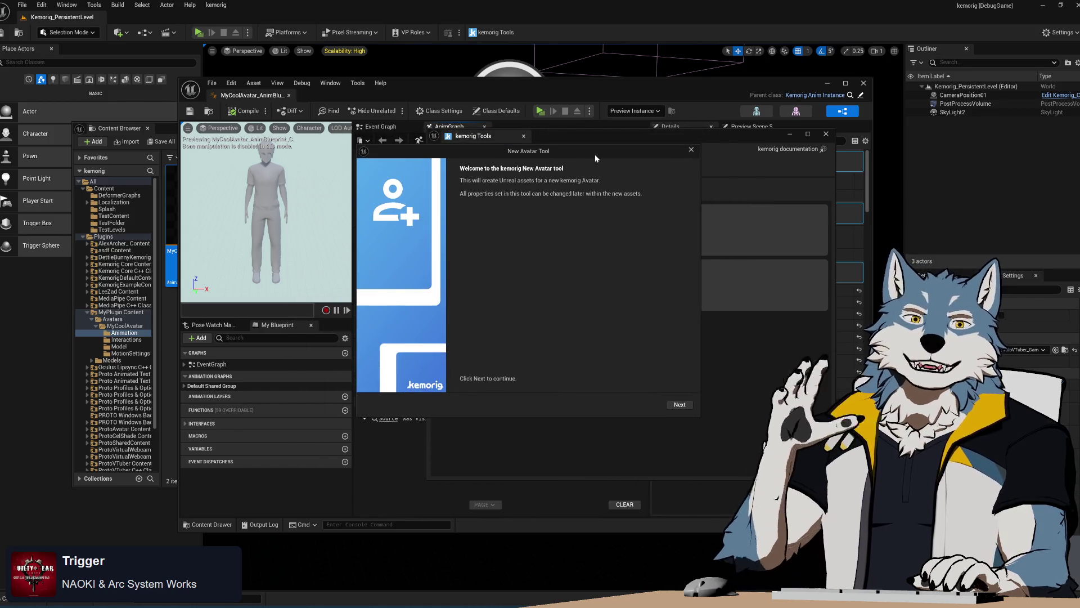
mouse_move(593, 154)
left_mouse_down()
mouse_move(593, 142)
mouse_move(591, 157)
left_mouse_up()
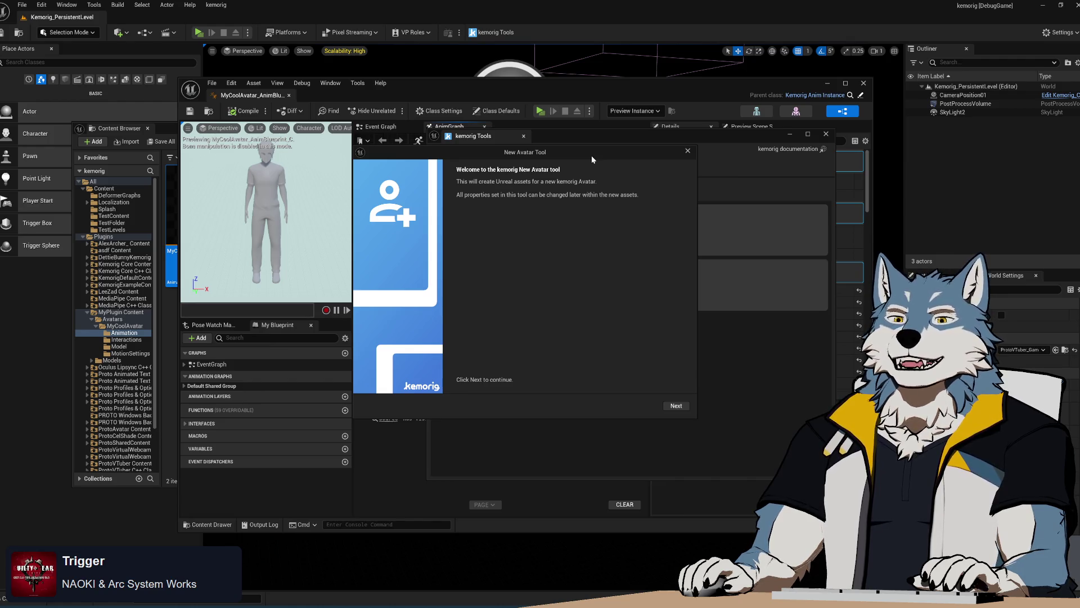
left_click(694, 152)
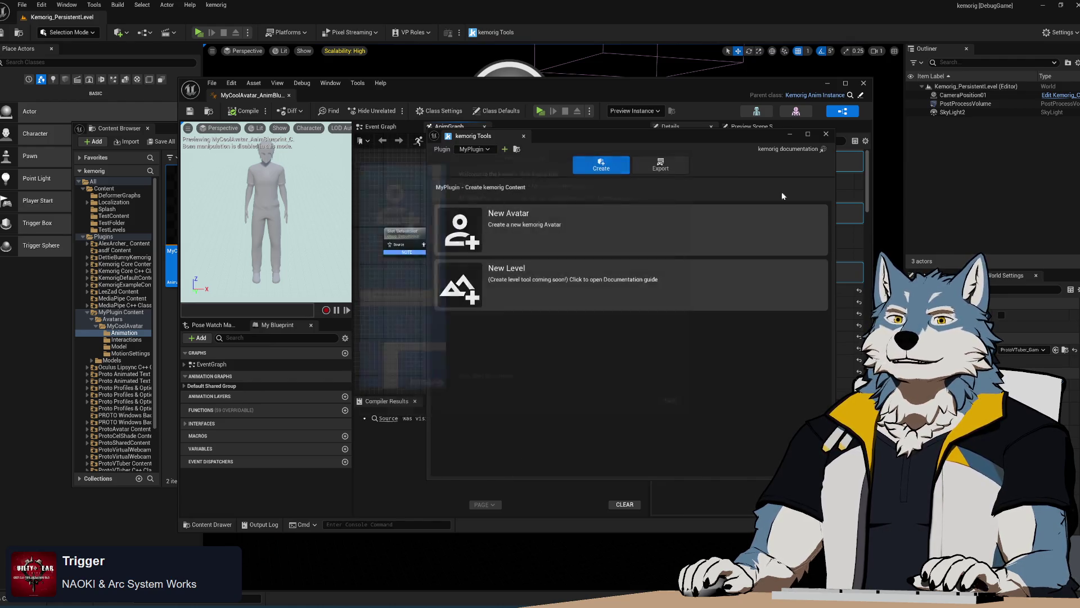
left_click(485, 82)
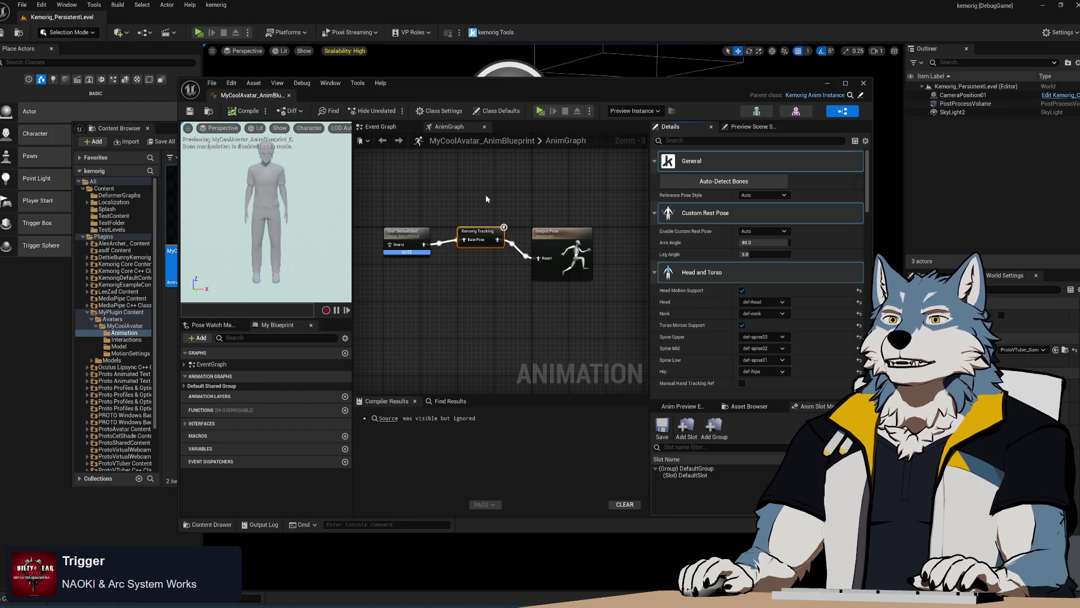
left_click(541, 111)
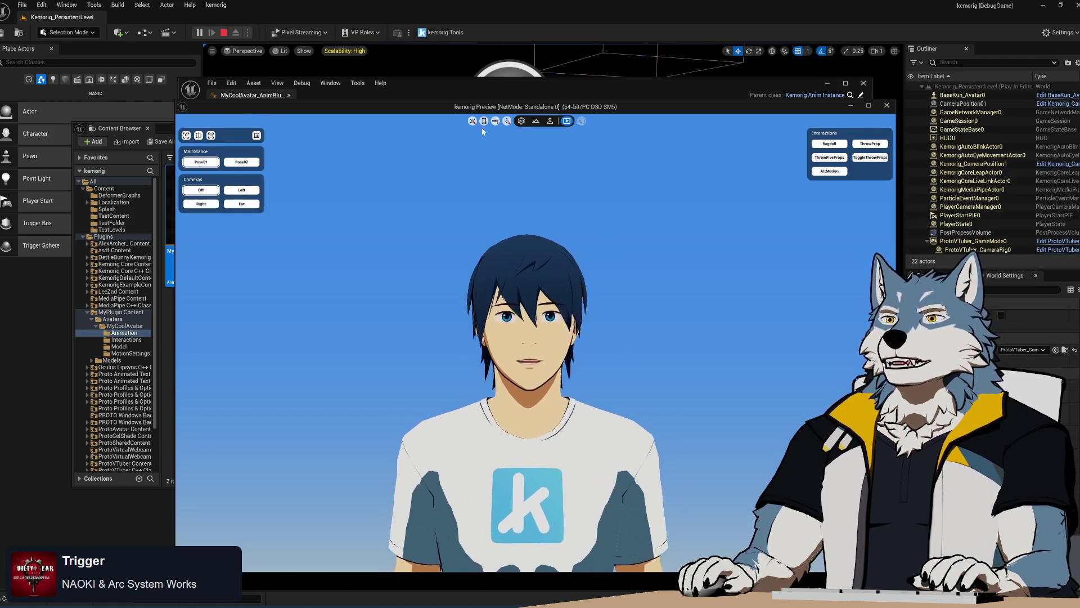
Step: In the play preview, view System Options, Avatar Select and Level Interactions, orbit and zoom, then stop
left_click(521, 125)
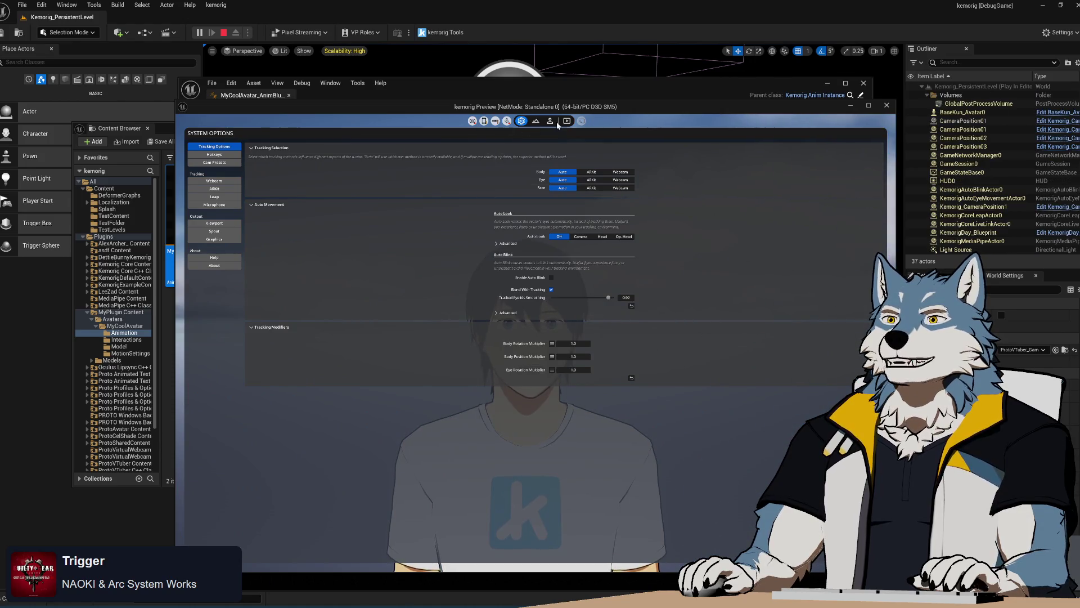
left_click(551, 121)
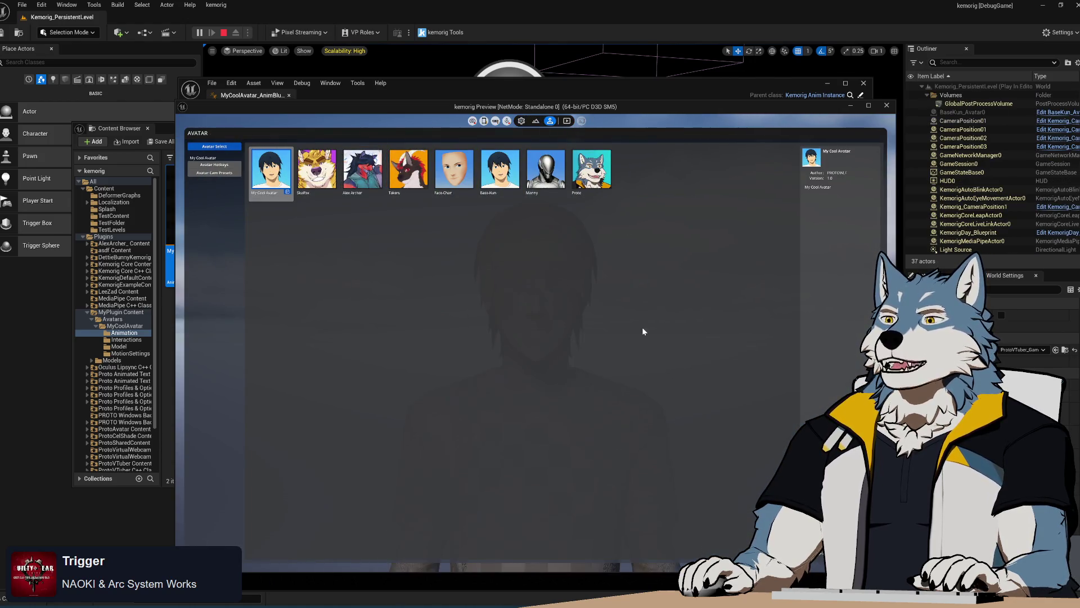
left_click(567, 121)
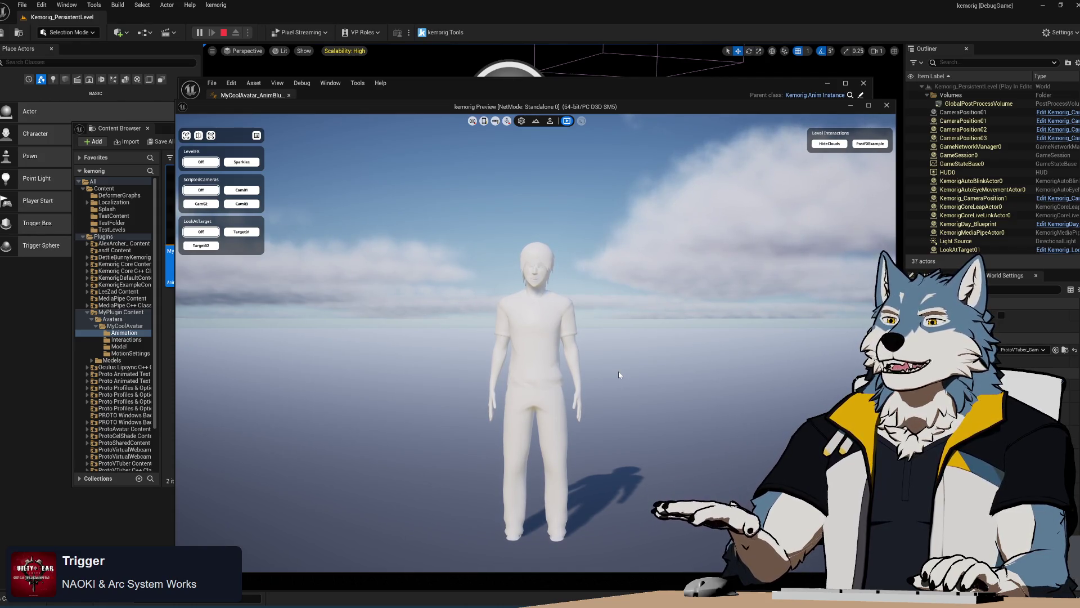
mouse_move(659, 374)
left_mouse_down()
mouse_move(400, 386)
mouse_move(680, 372)
mouse_move(456, 369)
mouse_move(451, 376)
mouse_move(696, 378)
left_mouse_up()
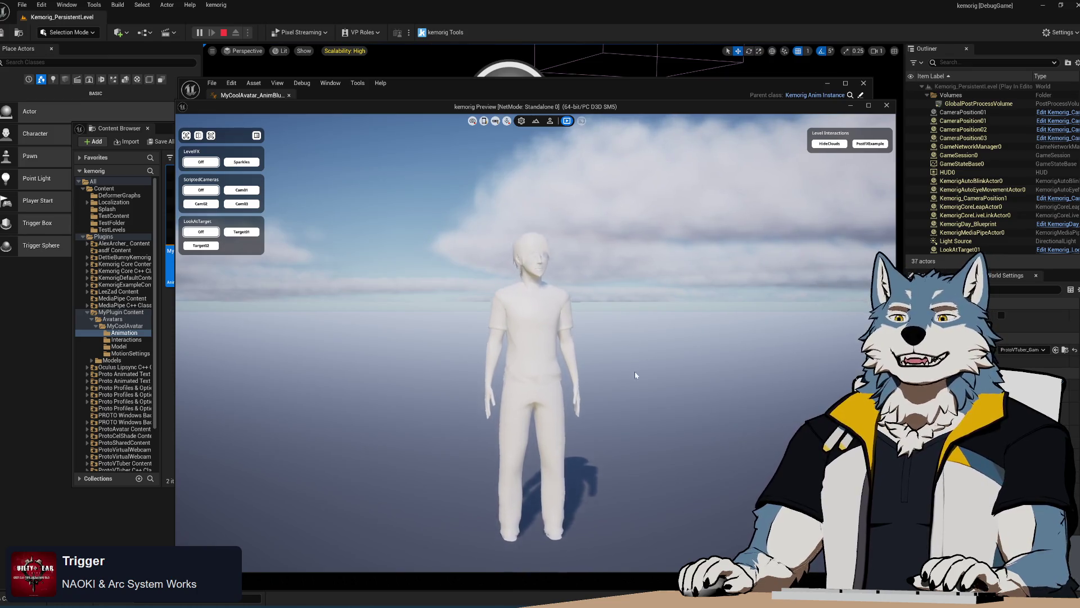
scroll(640, 414, "up", 3)
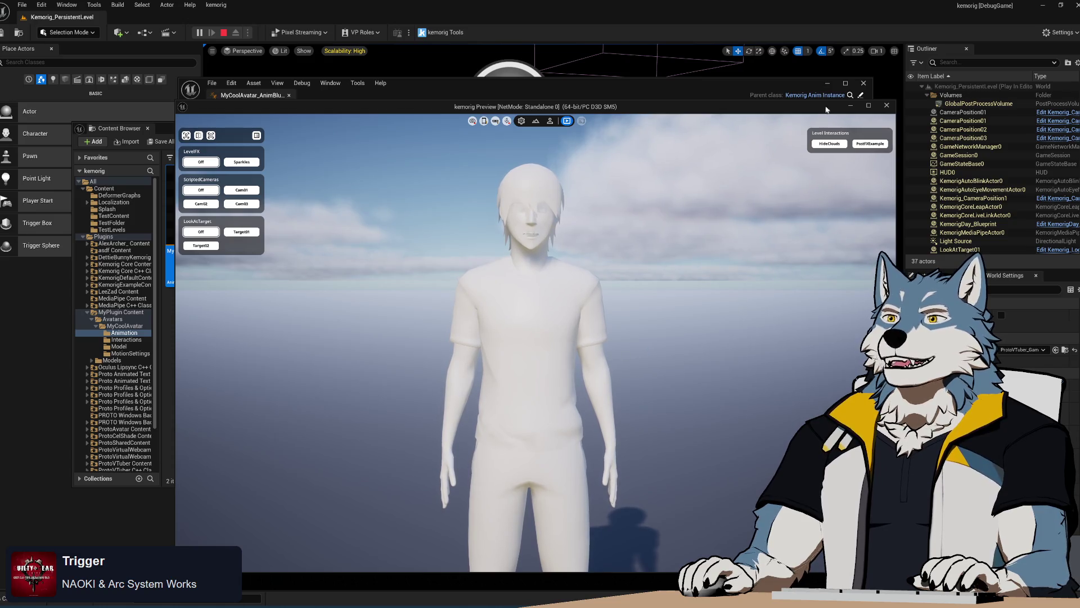
left_click(888, 106)
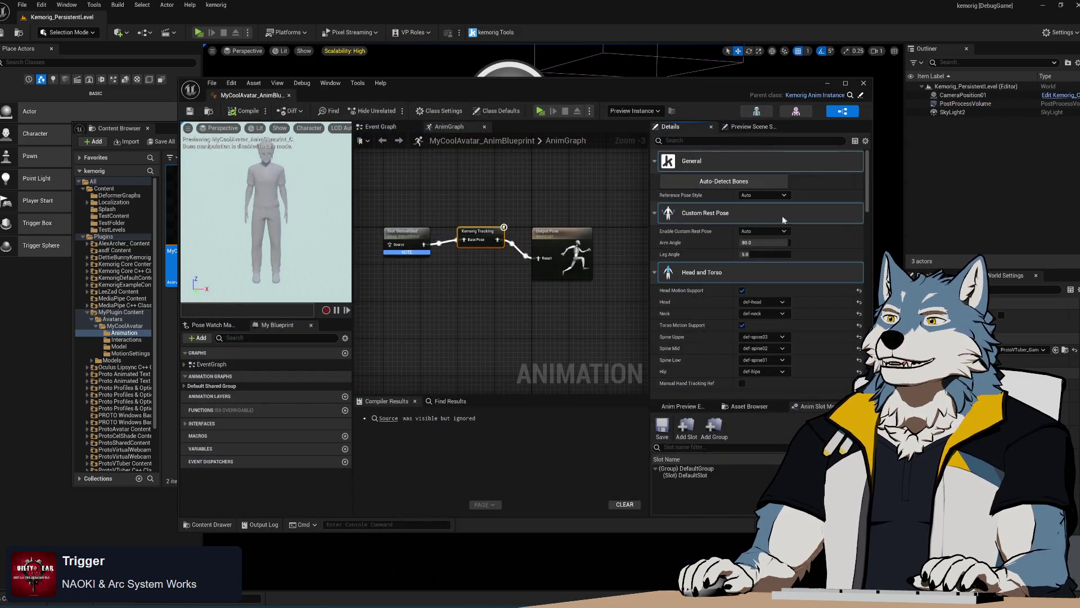
Step: Set Enable Custom Rest Pose to Always Off, recompile, and test it in the preview
left_click(777, 230)
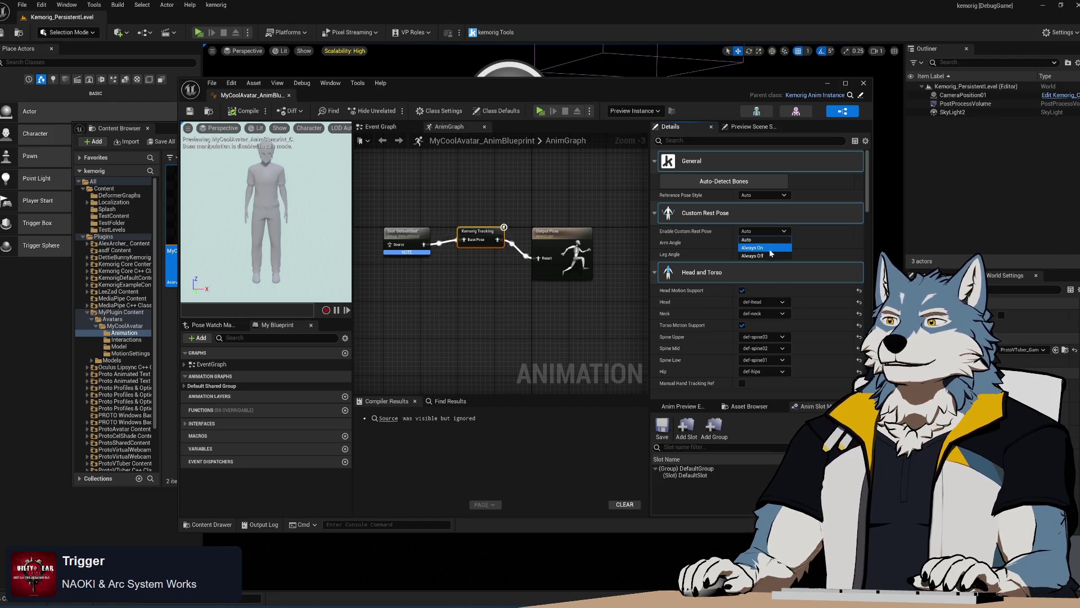
left_click(763, 261)
left_click(243, 111)
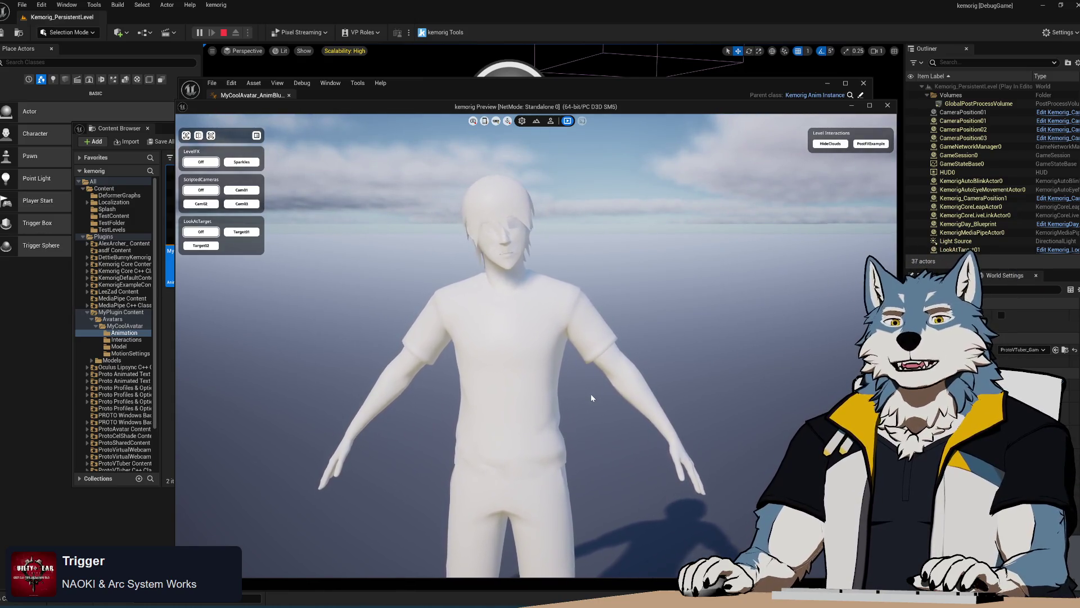
left_click(890, 108)
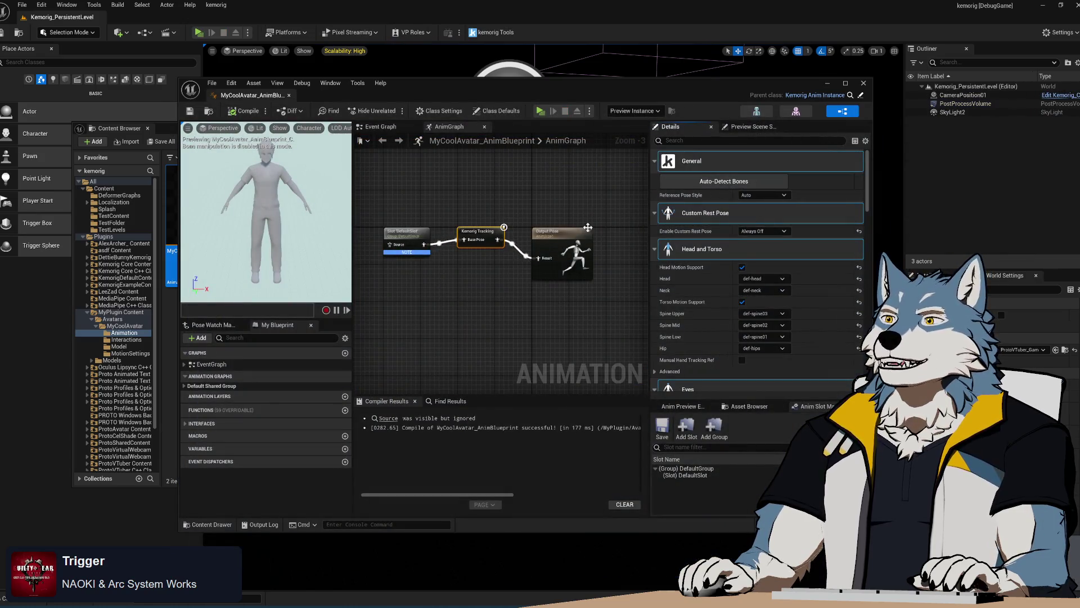
Step: Set the custom rest pose back to Auto, recompile, and run the preview once more
left_click(768, 195)
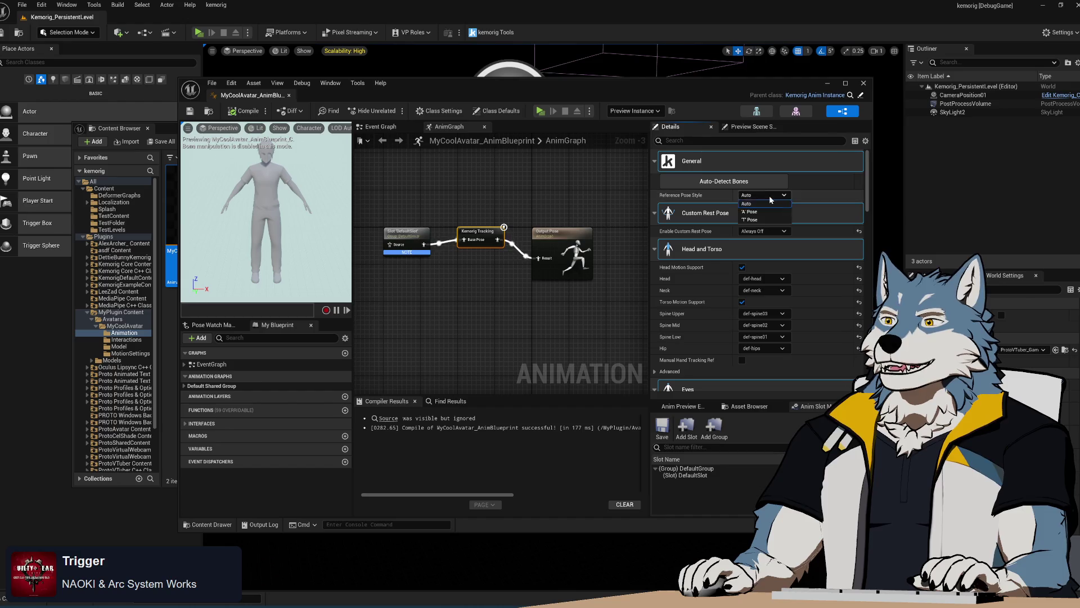
left_click(765, 203)
left_click(763, 231)
left_click(757, 246)
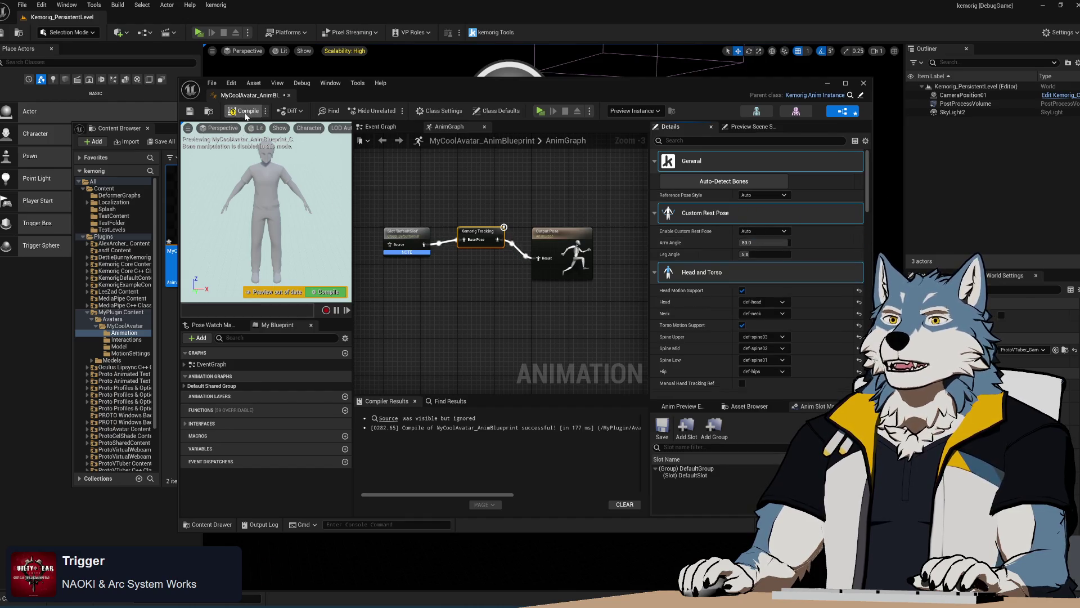
left_click(245, 113)
left_click(540, 111)
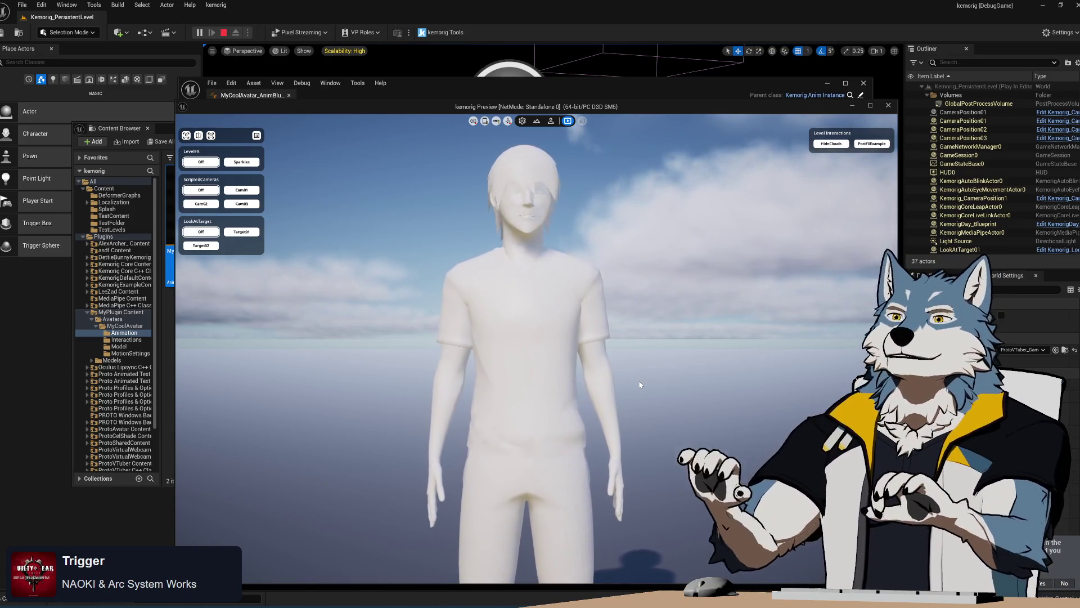
left_click(889, 107)
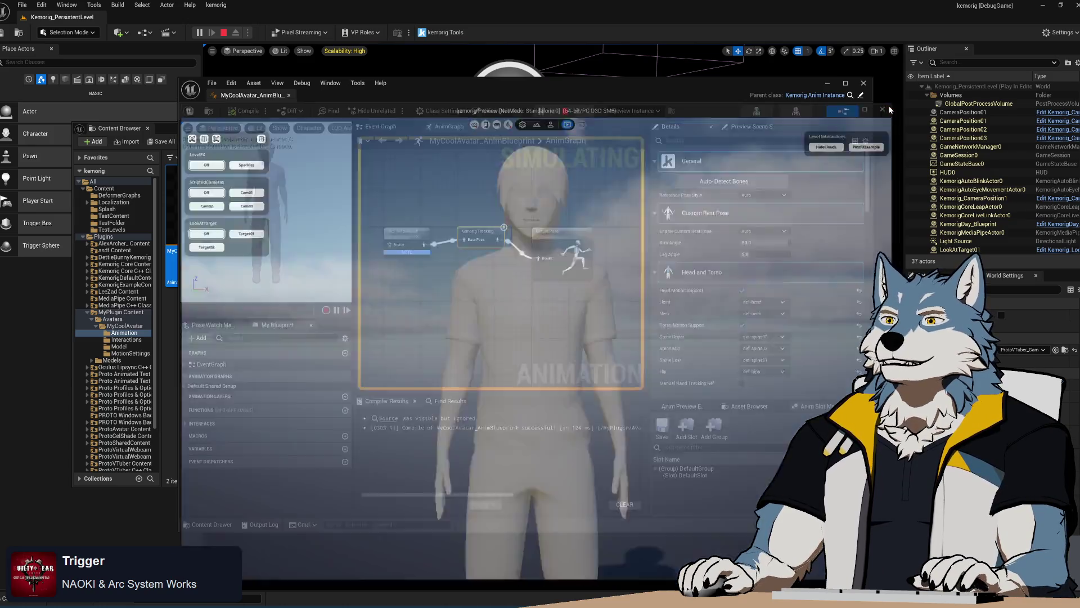
Step: Close the animation blueprint and expand ProtoAvatar Content > Avatars in the Content Browser tree
left_click(863, 84)
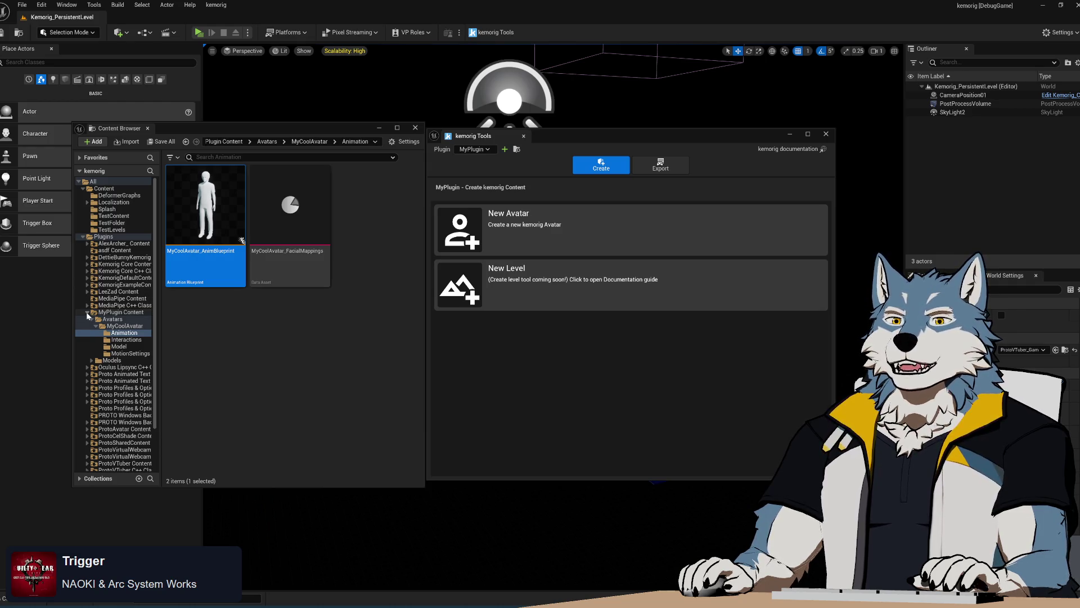
left_click(86, 311)
left_click(86, 312)
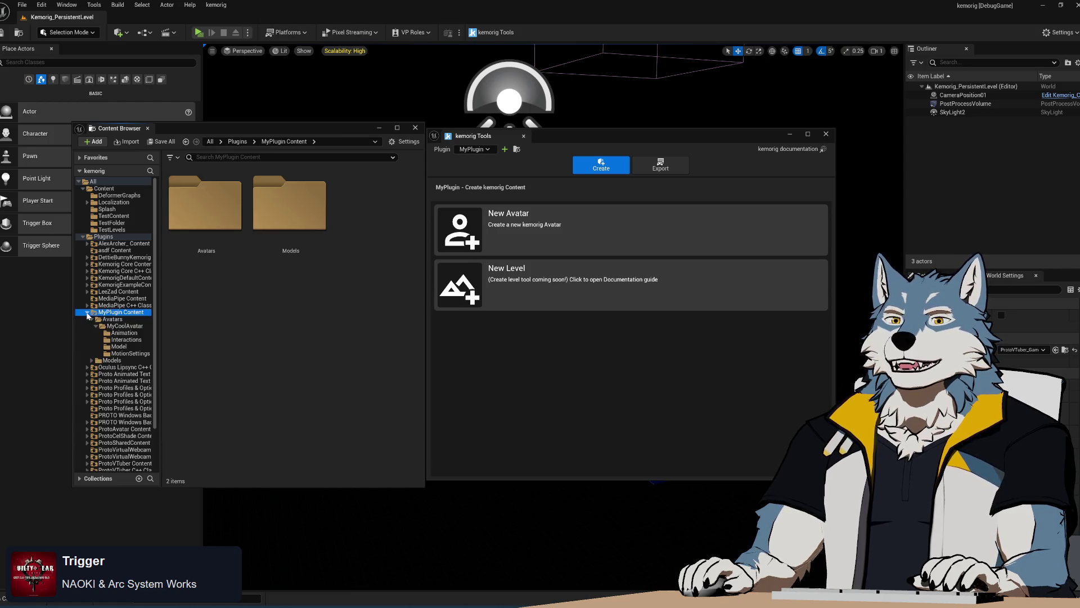
left_click(87, 312)
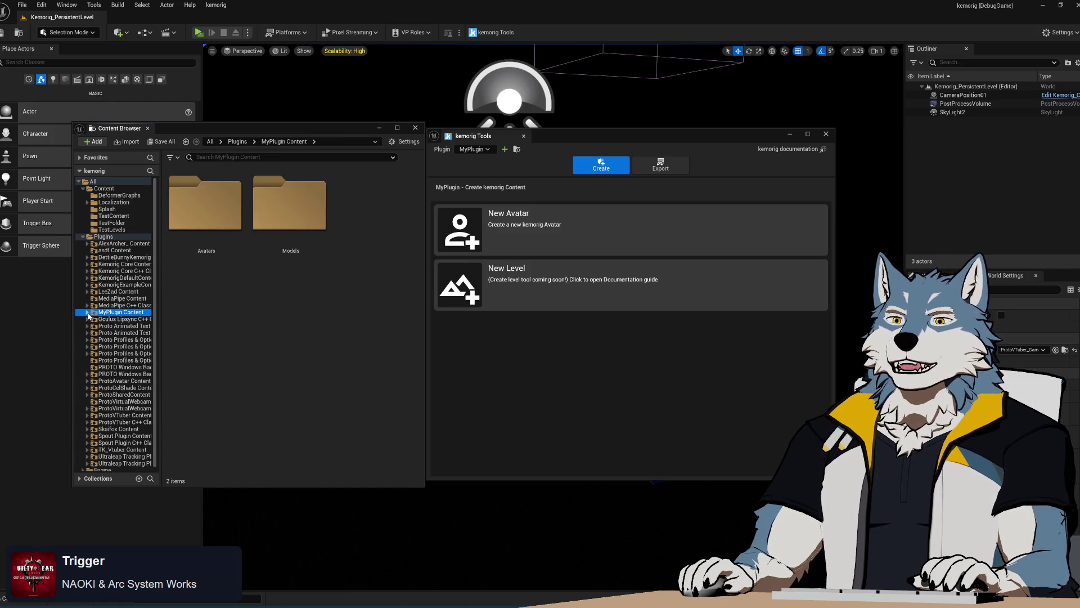
left_click(86, 312)
scroll(116, 338, "down", 3)
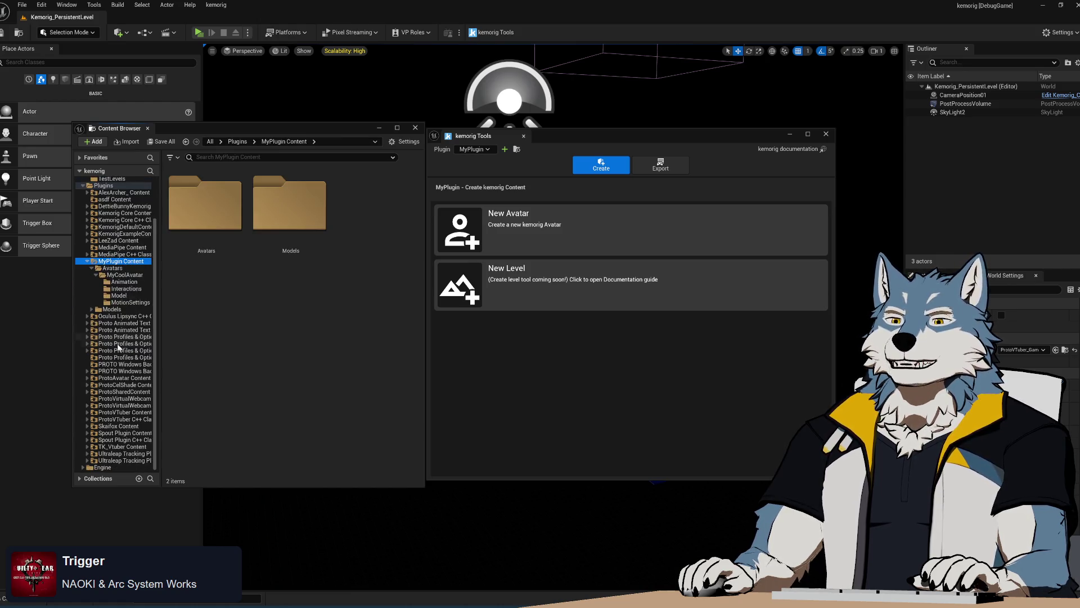
left_click(88, 379)
left_click(90, 386)
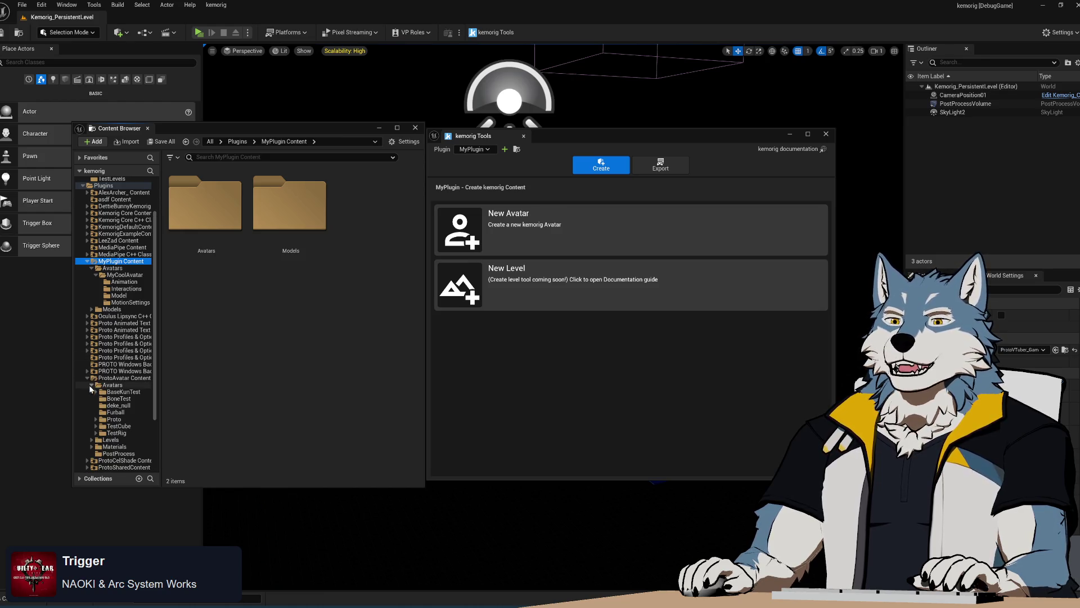
left_click(118, 398)
left_click(121, 391)
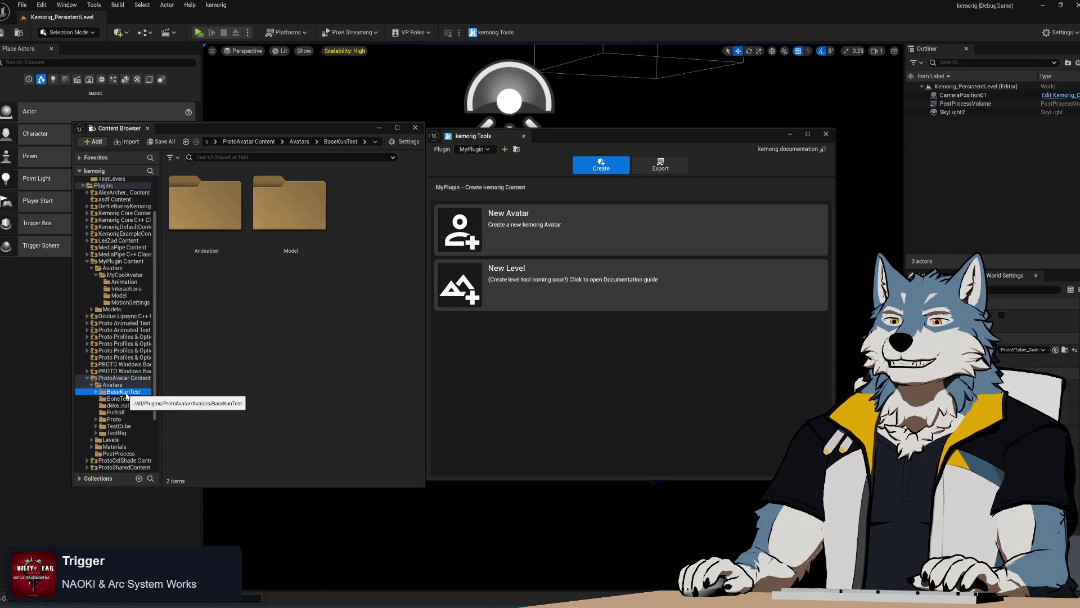
left_click(214, 327)
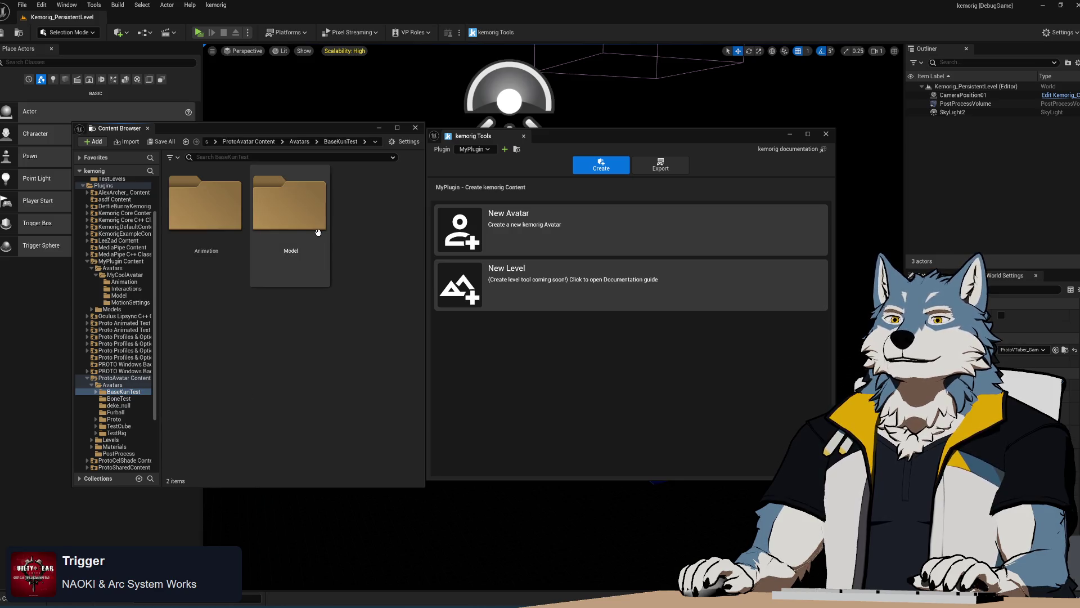
left_click(112, 385)
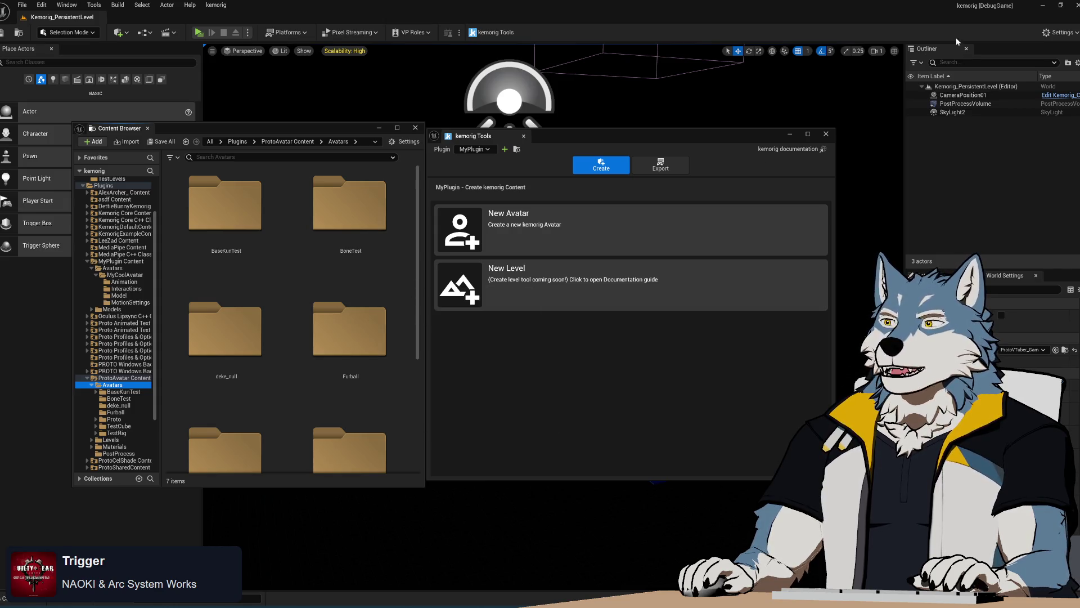
Step: Save the M_BaseKunSimple material and switch to Visual Studio
left_click(562, 228)
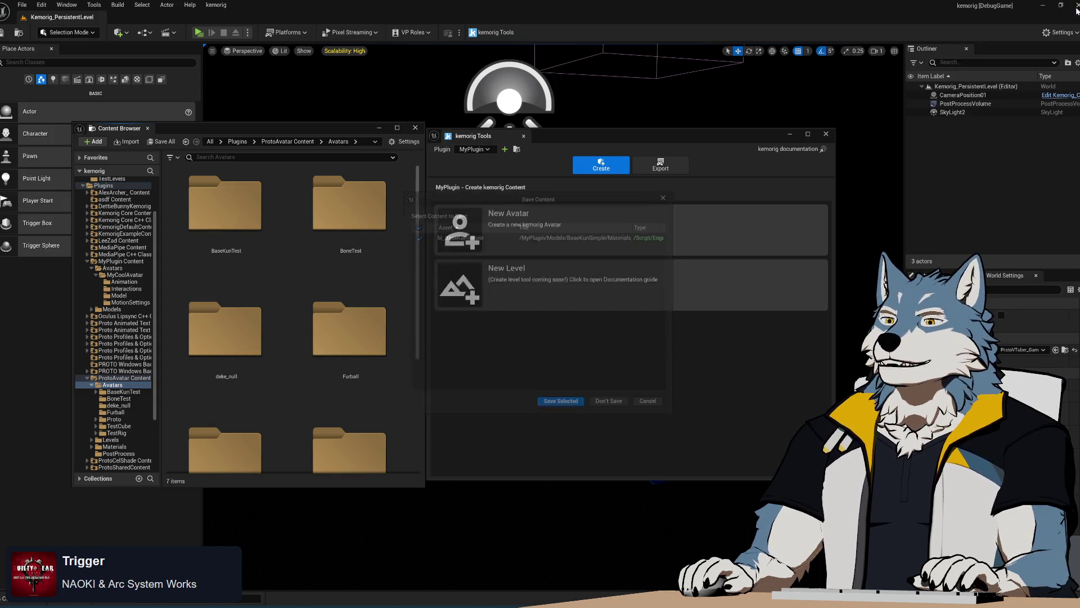
left_click(561, 403)
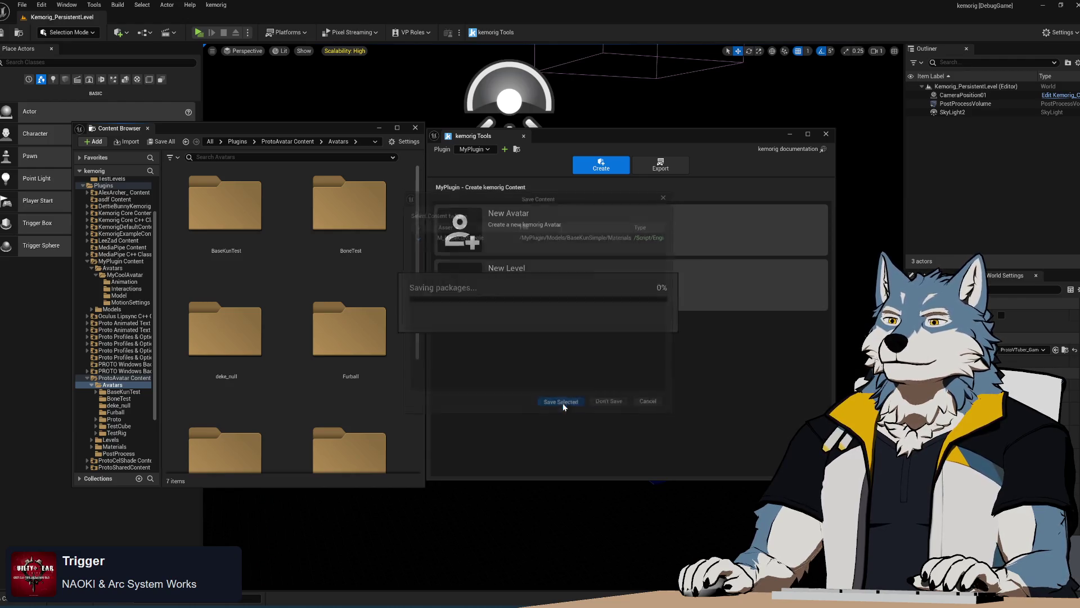
key("alt+Tab")
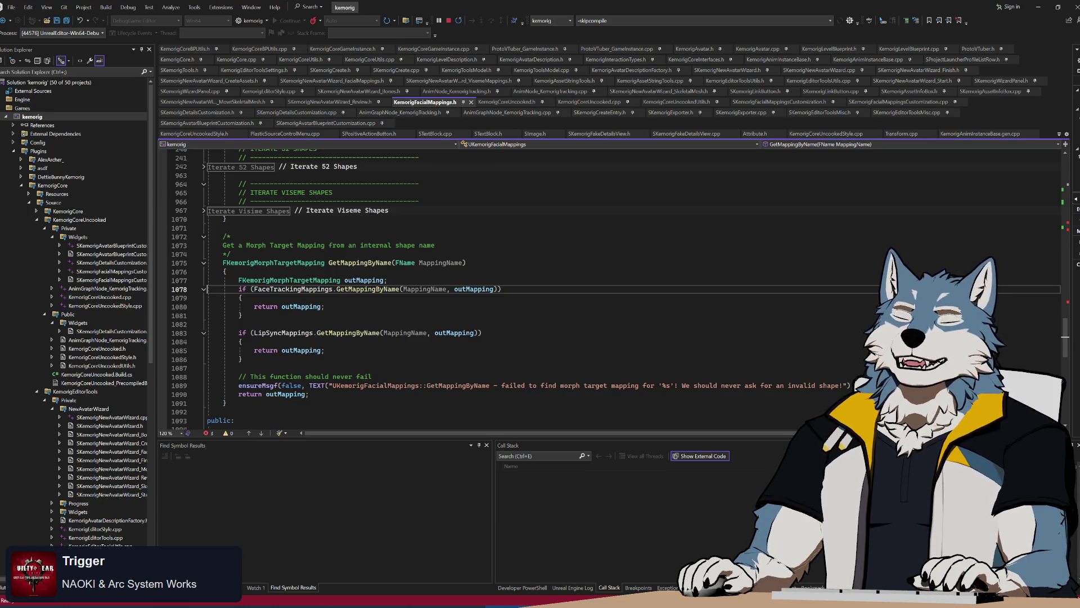
Step: Move up to the GetMappingByName declaration in KemorigFacialMappings.h
key("Up")
key("Up")
key("Up")
key("End")
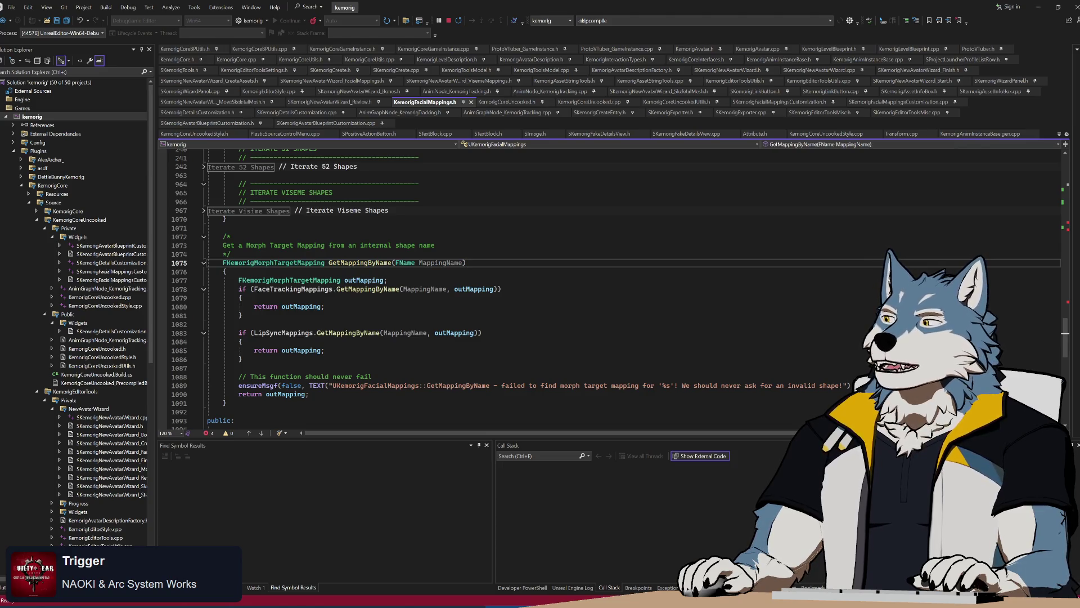
key("Up")
key("Up")
key("Up")
key("Up")
key("Up")
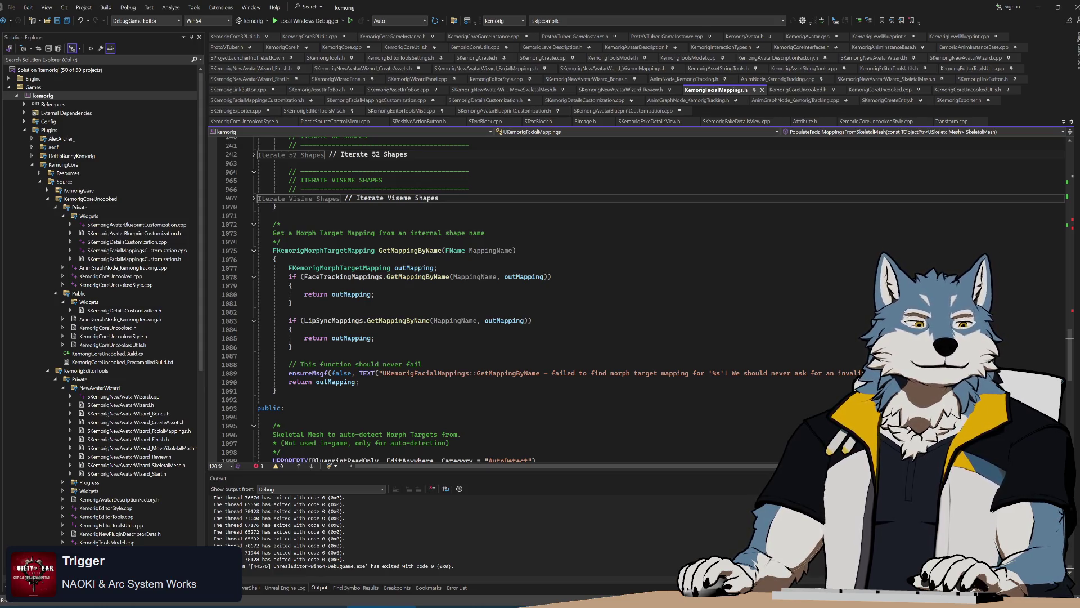
key("Up")
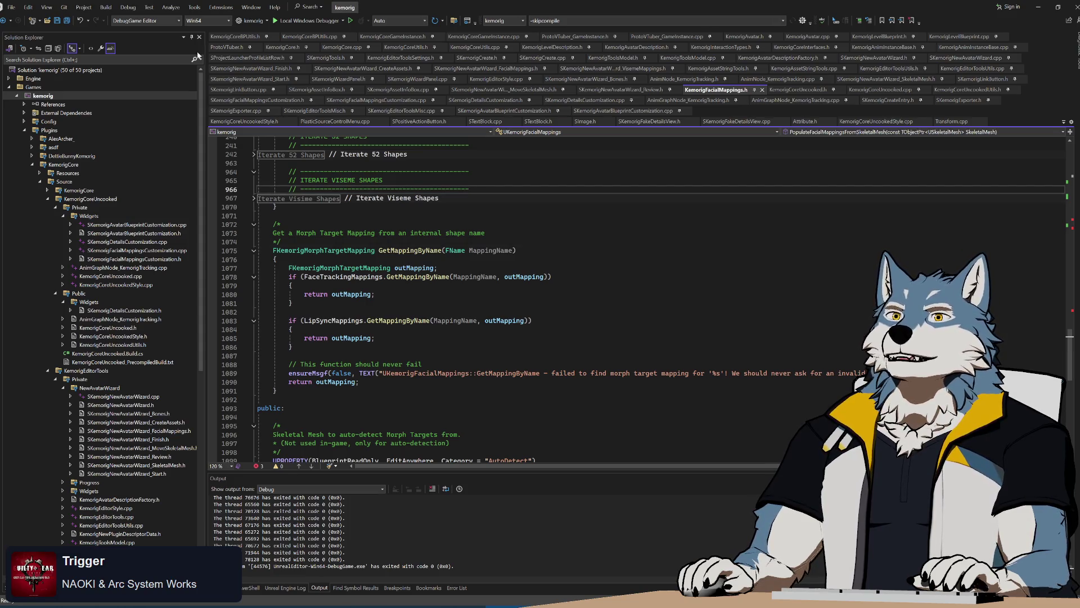
Step: Switch the solution configuration to Development Editor and build the kemorig project
left_click(163, 21)
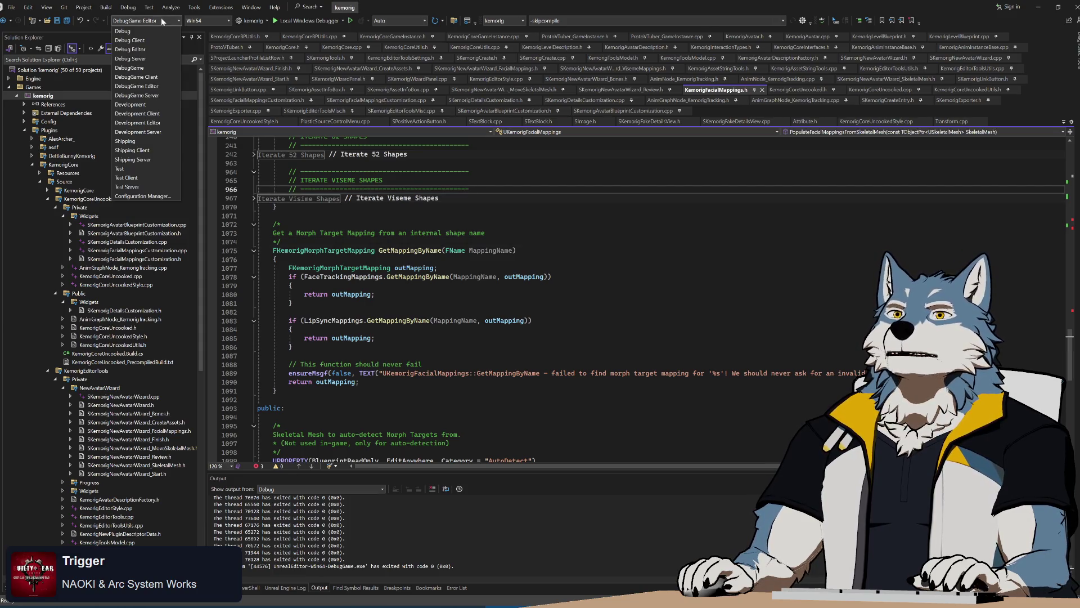
left_click(164, 124)
right_click(49, 96)
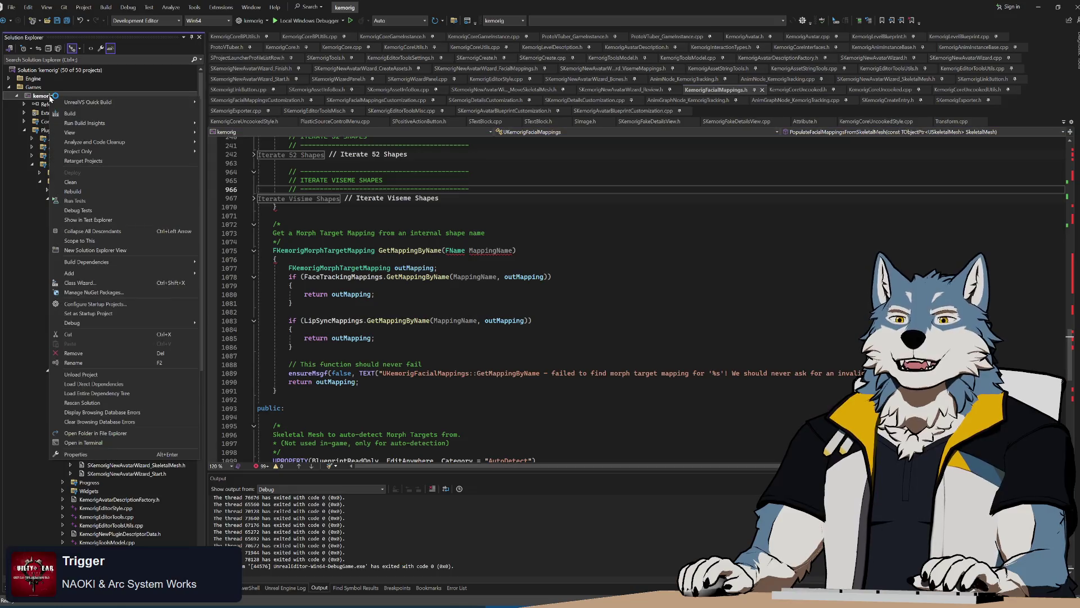
left_click(92, 116)
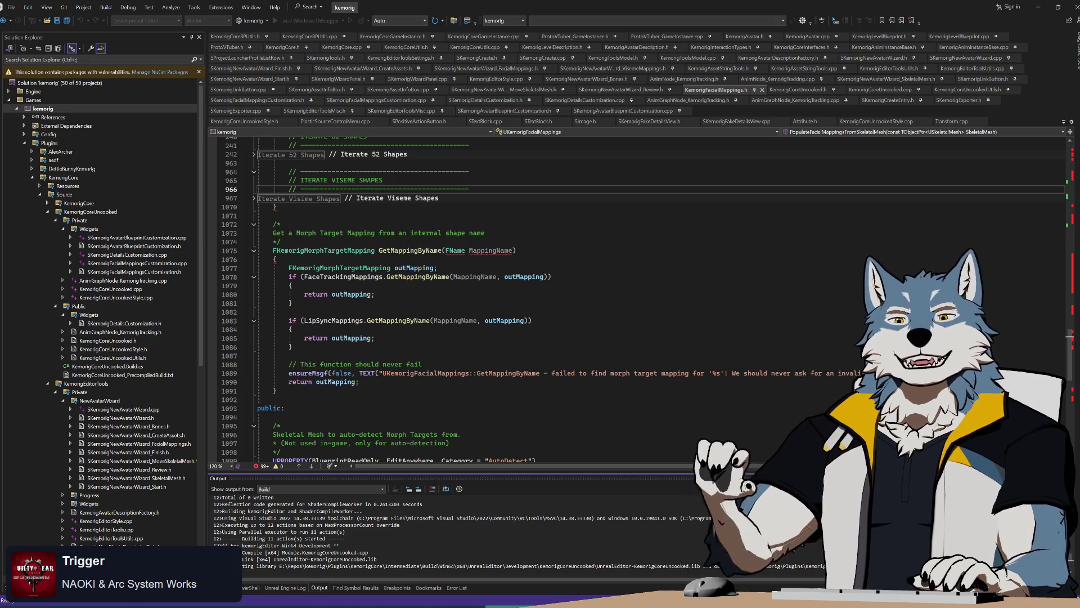
Step: Enable Webcam Tracking in Kemorig's System Options, then return to the code in Visual Studio
key("alt+Tab")
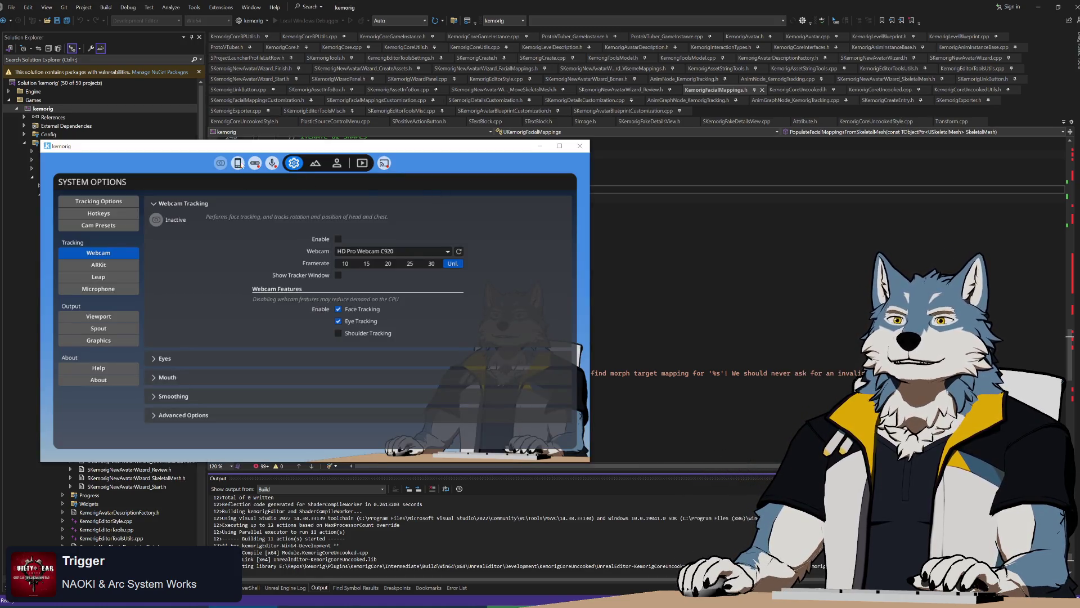
left_click(337, 240)
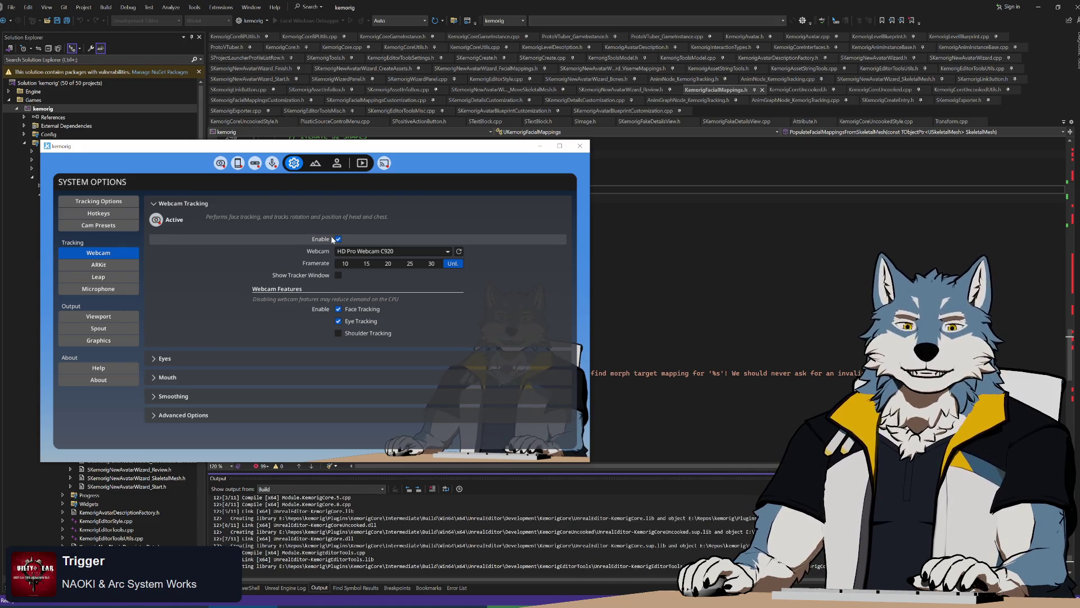
left_click(362, 163)
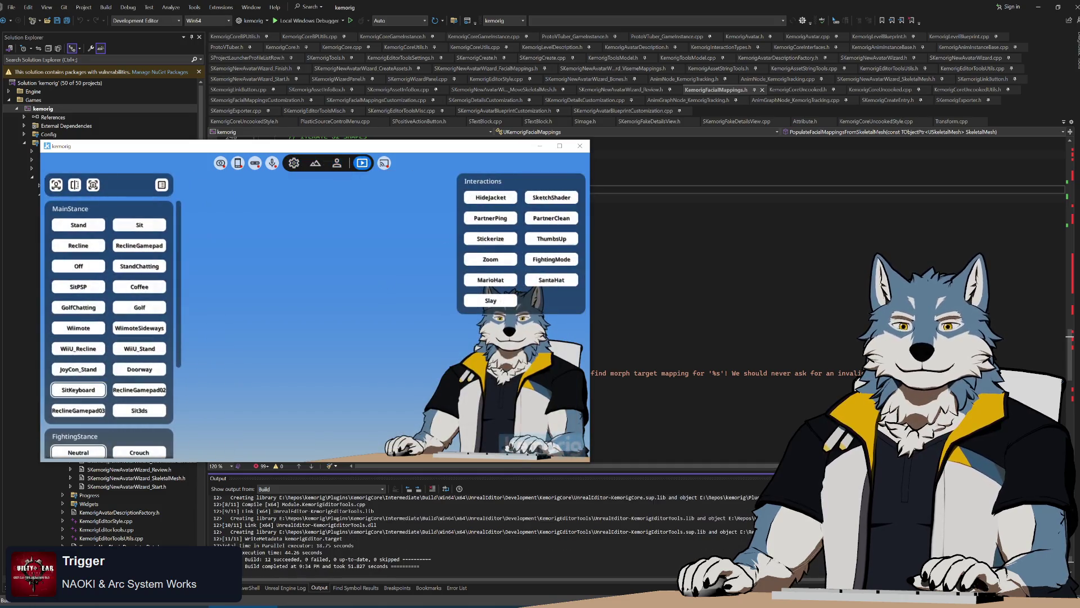
key("alt+Tab")
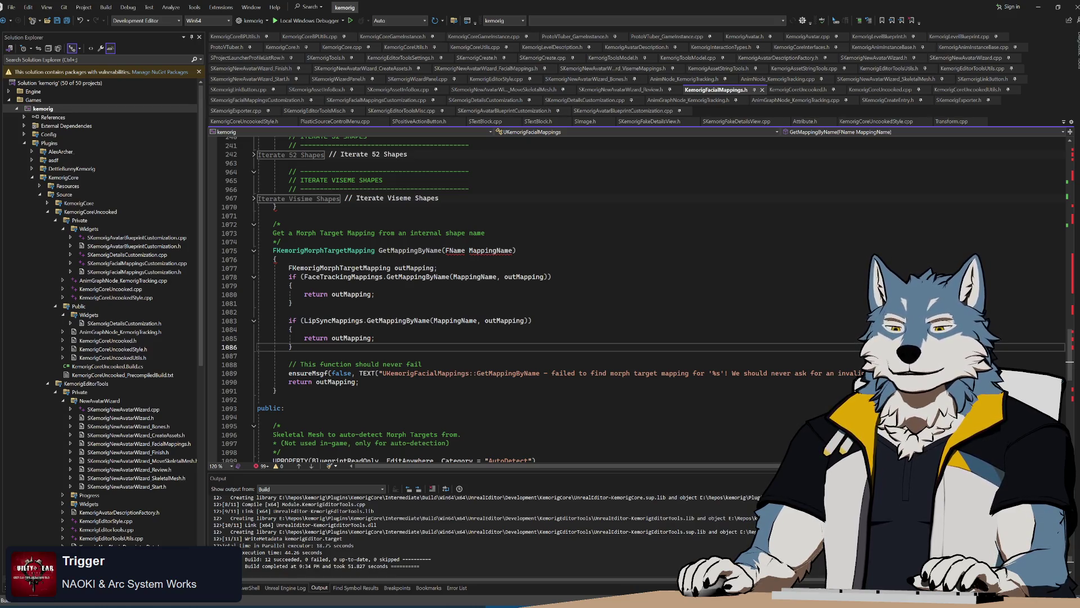
key("shift+Up")
key("shift+Up")
key("shift+Up")
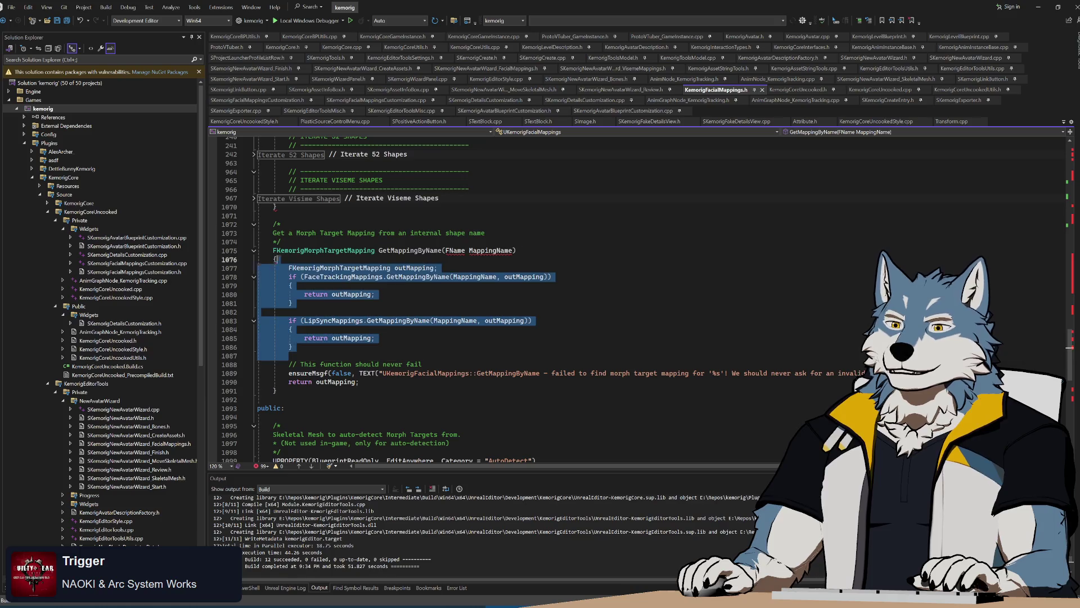
Step: Adjust then clear the GetMappingByName code selection, and launch kemorig.uproject
key("shift+Down")
key("shift+Down")
key("shift+Down")
key("Right")
key("shift+Up")
key("shift+Up")
key("shift+Up")
left_click(275, 259)
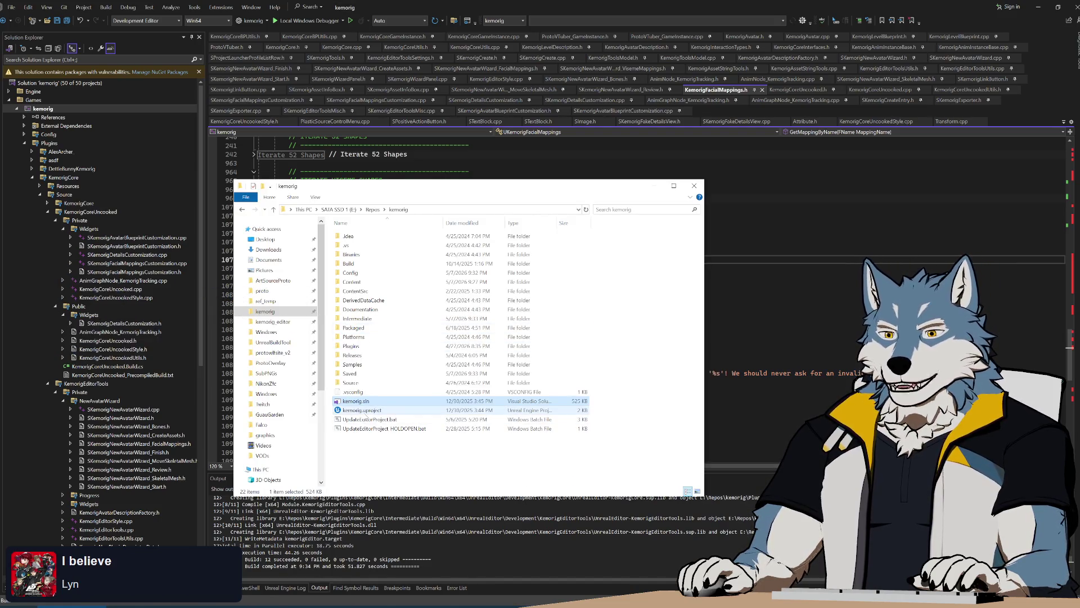
double_click(363, 410)
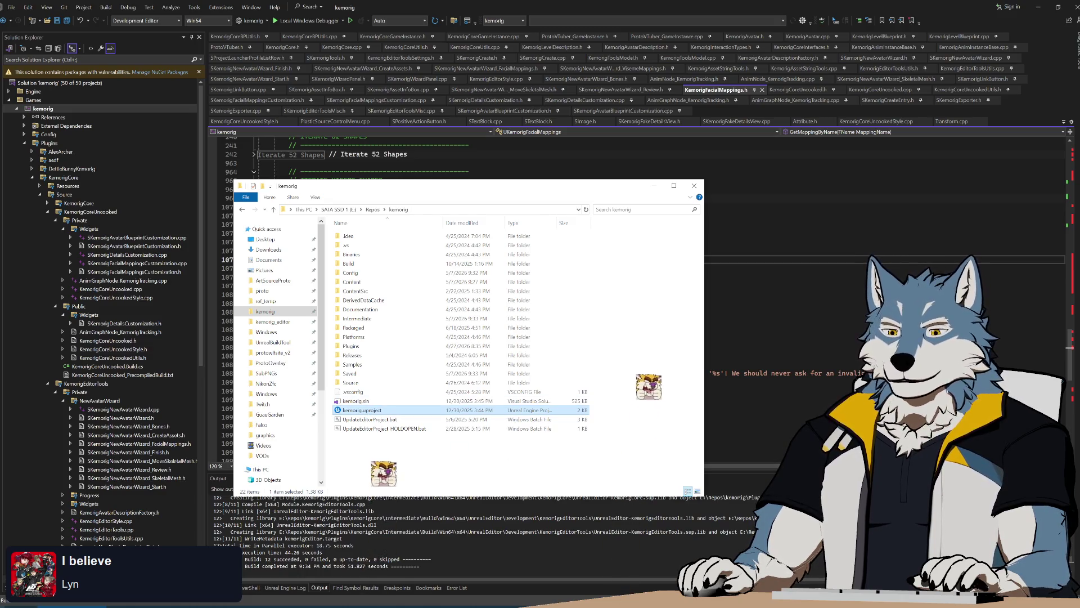
Step: In a new Explorer window, browse to Assets_AnimeEnvironments and select StreamRoomPropsAnime.blend
key("super")
left_click(149, 377)
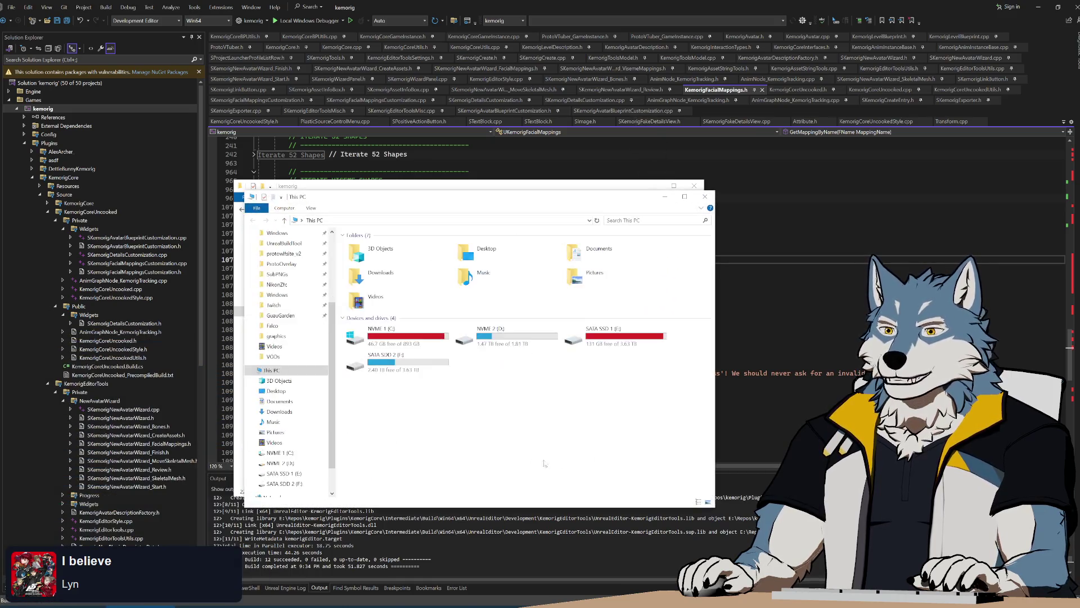
left_click(285, 290)
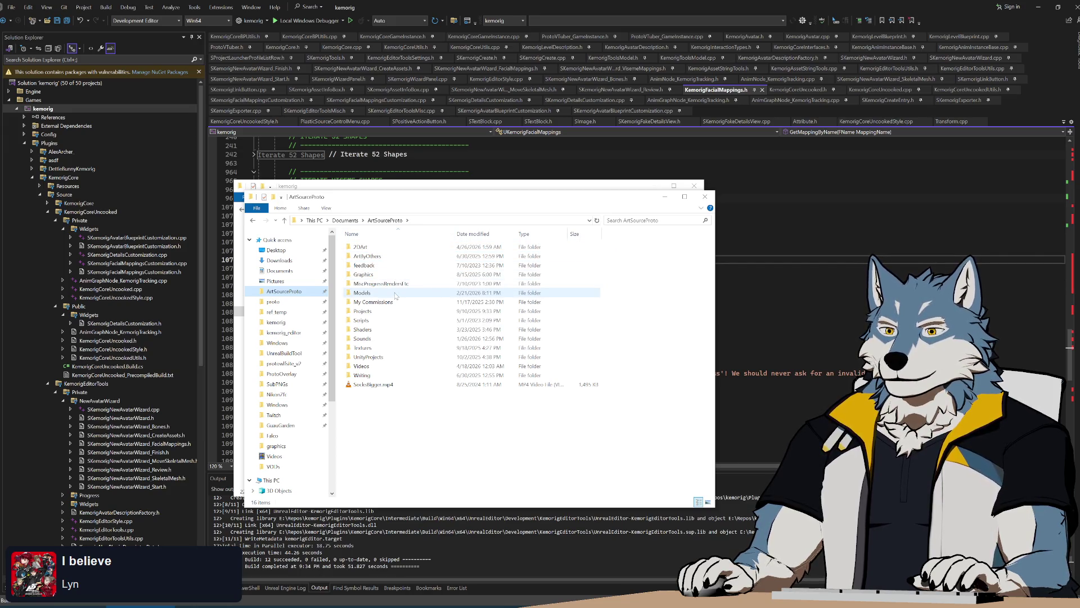
double_click(363, 293)
double_click(394, 247)
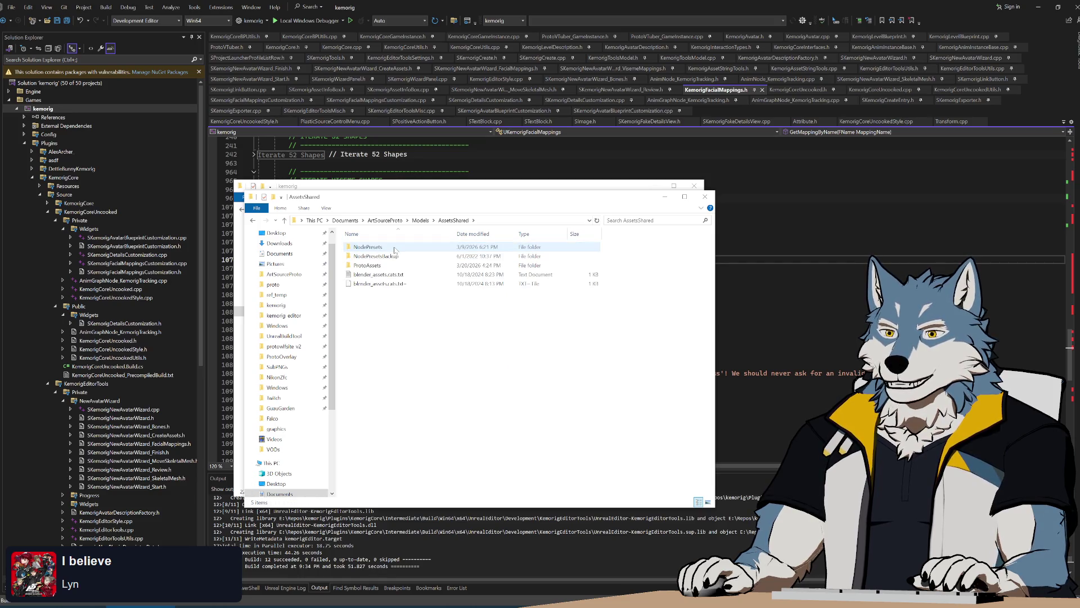
double_click(389, 265)
double_click(400, 248)
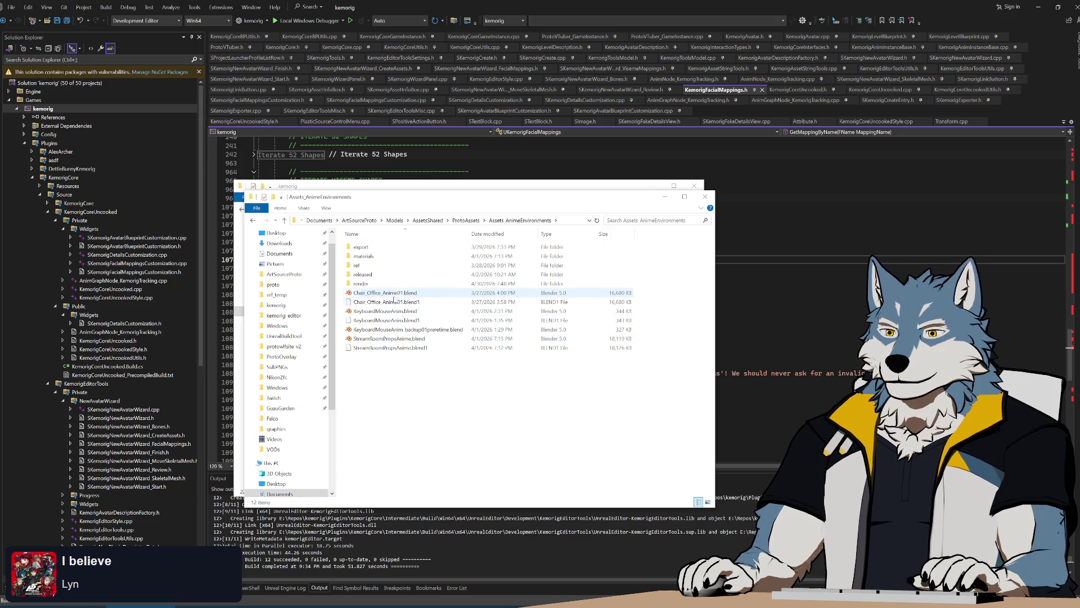
left_click(390, 340)
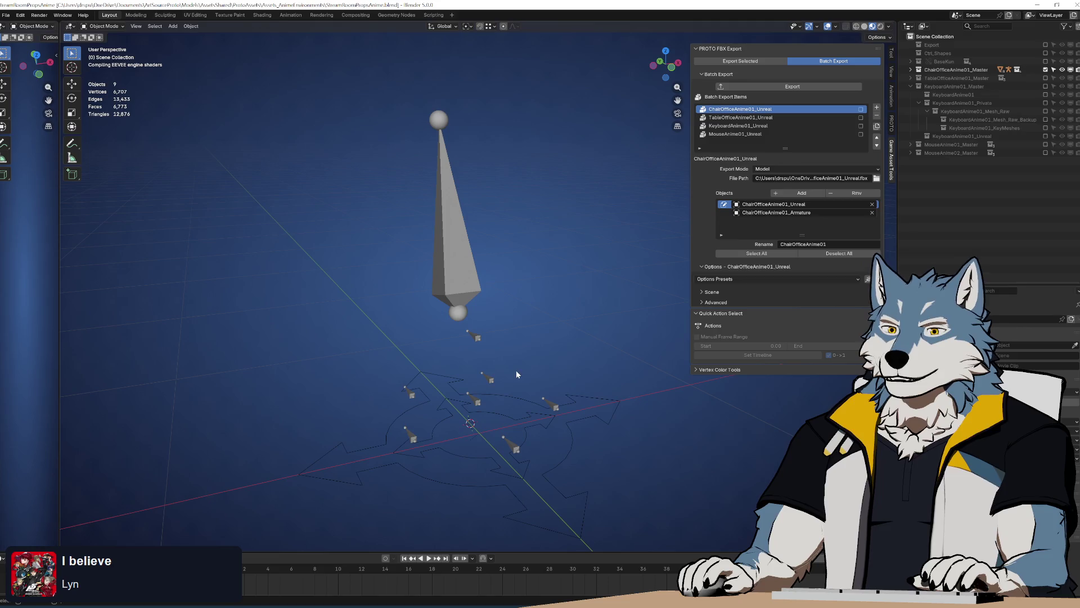
Step: Orbit to a side view of the chair and re-include the Table, Keyboard and Mouse collections
left_click_drag(517, 329, 565, 309)
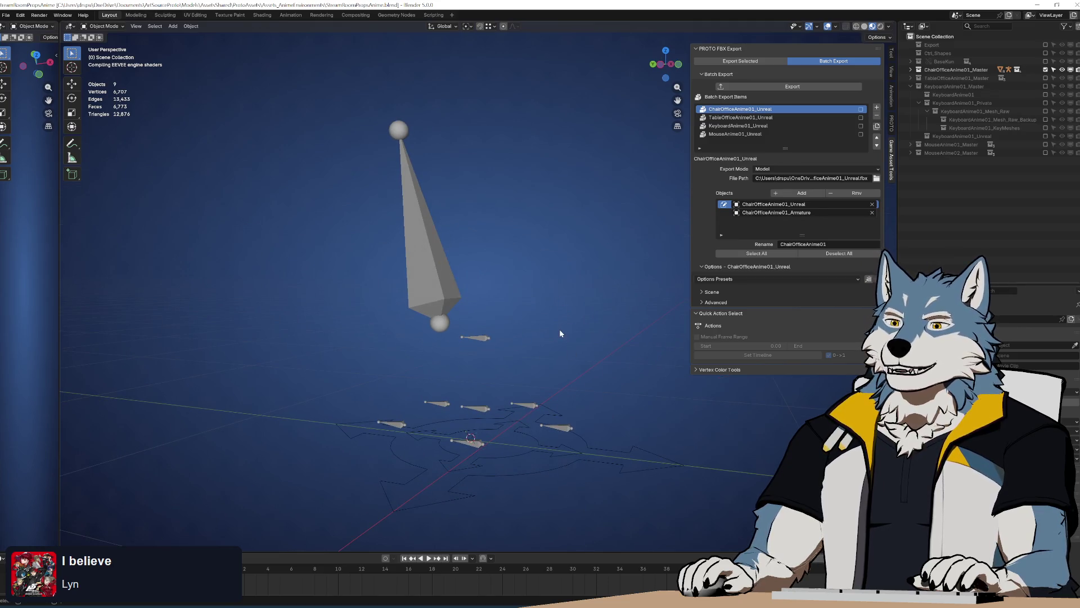
mouse_move(559, 325)
left_mouse_down()
mouse_move(393, 273)
mouse_move(376, 291)
mouse_move(494, 292)
mouse_move(430, 290)
mouse_move(424, 311)
left_mouse_up()
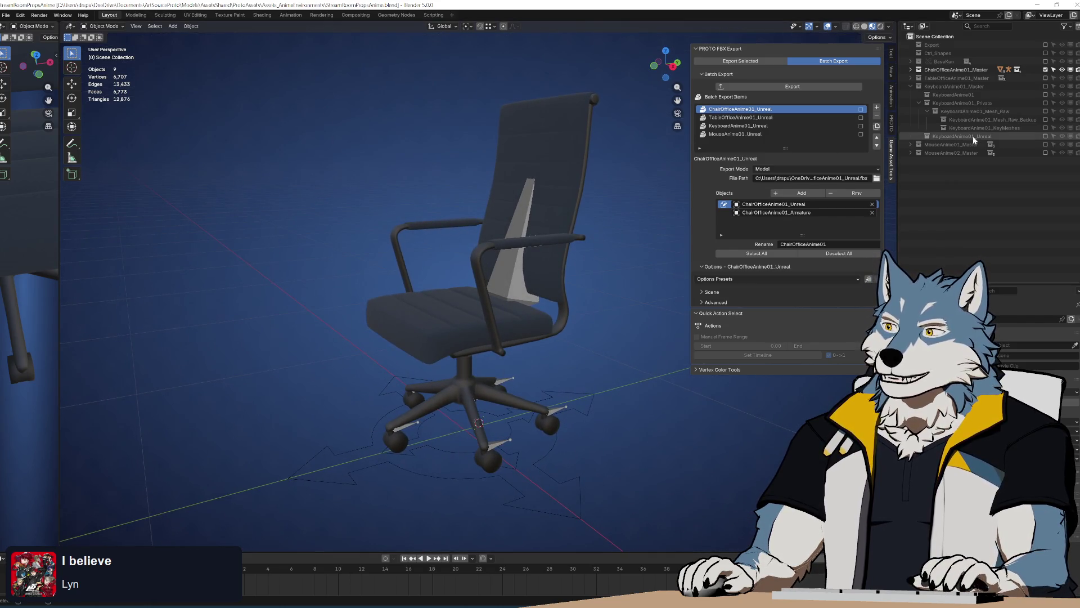
left_click(1045, 77)
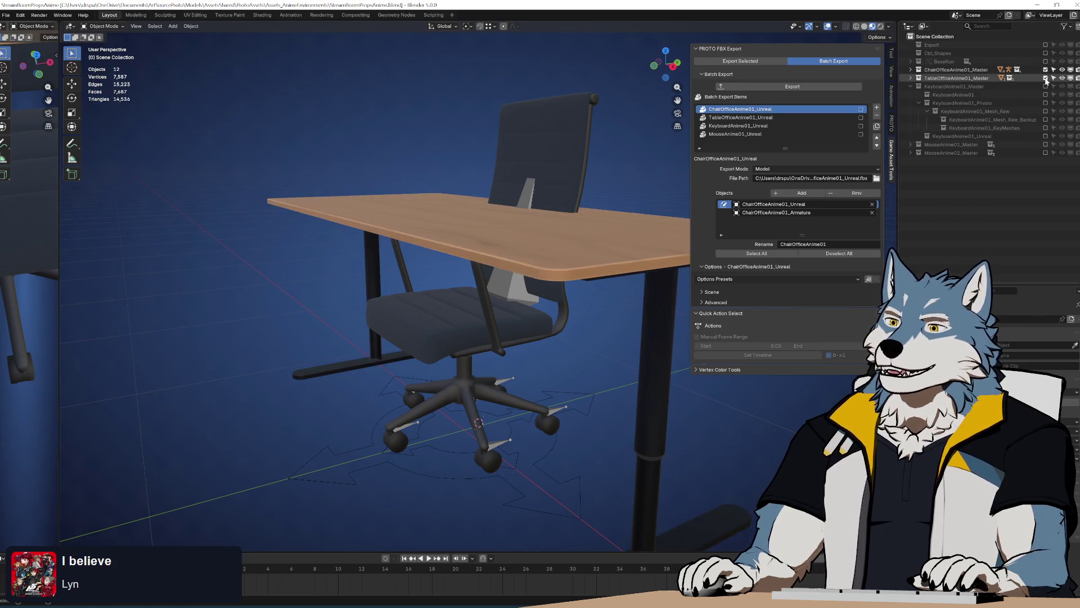
left_click(1046, 86)
left_click(911, 86)
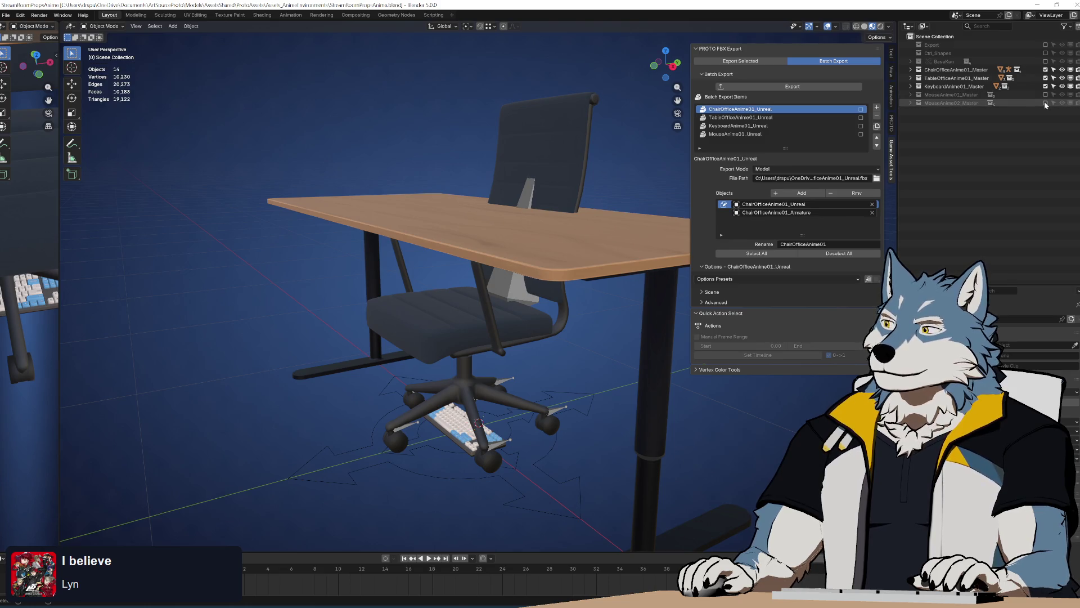
left_click(1045, 95)
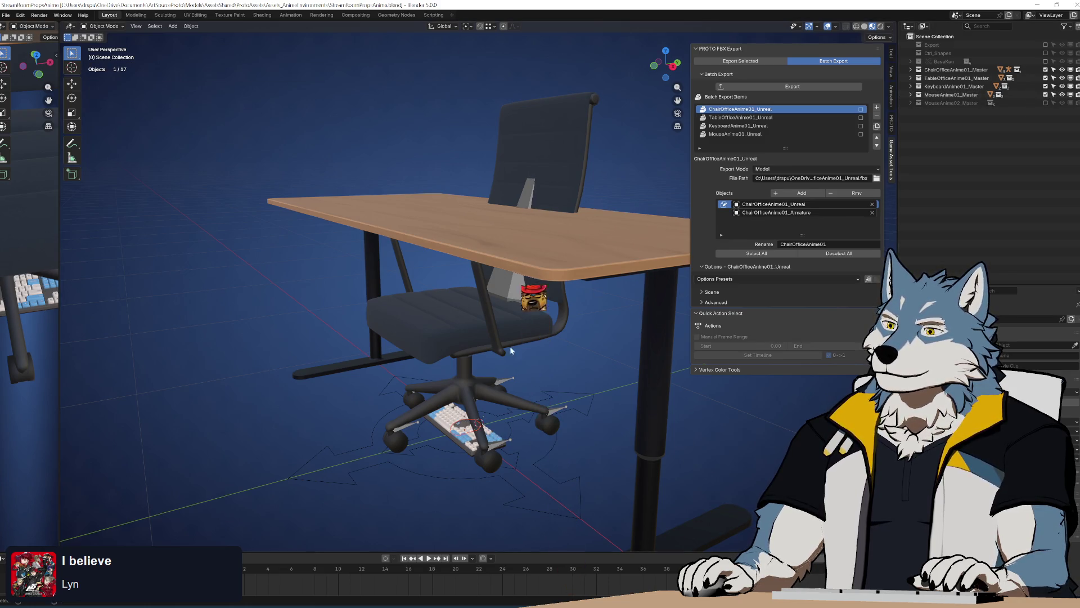
Step: Open the folder of exported FBX files in File Explorer
scroll(487, 272, "up", 3)
scroll(487, 272, "up", 5)
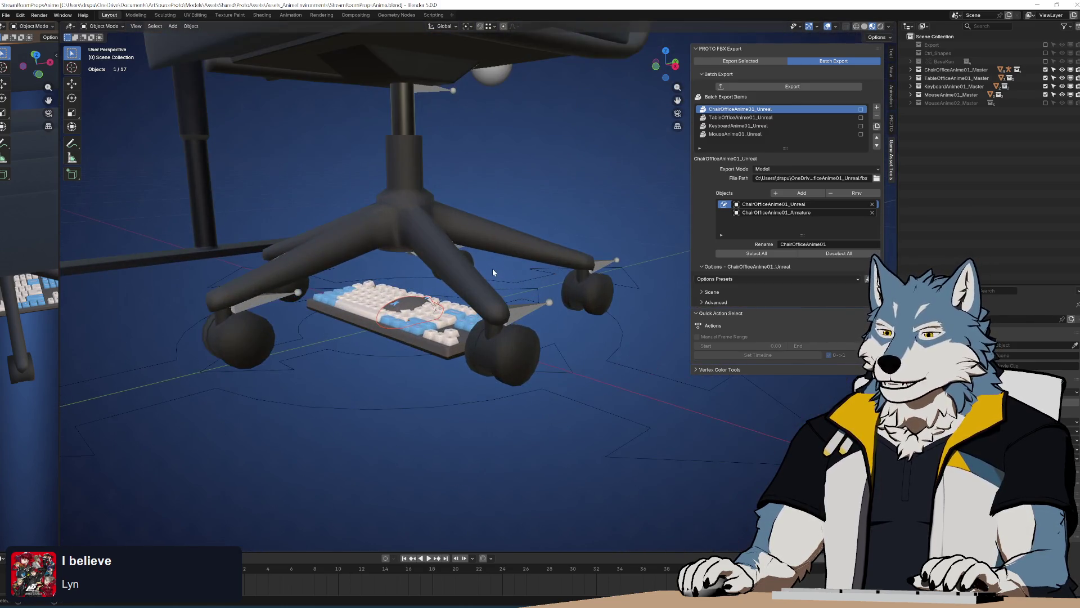
scroll(493, 272, "down", 5)
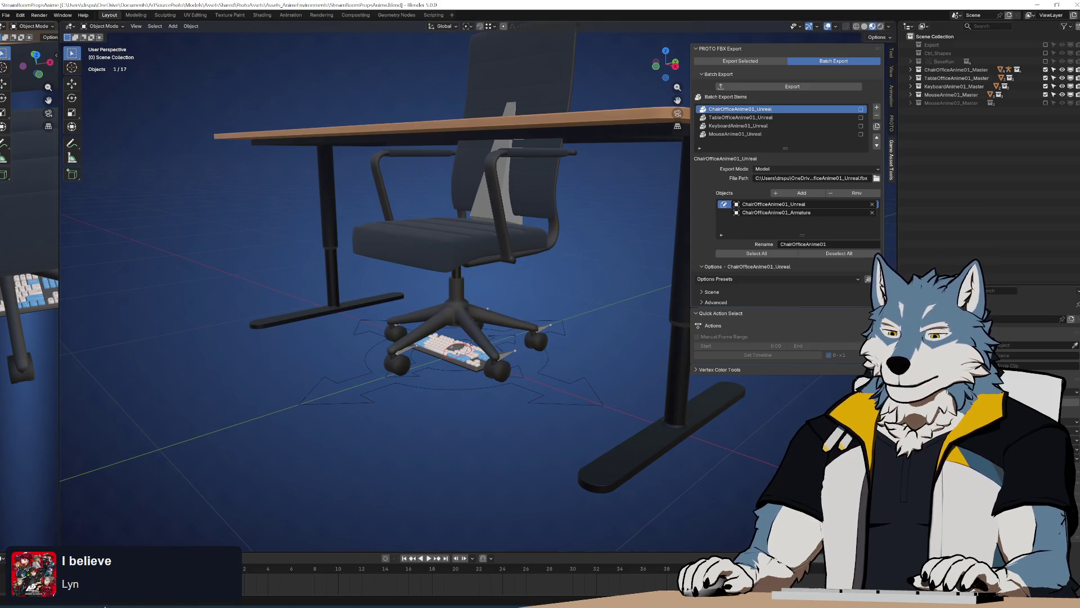
key("super+e")
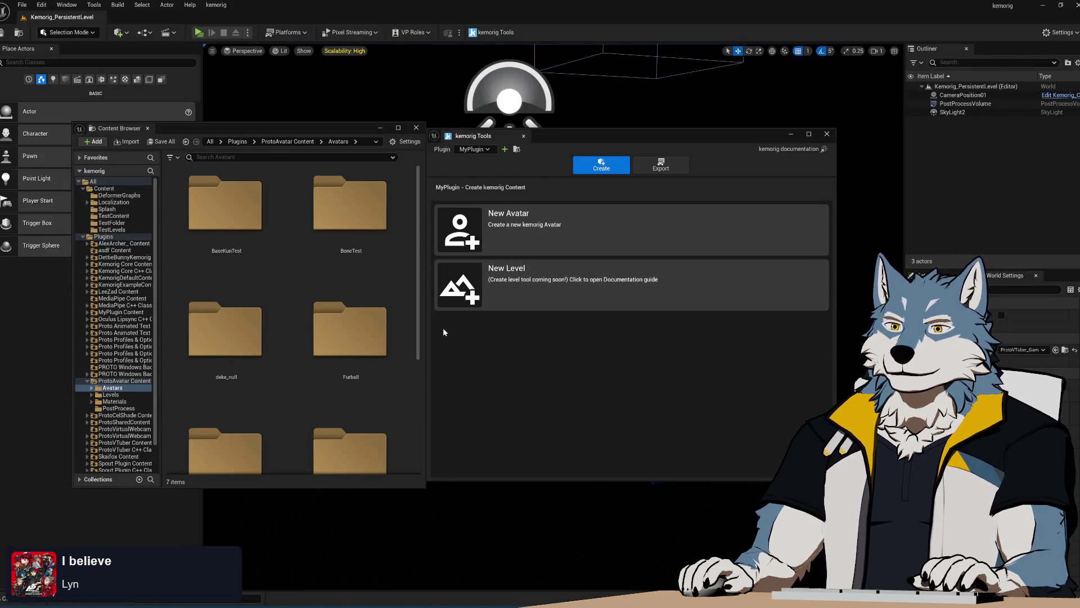
Step: Expand KemorigExampleContent and open Props > Stylized in the Content Browser
left_click(86, 285)
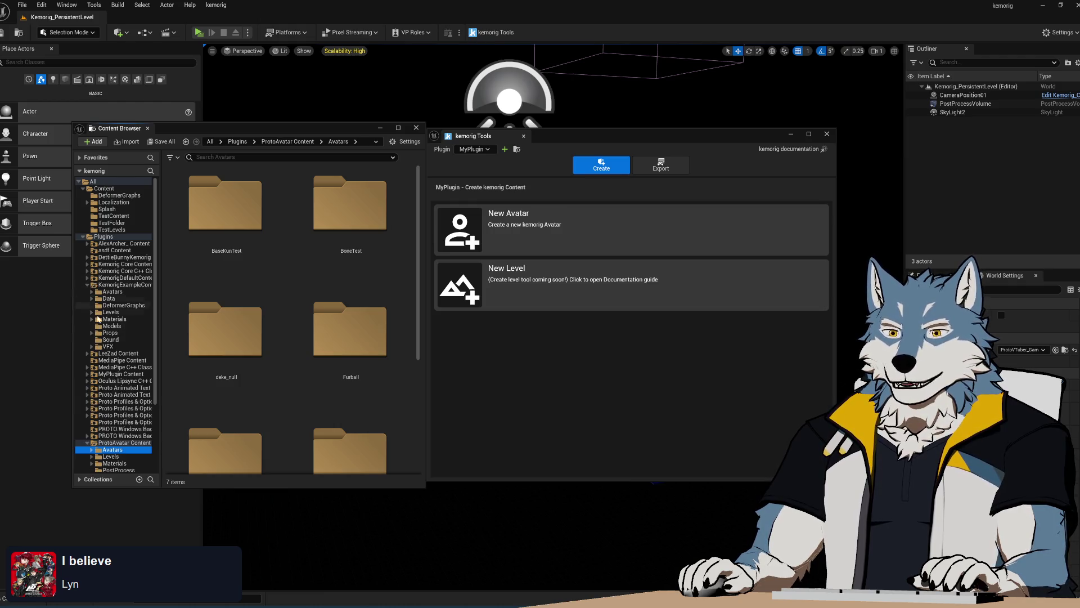
left_click(112, 326)
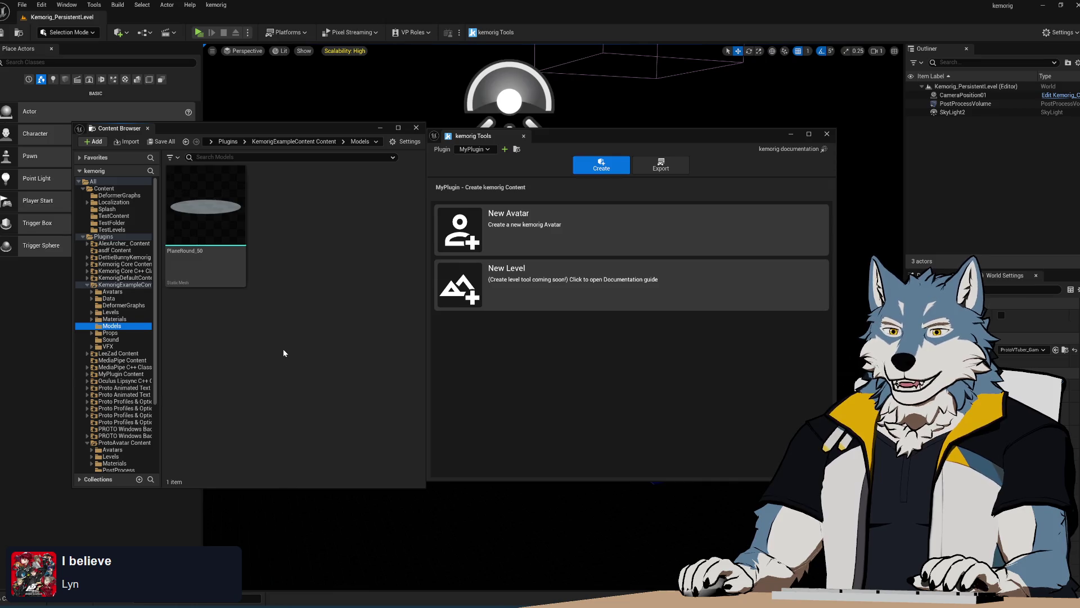
left_click(138, 333)
double_click(289, 208)
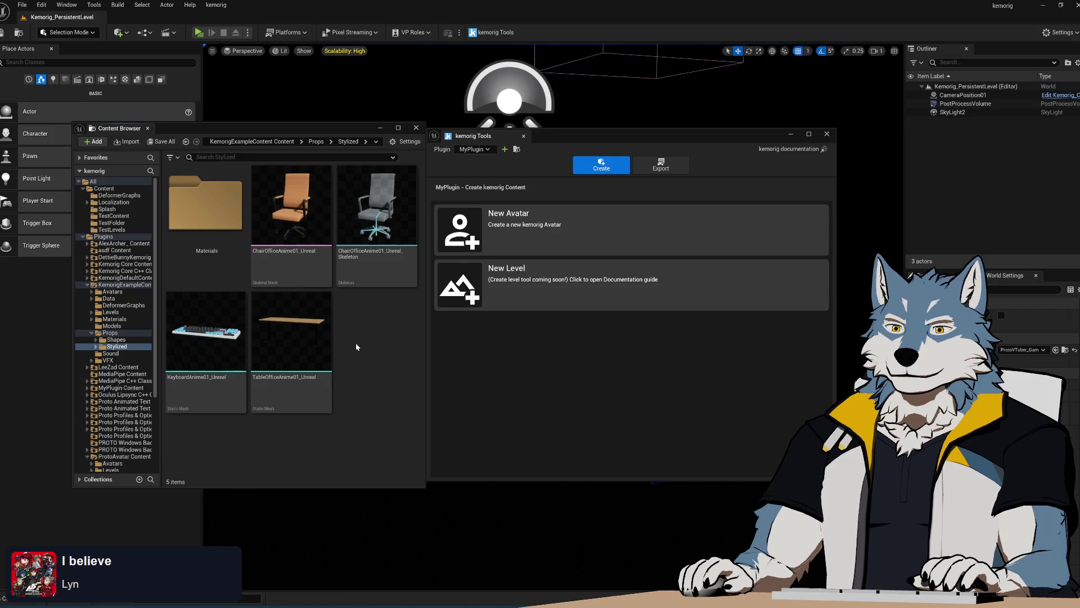
Step: Peek into the stylized Materials folder, then return to Props > Stylized
double_click(205, 204)
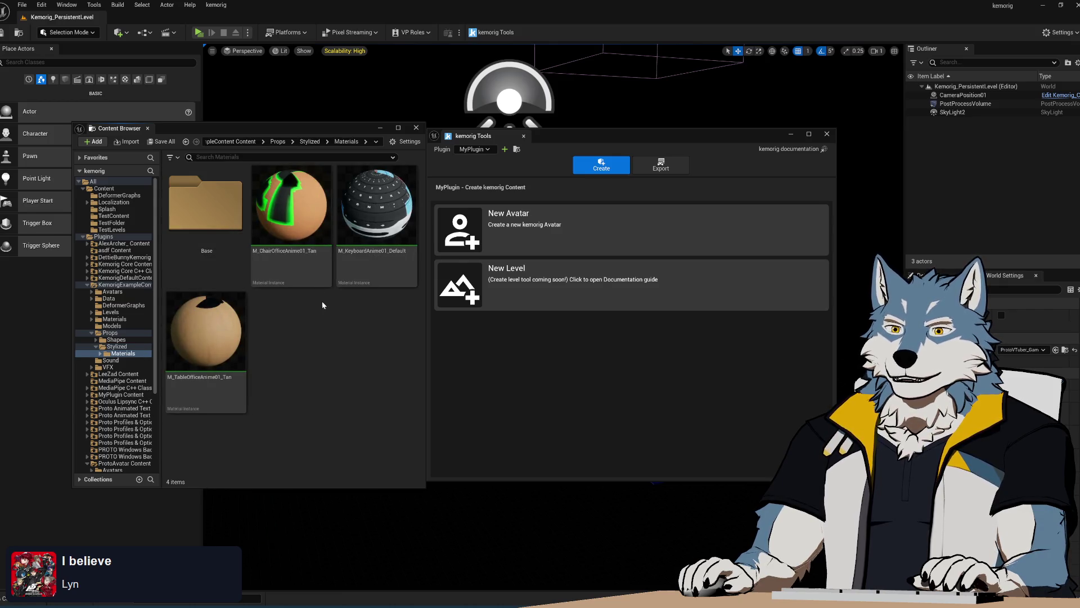
left_click(186, 141)
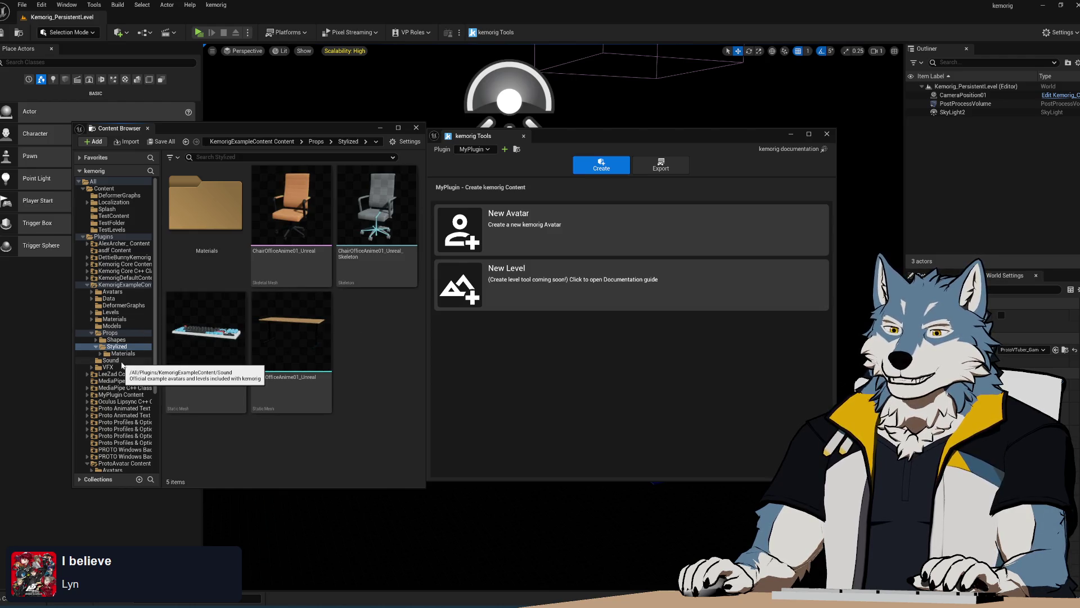
left_click(110, 333)
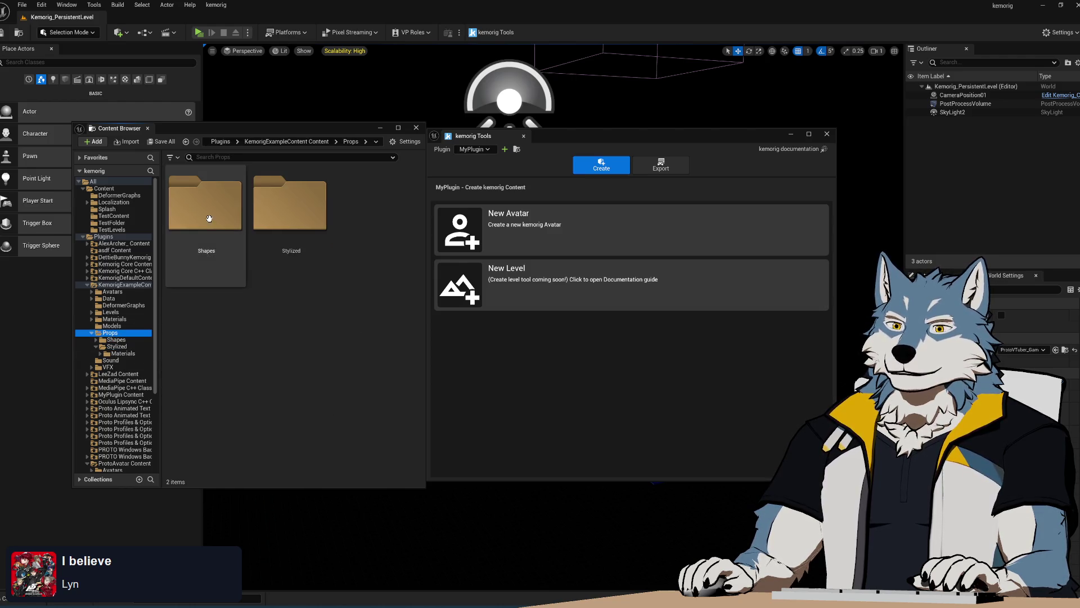
double_click(291, 218)
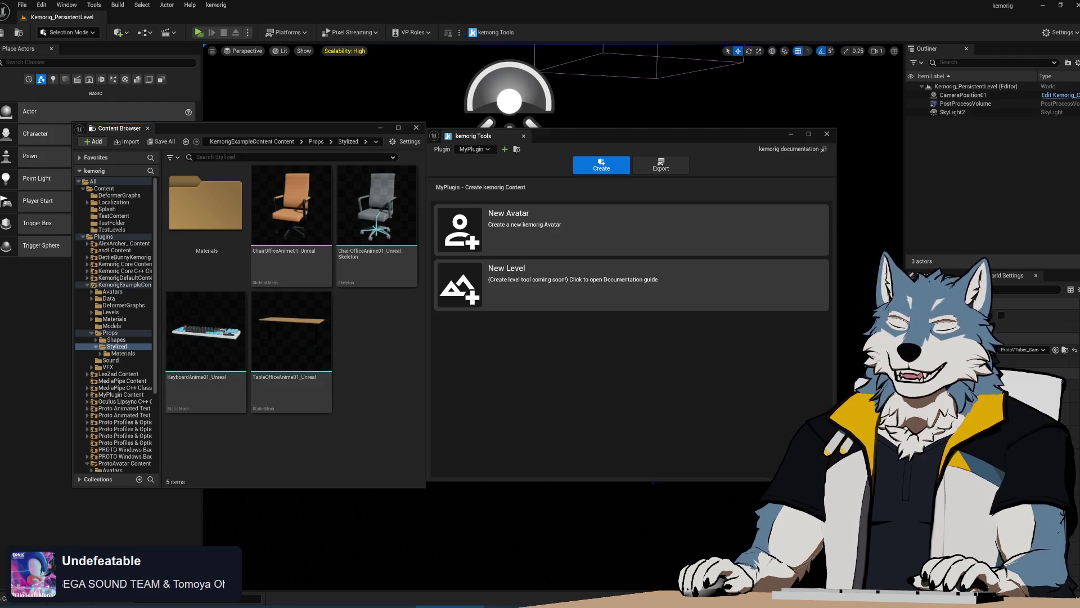
Step: Try the new level option, check the stylized Materials folder and reposition the Content Browser
left_click(562, 284)
left_click_drag(581, 138, 583, 140)
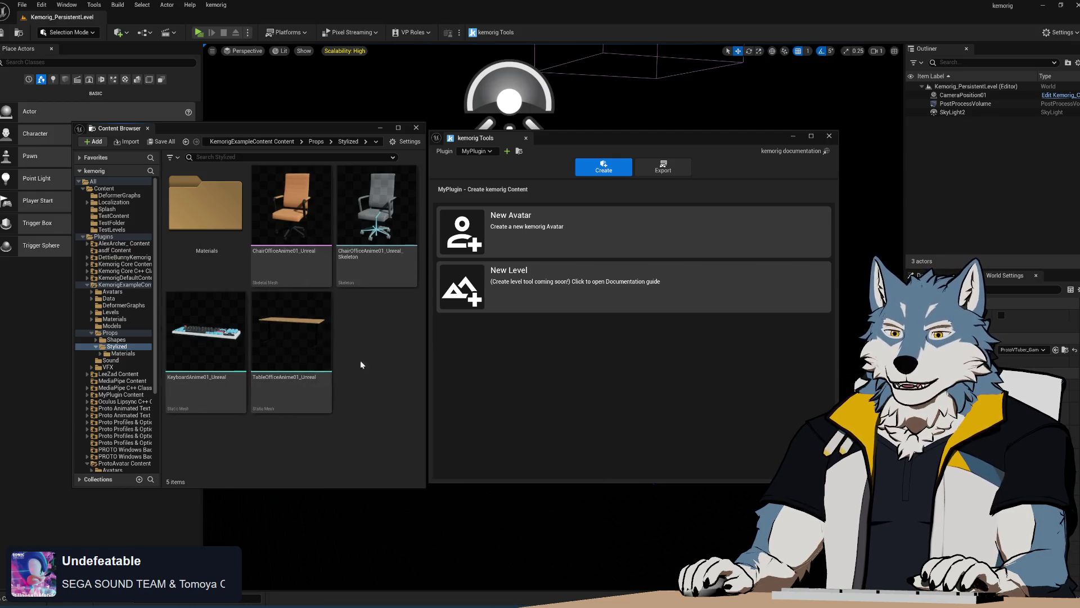
mouse_move(219, 346)
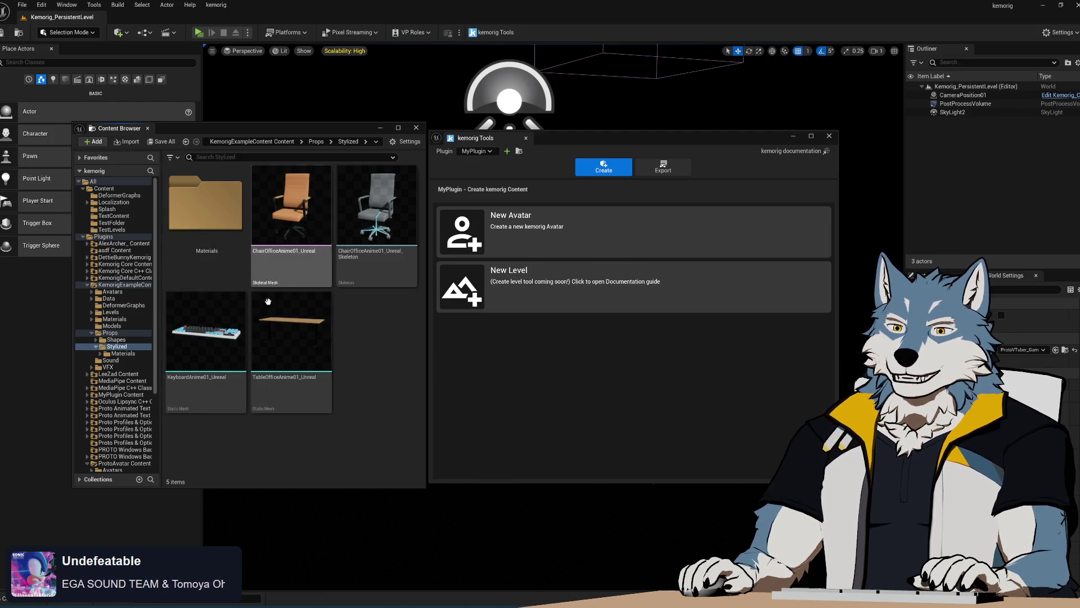
double_click(206, 203)
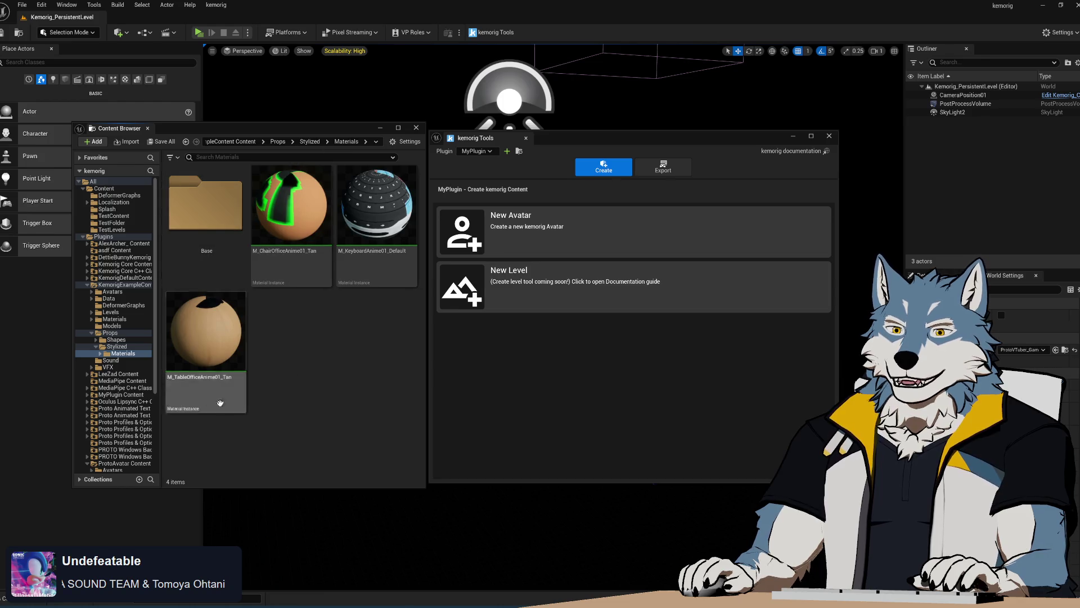
left_click(118, 346)
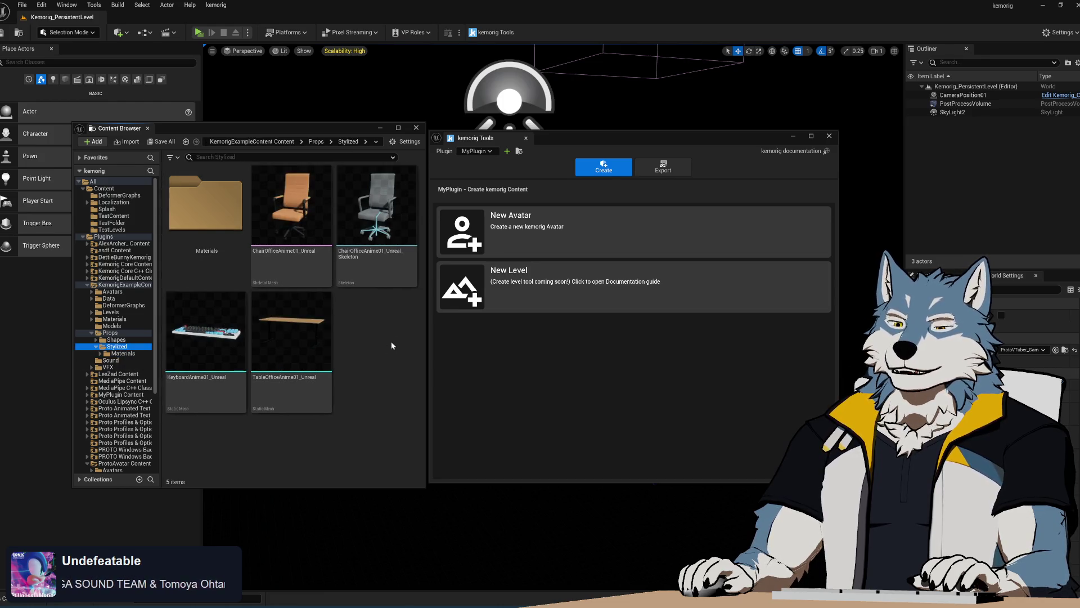
mouse_move(177, 130)
left_mouse_down()
mouse_move(324, 130)
mouse_move(328, 118)
left_mouse_up()
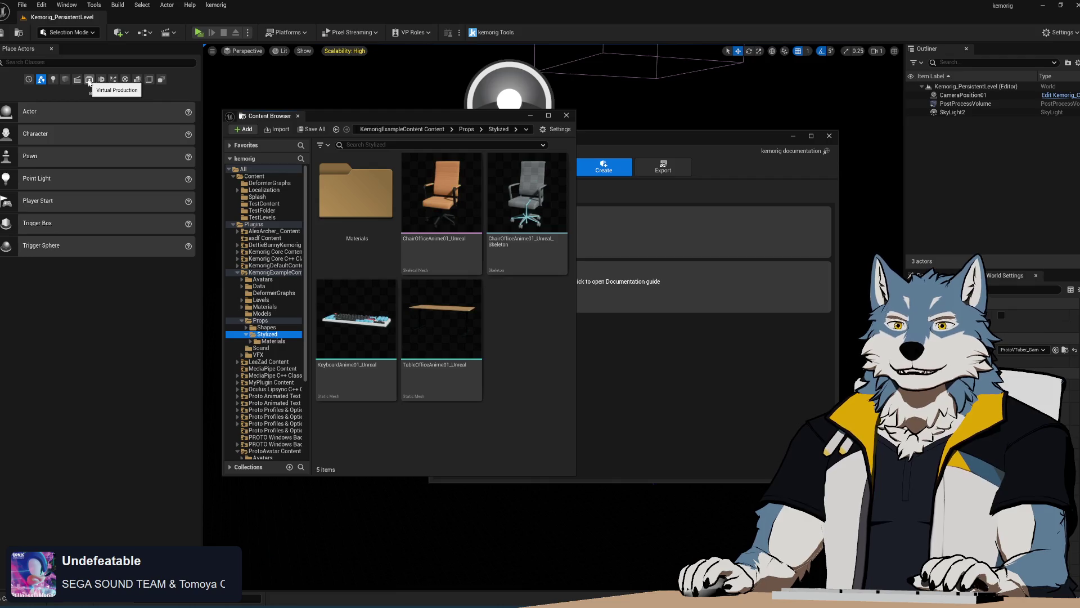
left_click_drag(442, 121, 342, 135)
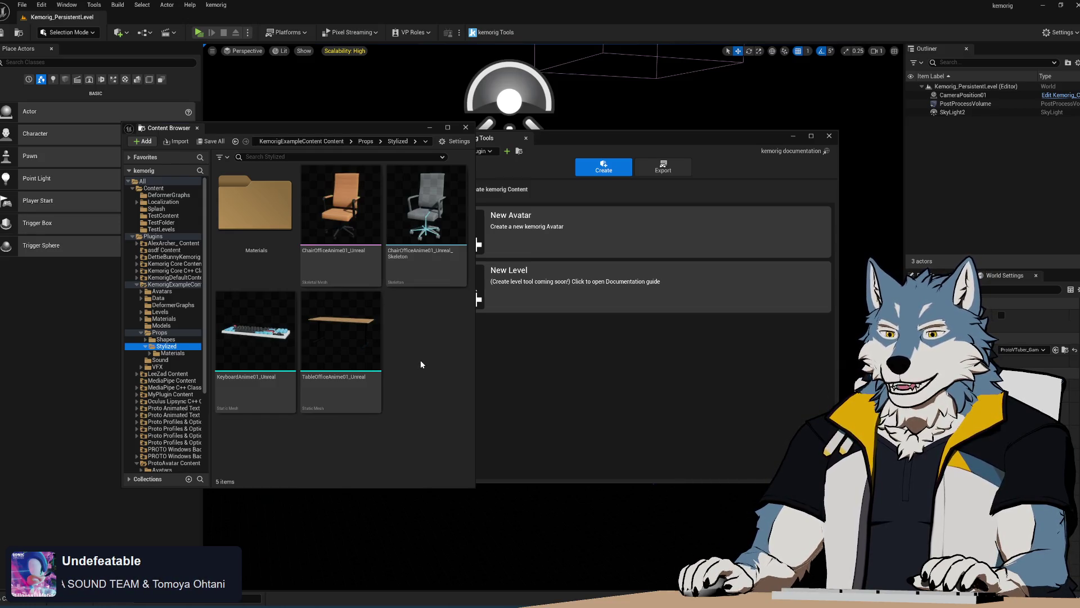
left_click(425, 340)
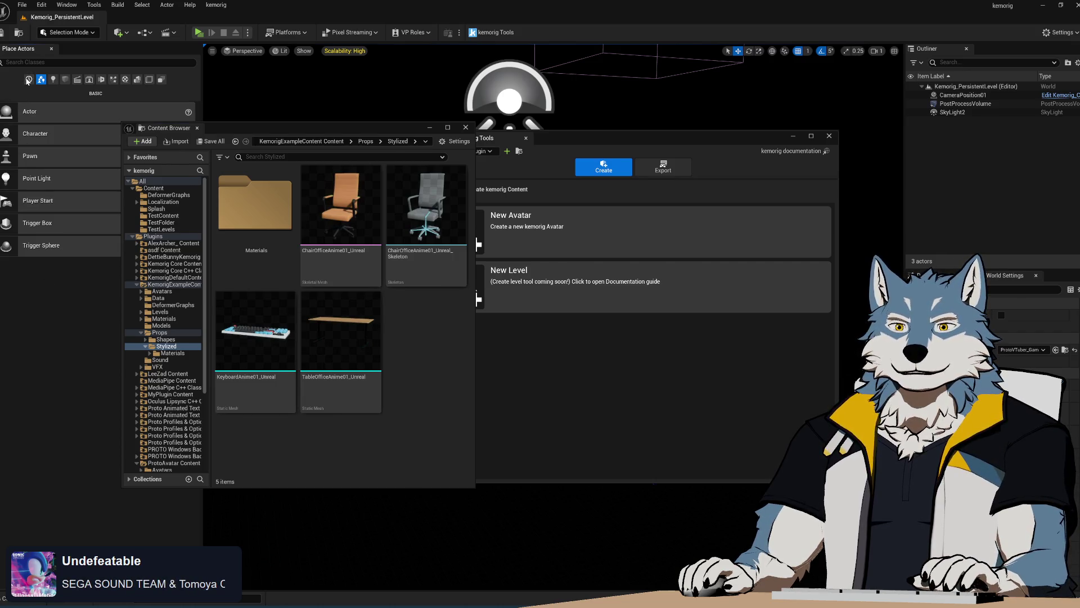
Step: Cycle Place Actors categories (Lights, Visual Effects, All Classes, Volumes) ending on Shapes; shift the browser left
left_click(53, 79)
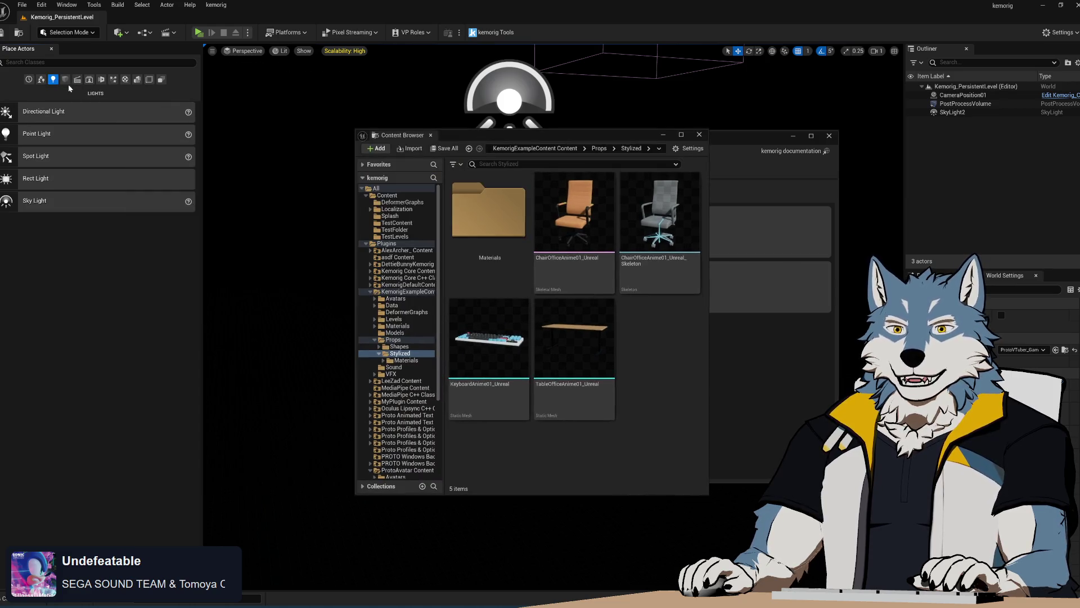
left_click(65, 80)
left_click(77, 79)
left_click(89, 80)
left_click(101, 80)
left_click(113, 80)
left_click(125, 79)
left_click(137, 79)
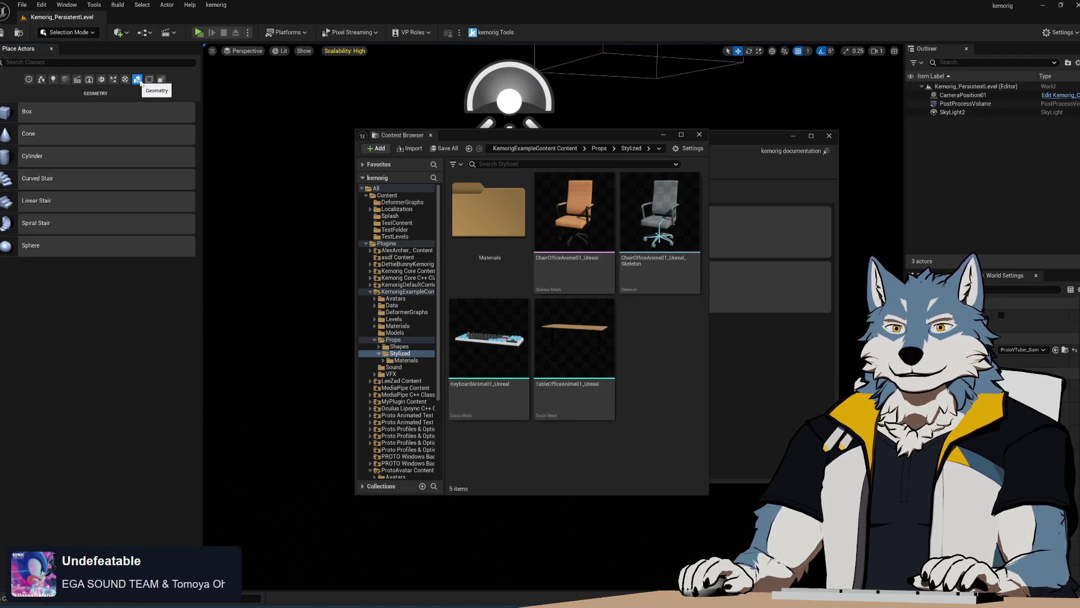
left_click(161, 80)
left_click(149, 79)
left_click(137, 79)
left_click(149, 79)
left_click(54, 80)
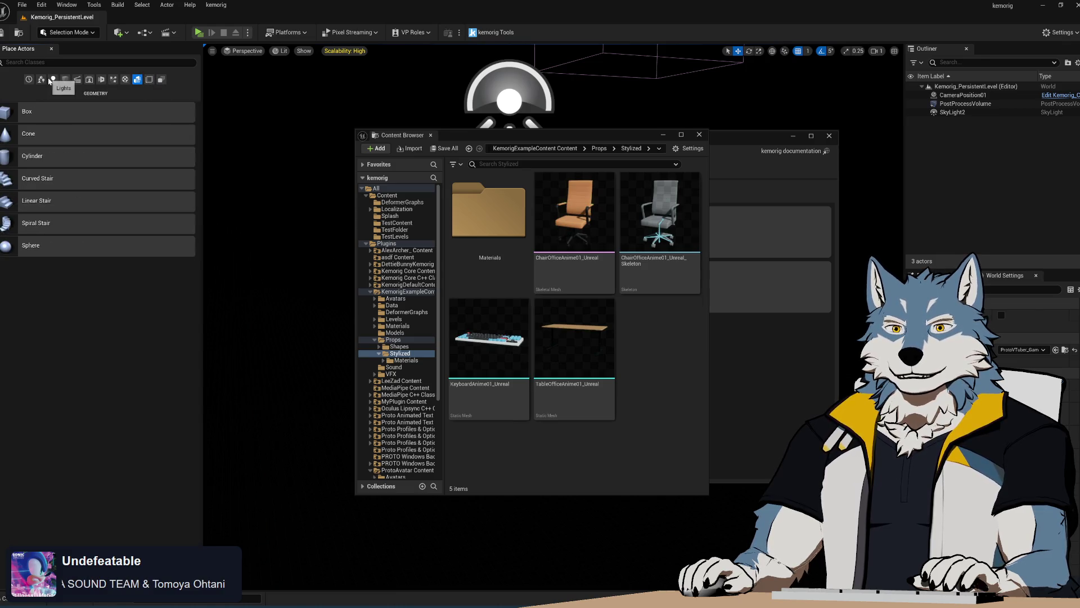
left_click(66, 80)
mouse_move(551, 138)
left_mouse_down()
mouse_move(359, 133)
mouse_move(373, 133)
left_mouse_up()
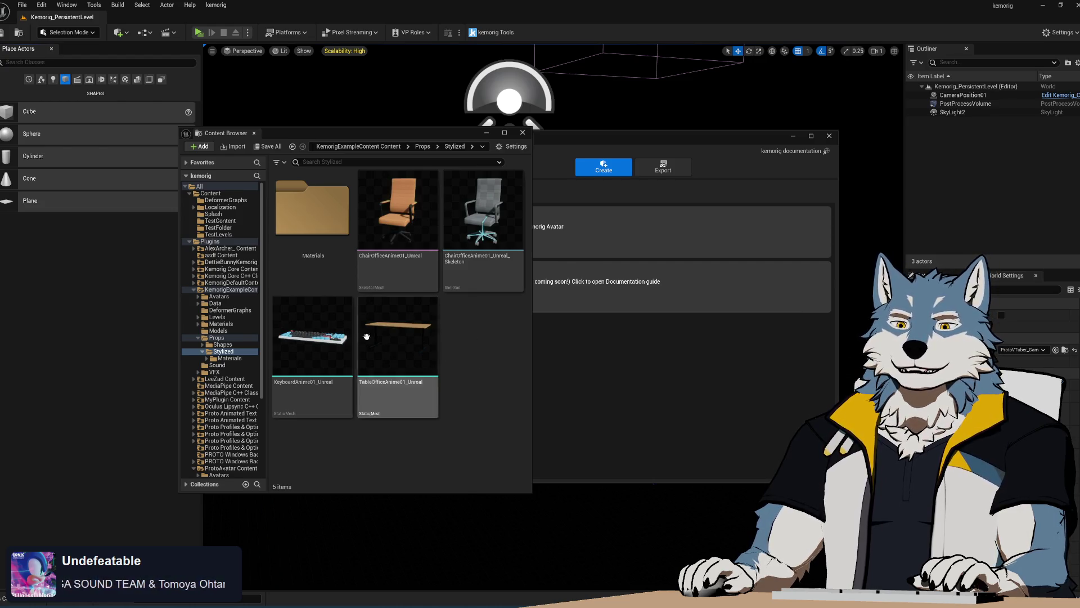
Step: Open Stylized > Materials, inspect the Base textures folder, then return to Materials
left_click(226, 359)
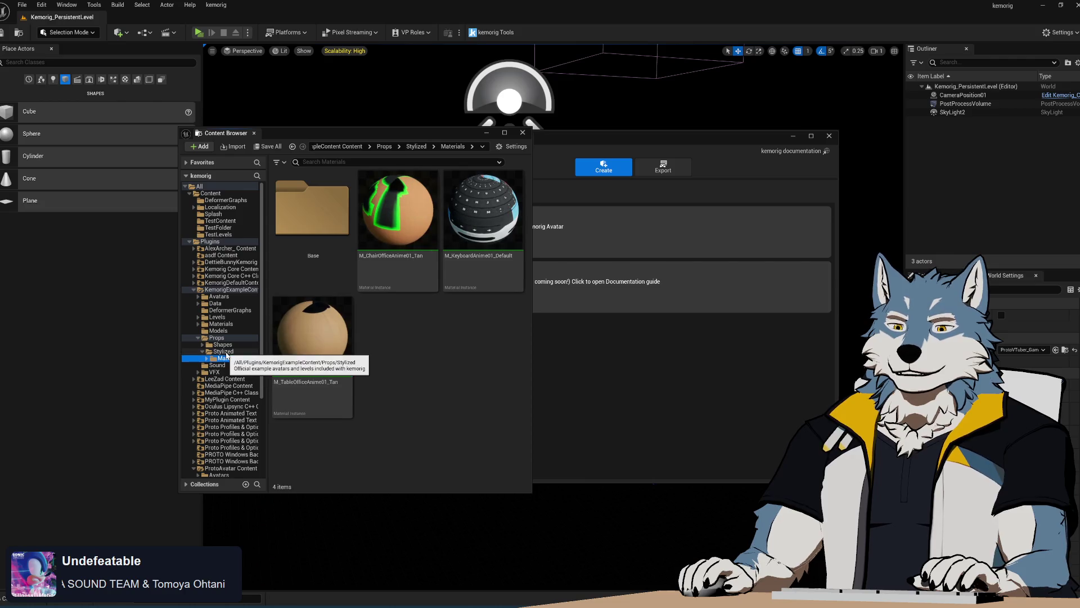
double_click(313, 208)
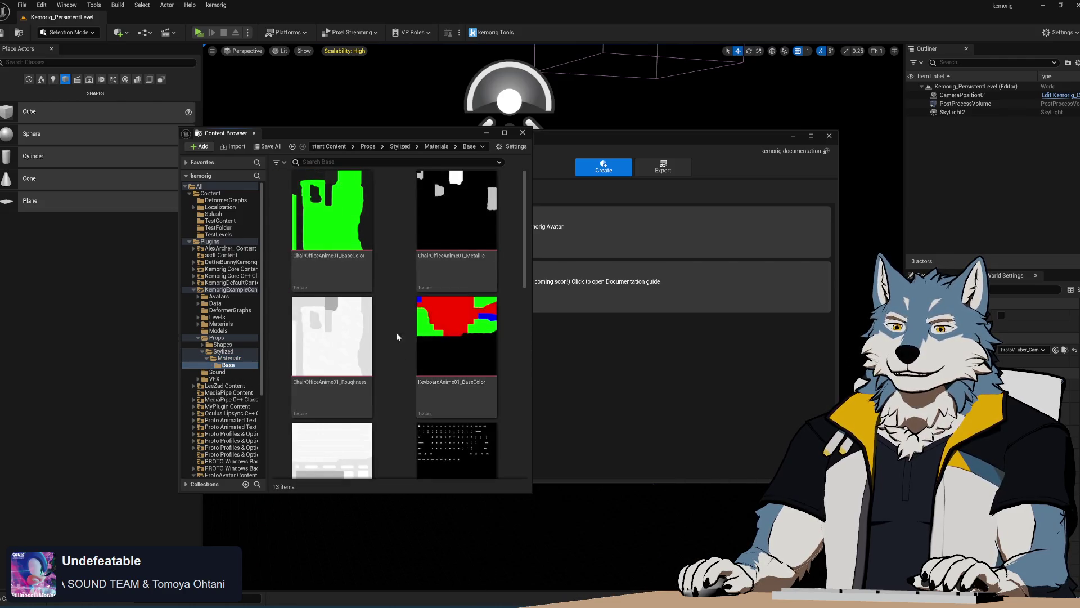
scroll(396, 335, "down", 3)
scroll(405, 329, "down", 3)
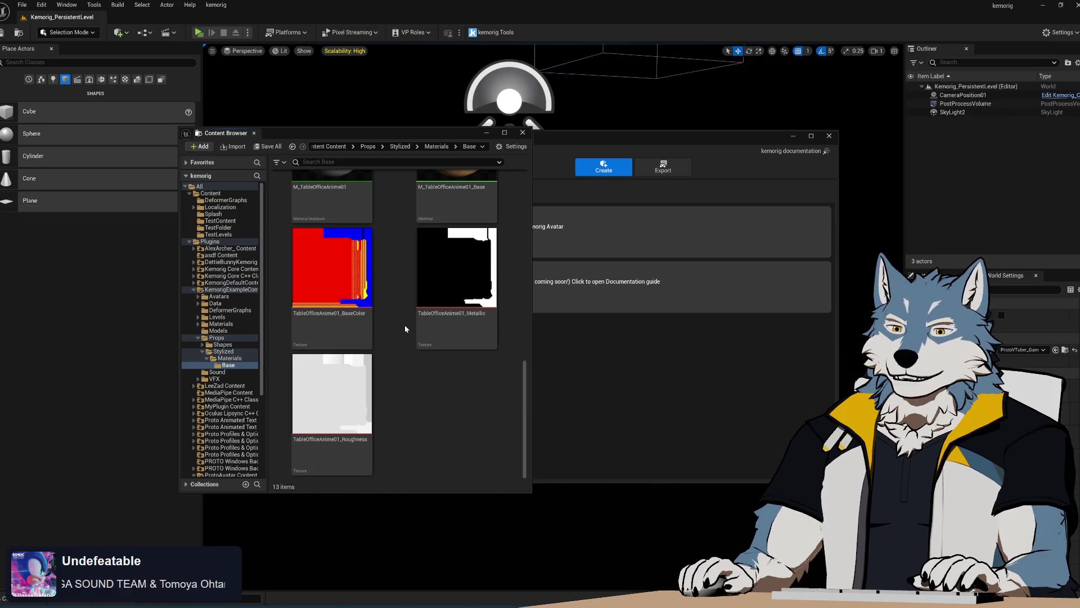
scroll(405, 329, "up", 1)
scroll(405, 329, "up", 5)
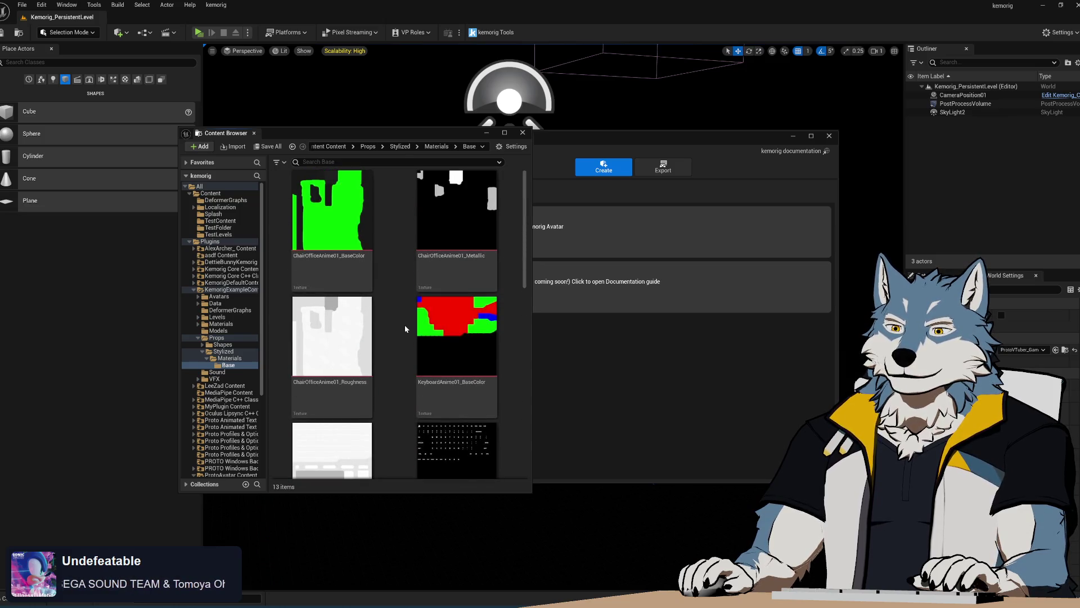
left_click(436, 146)
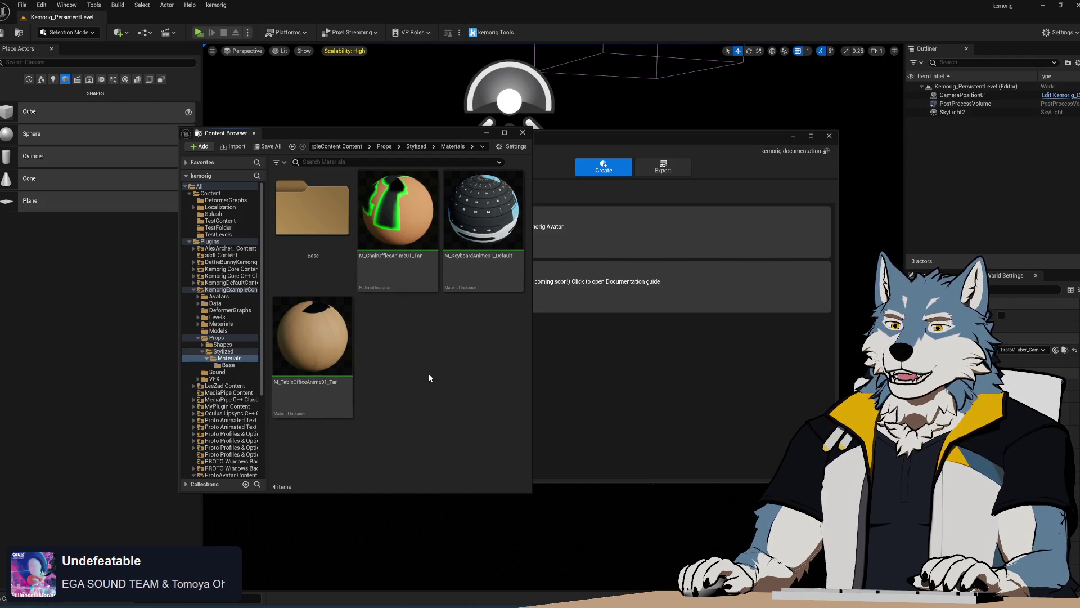
Step: Return to the Stylized folder, move the Kemorig Tools window right and glance at the asset filters
key("Up")
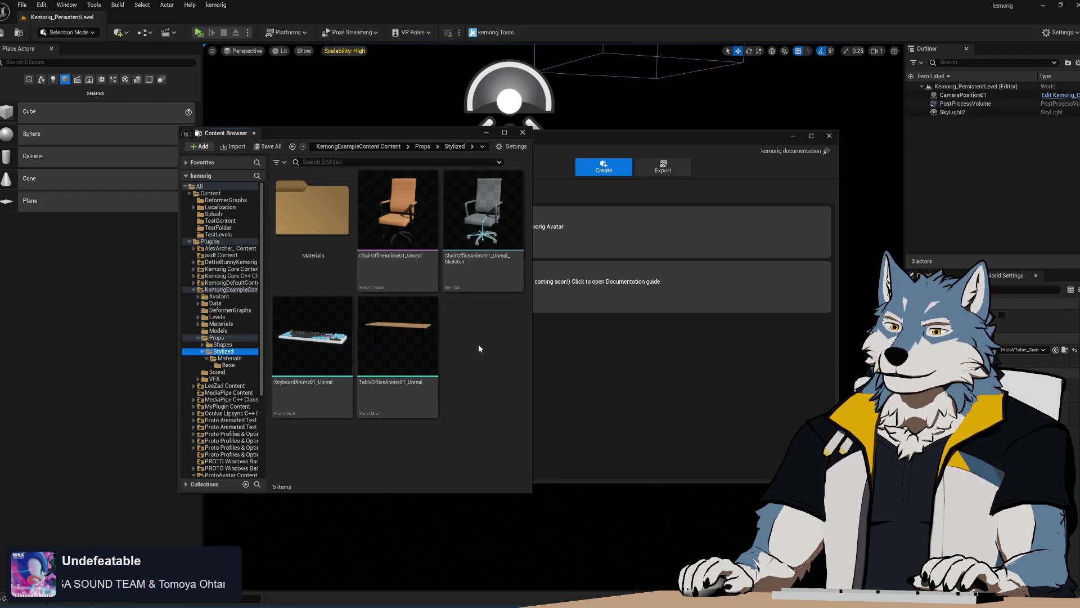
scroll(230, 344, "down", 4)
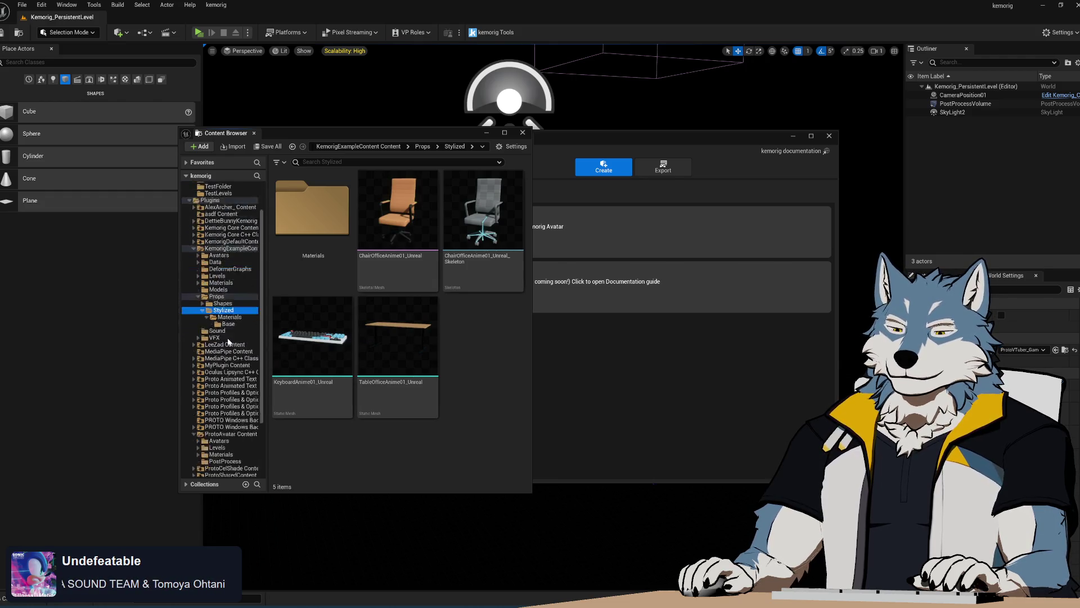
scroll(231, 373, "up", 4)
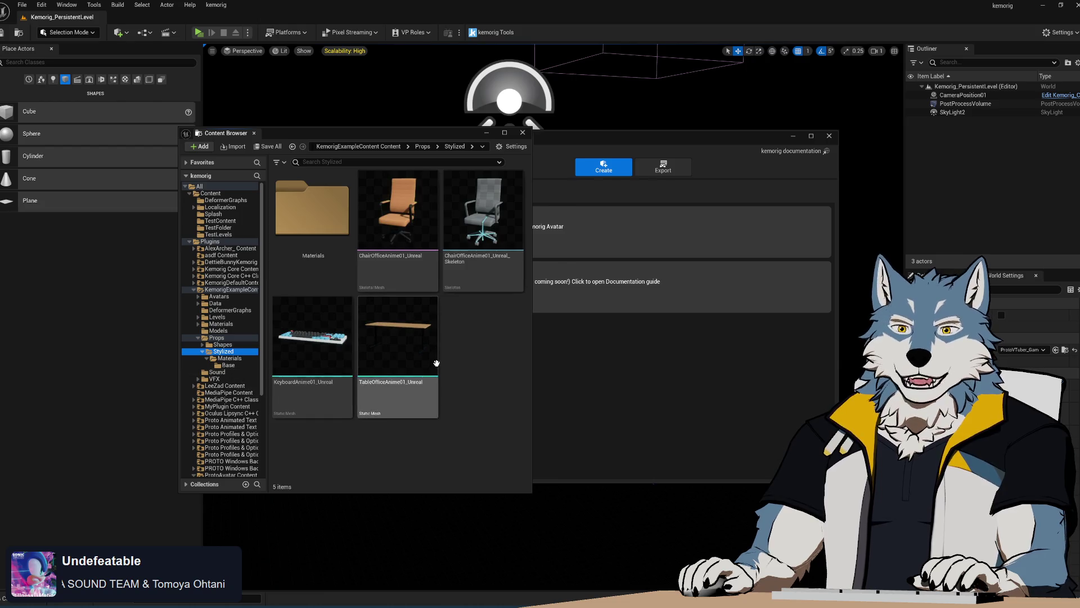
left_click_drag(641, 140, 732, 139)
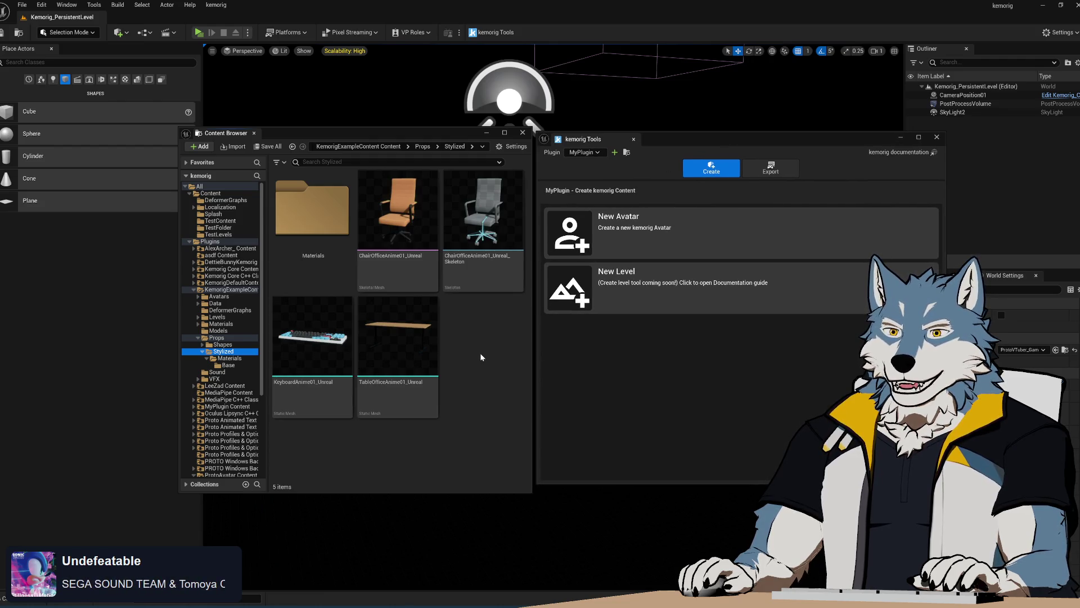
left_click(243, 357)
left_click(224, 351)
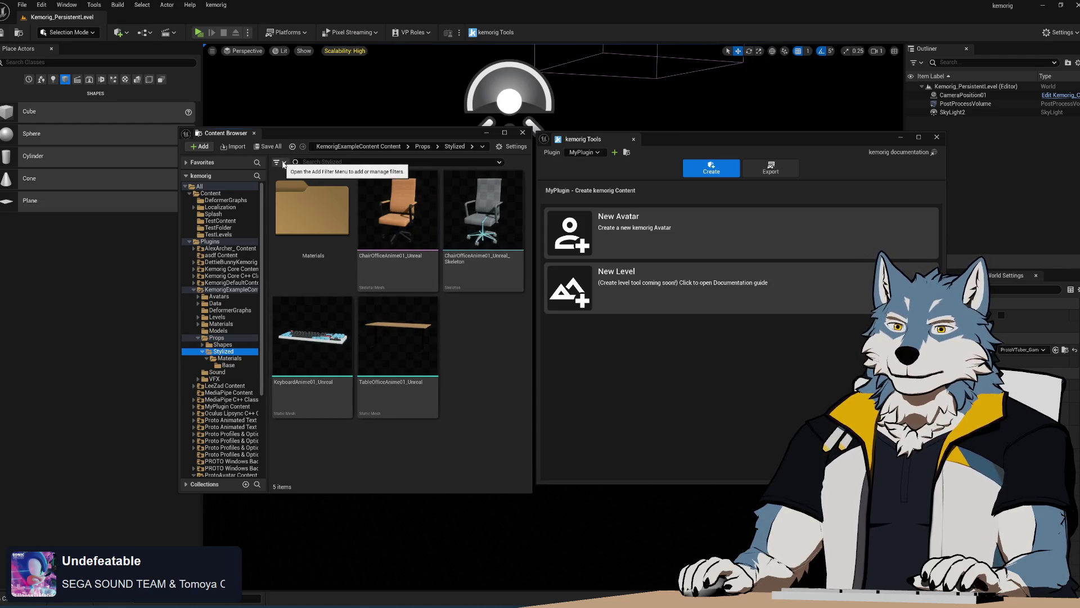
left_click(284, 164)
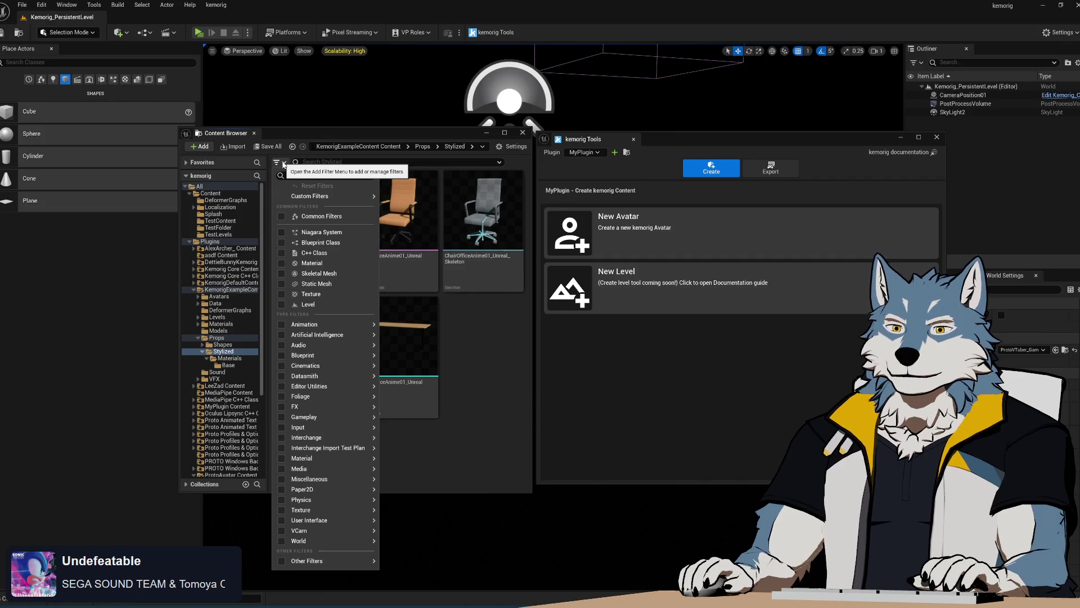
left_click(284, 164)
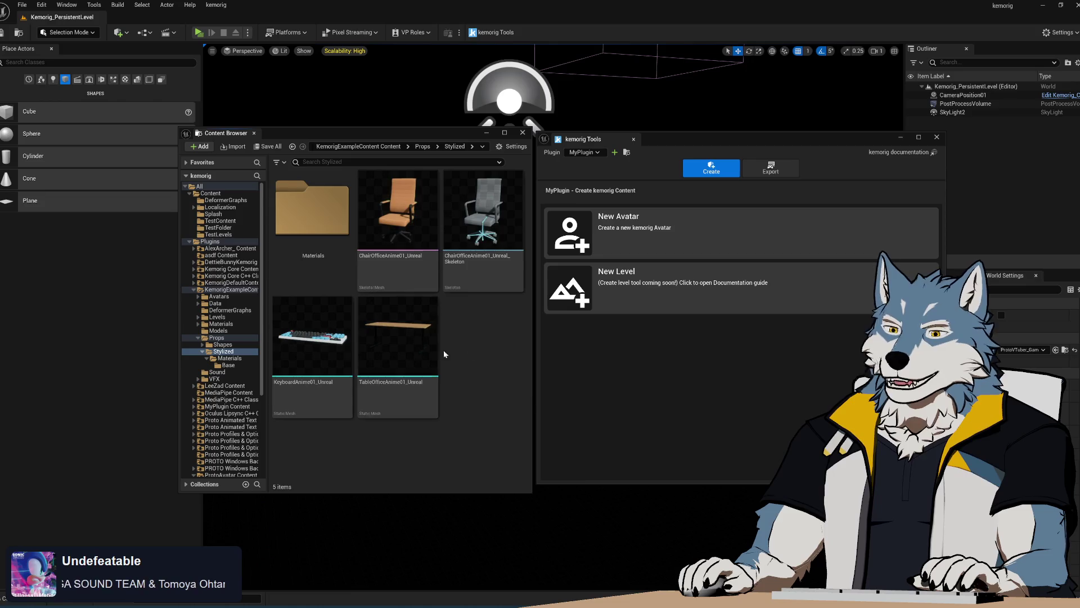
Step: Check the Sound folder, return to Stylized and bring up the asset area's create options
left_click(218, 372)
left_click(228, 358)
left_click(219, 372)
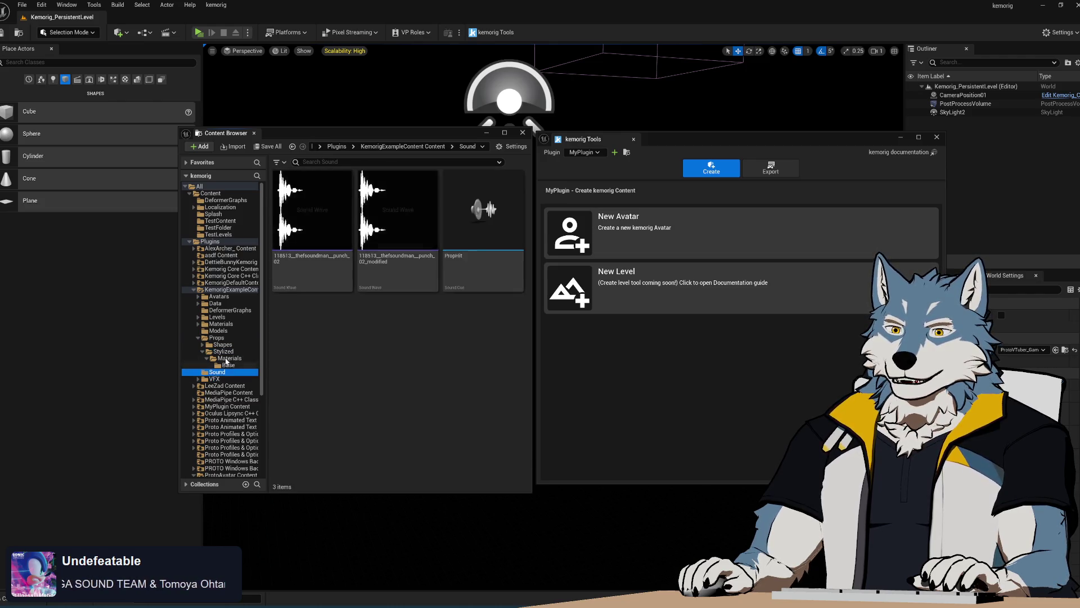
left_click(225, 351)
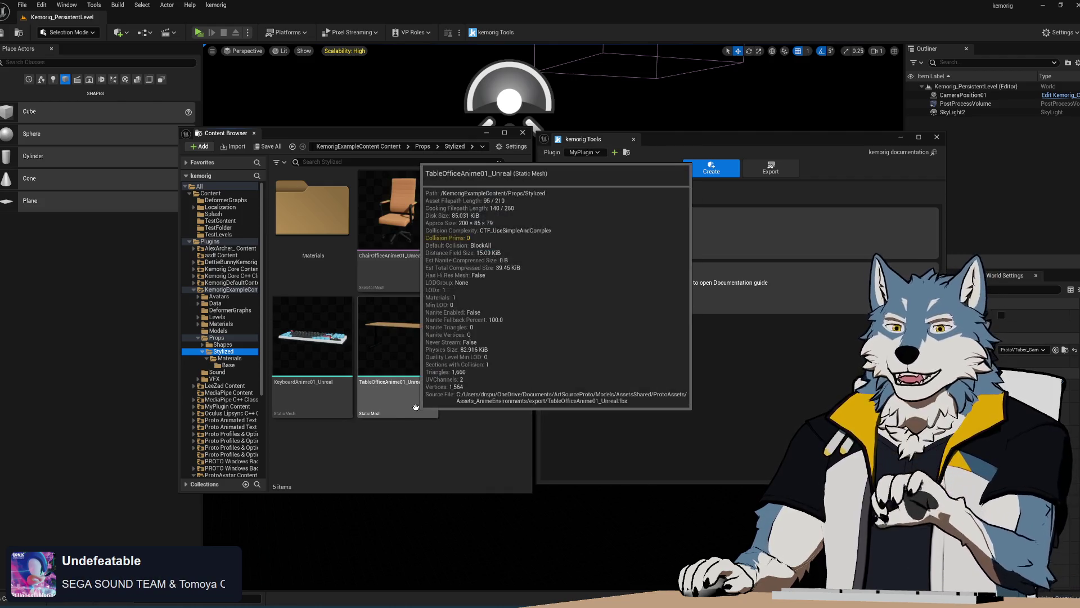
right_click(469, 339)
left_click(459, 386)
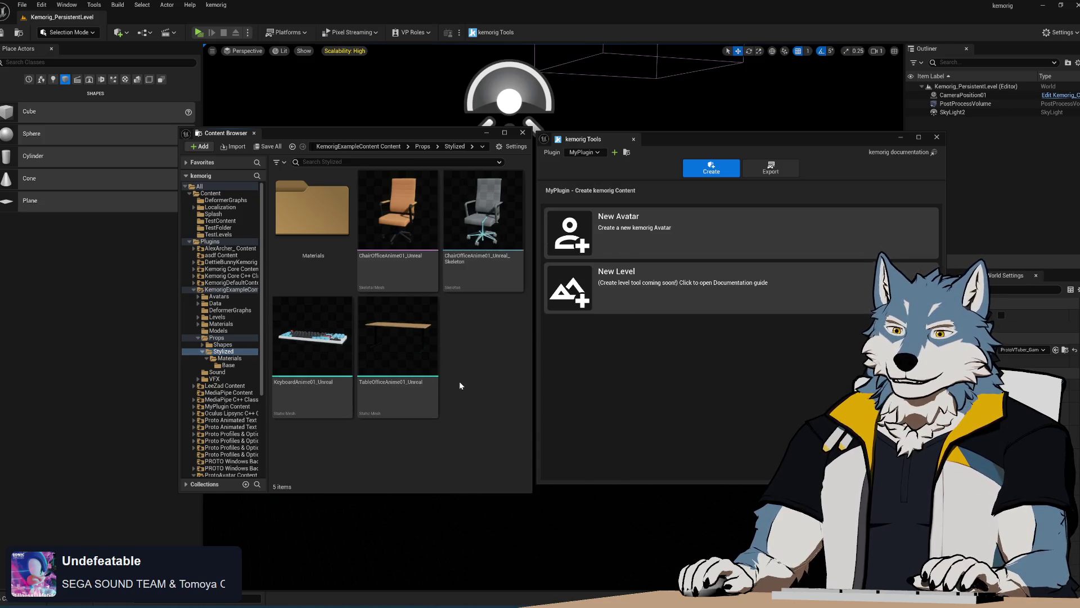
scroll(225, 411, "down", 3)
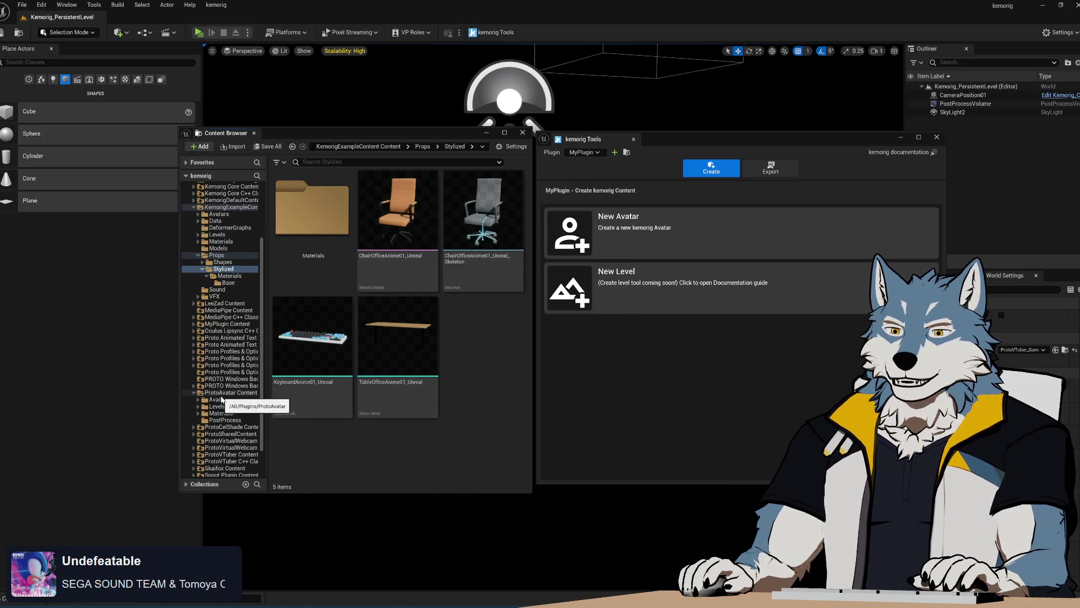
scroll(222, 399, "down", 2)
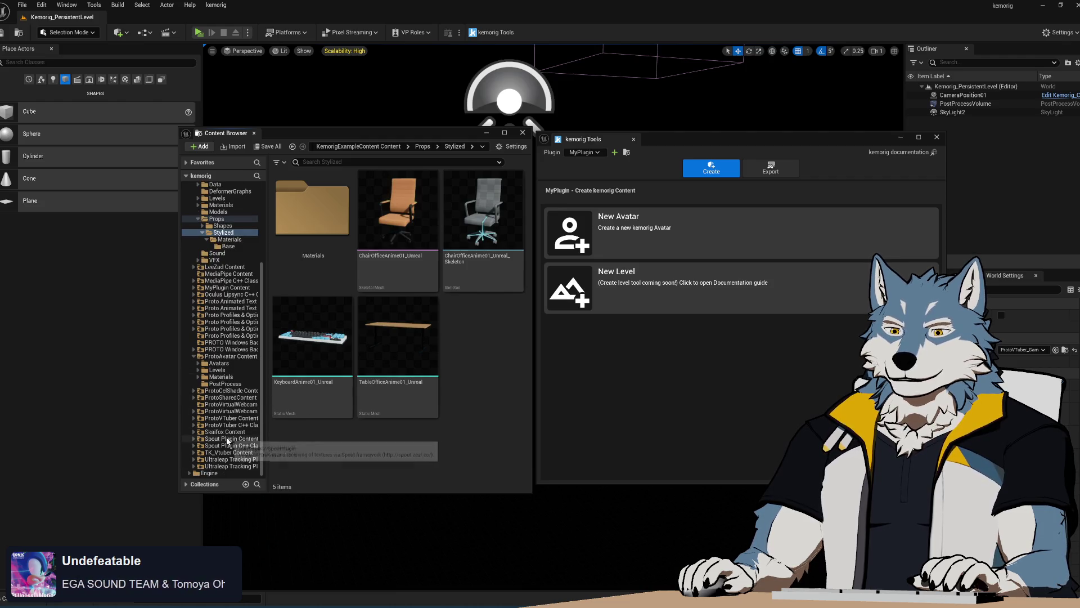
scroll(227, 442, "up", 5)
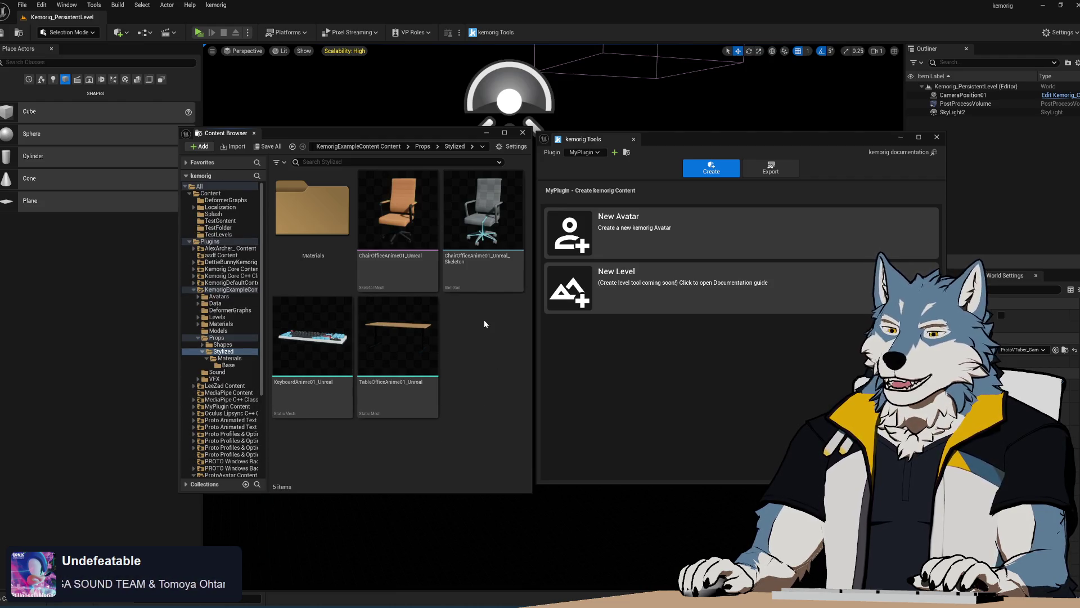
right_click(484, 320)
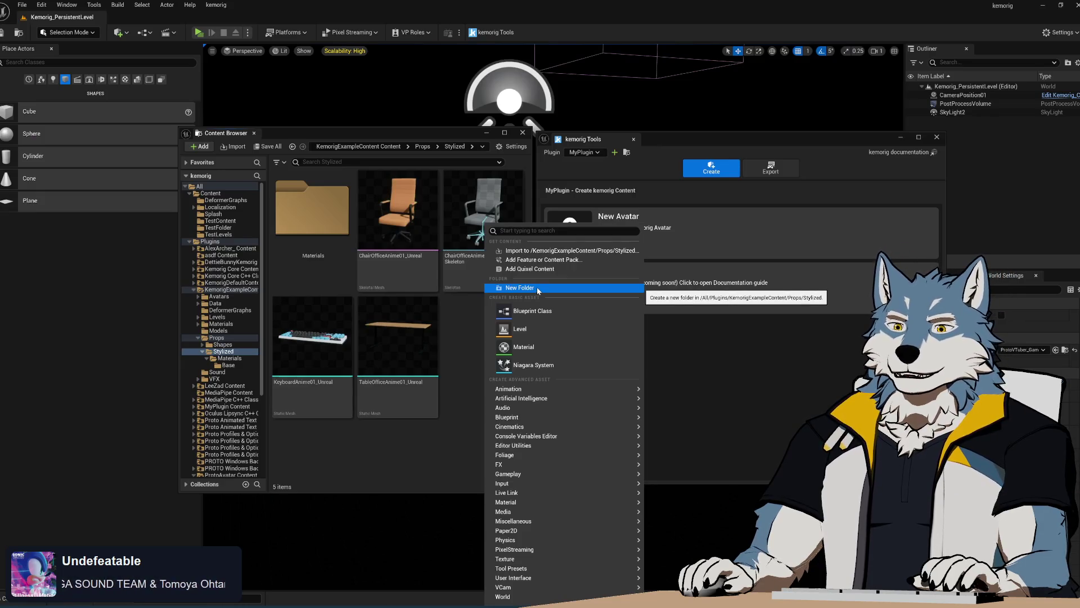
Step: Create a new folder named ChairOfficeAnime01 in Stylized
left_click(467, 329)
right_click(466, 331)
left_click(453, 329)
right_click(458, 330)
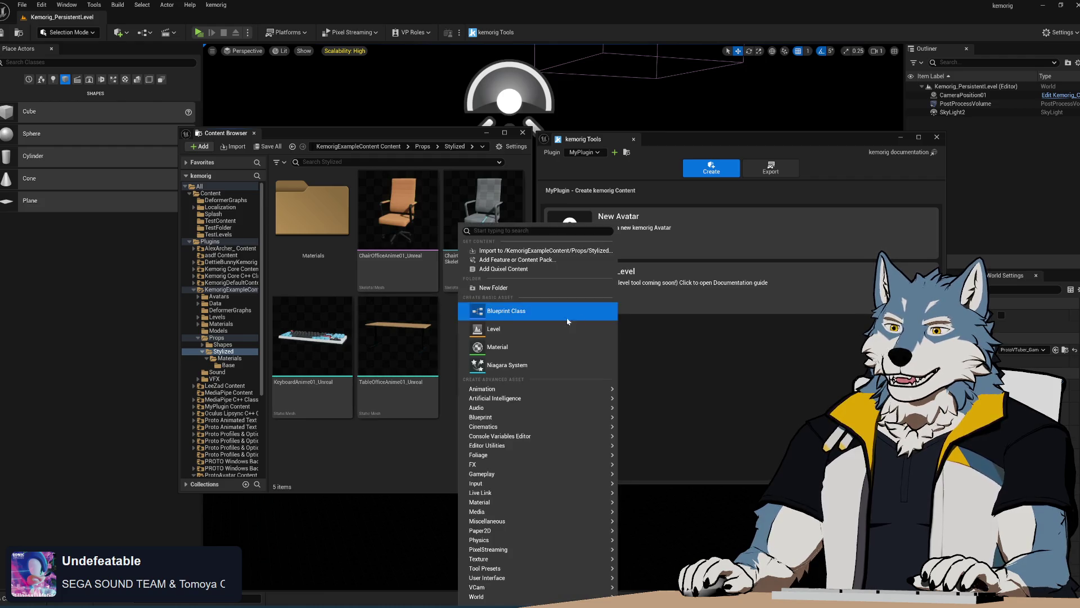
left_click(515, 292)
type("ChairOfficeAni")
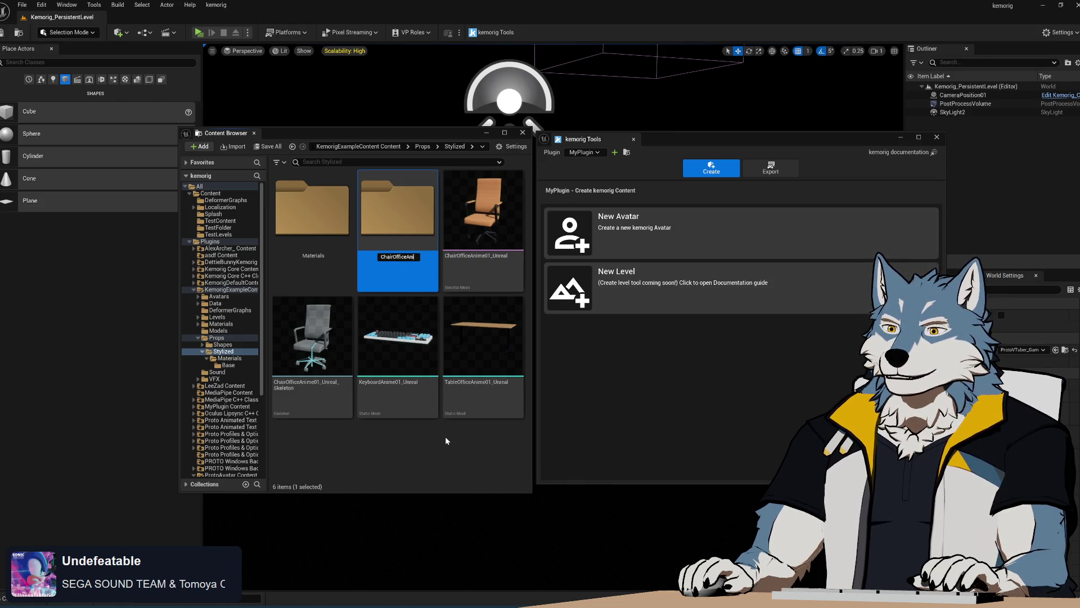
type("me01")
key("Return")
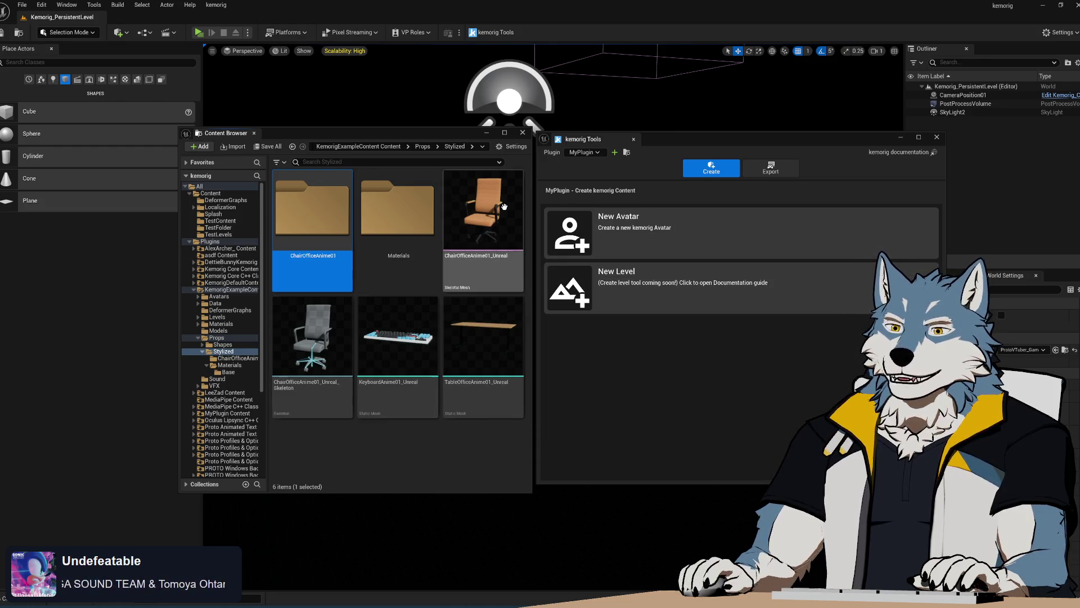
Step: Move the office chair mesh and skeleton into ChairOfficeAnime01
left_click(481, 220)
left_click(311, 357, "ctrl")
mouse_move(312, 357)
left_mouse_down()
mouse_move(315, 202)
mouse_move(322, 227)
left_mouse_up()
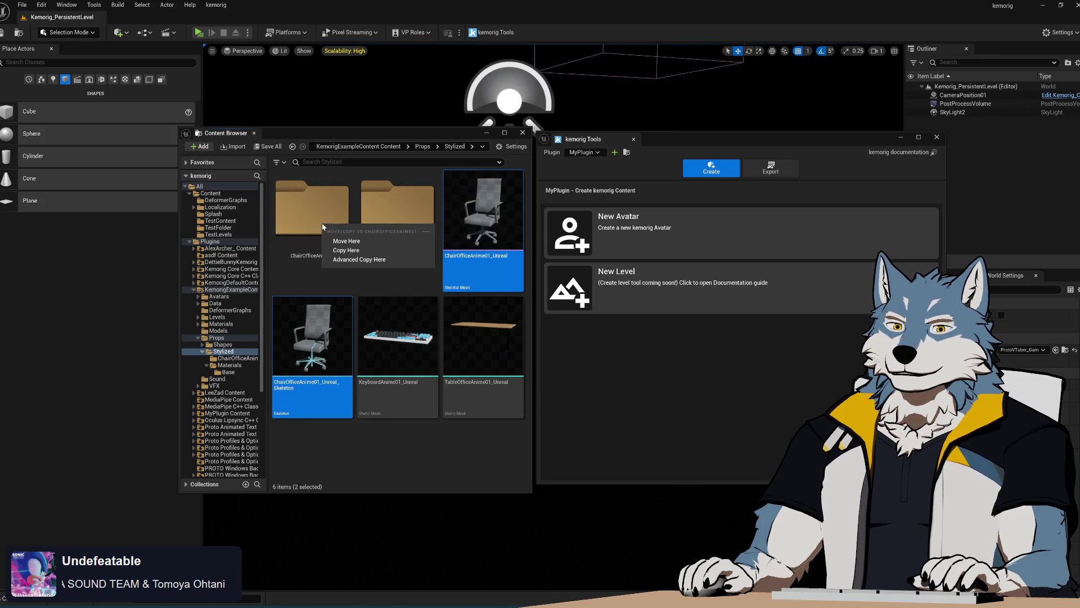
left_click(347, 240)
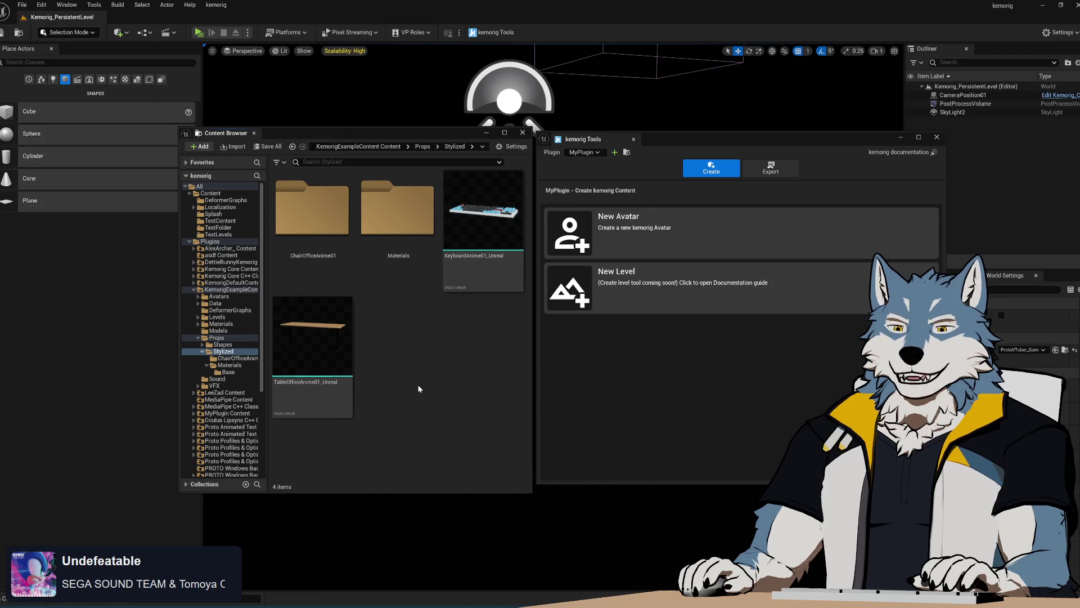
Step: Open ChairOfficeAnime01 and rename the assets to ChairOfficeAnime01 and ChairOfficeAnime01_Skeleton
double_click(312, 211)
left_click(331, 235)
key("F2")
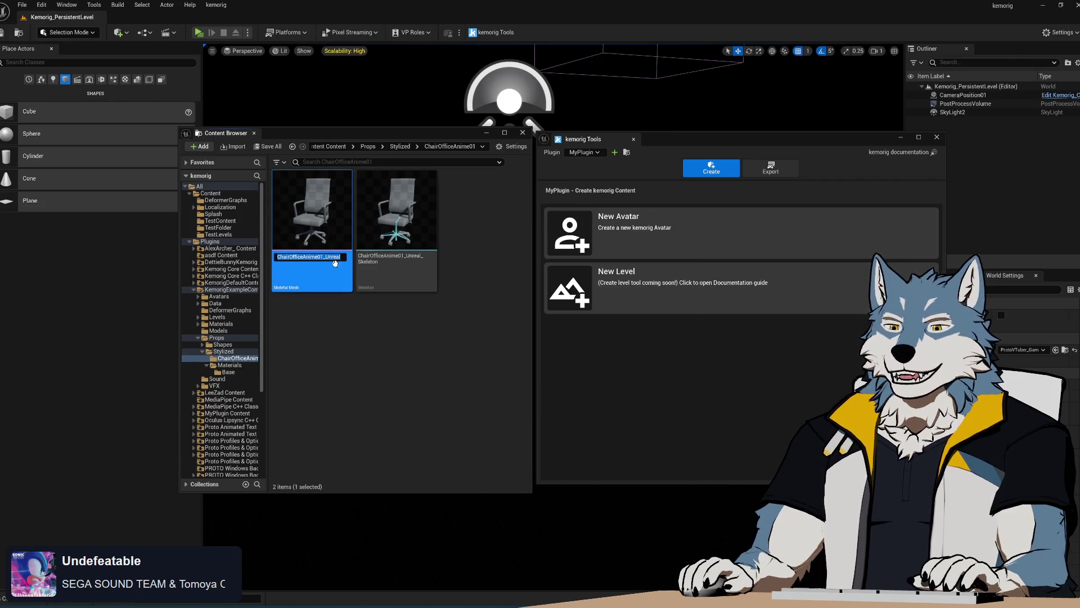
key("BackSpace")
key("Return")
left_click(389, 238)
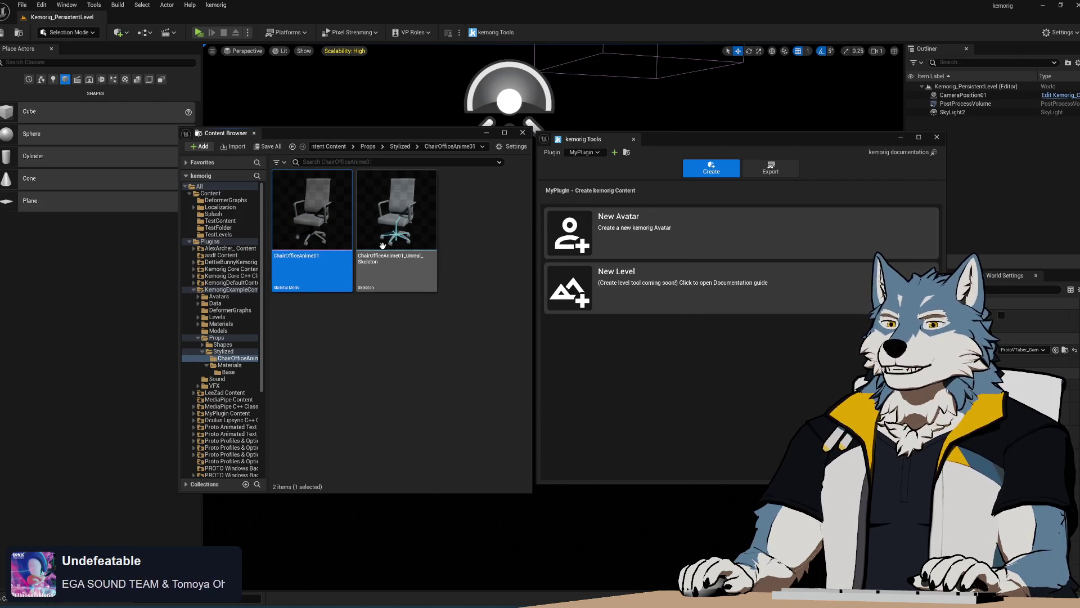
key("F2")
key("shift+Right")
key("shift+Right")
key("shift+Right")
key("Return")
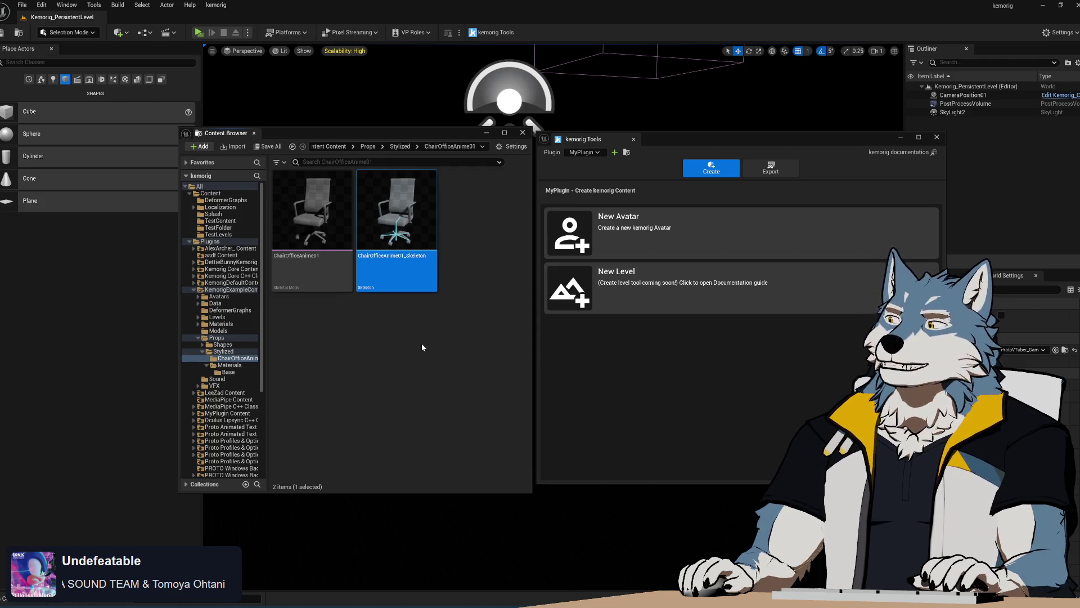
Step: Create and delete a first new folder, then browse the shared Materials and Base folders
left_click(379, 365)
right_click(371, 343)
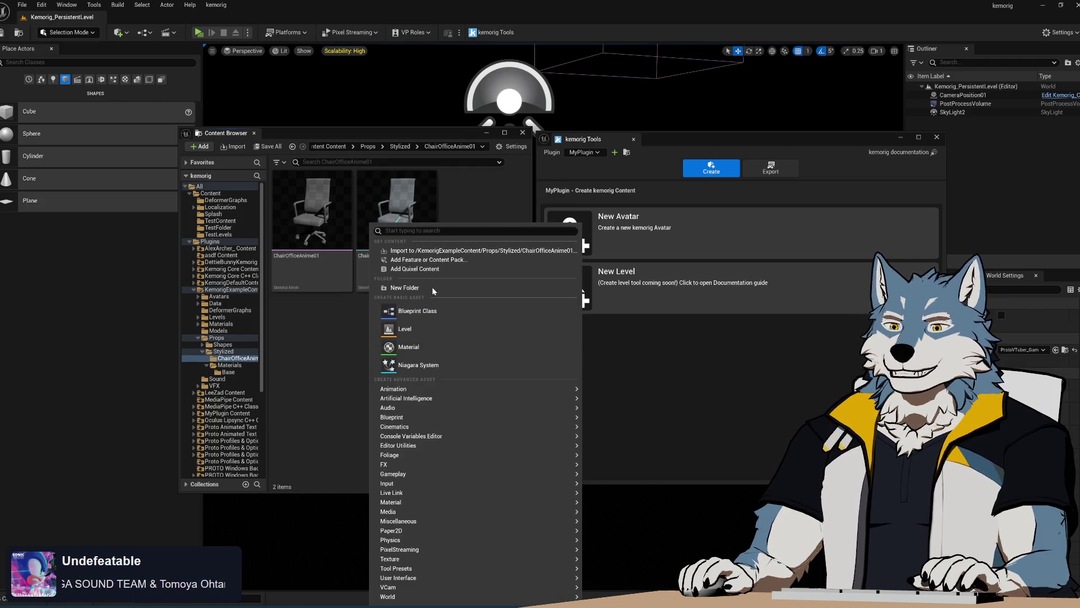
left_click(405, 288)
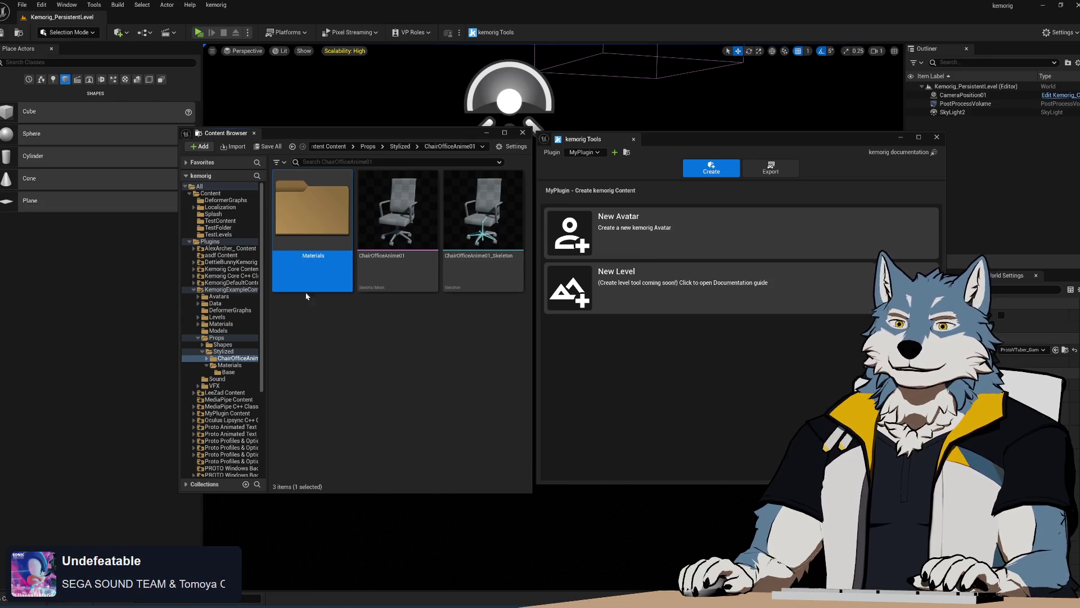
key("Delete")
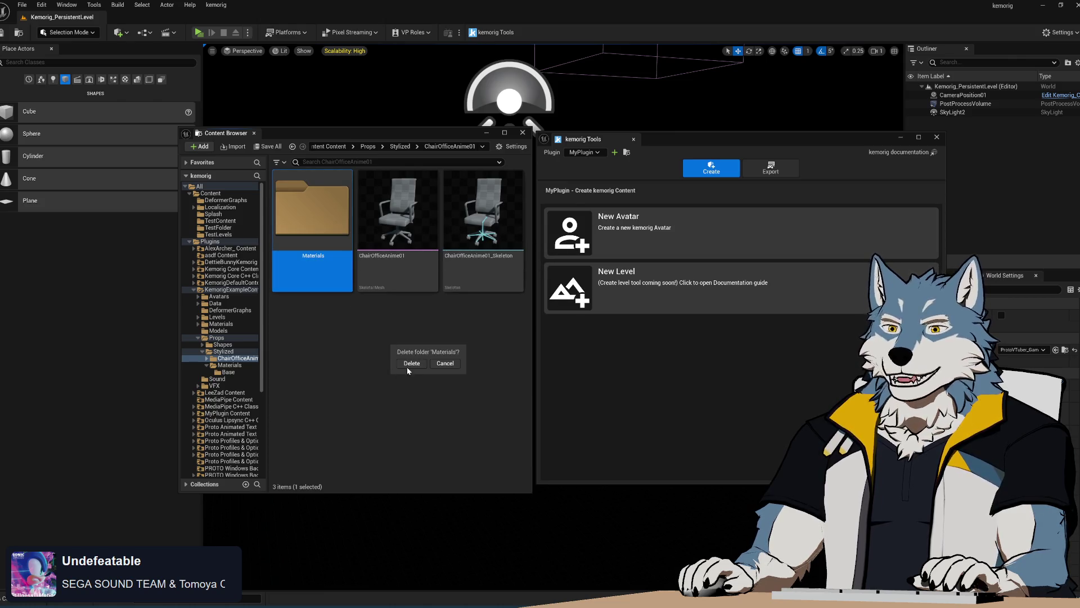
left_click(410, 364)
left_click(228, 365)
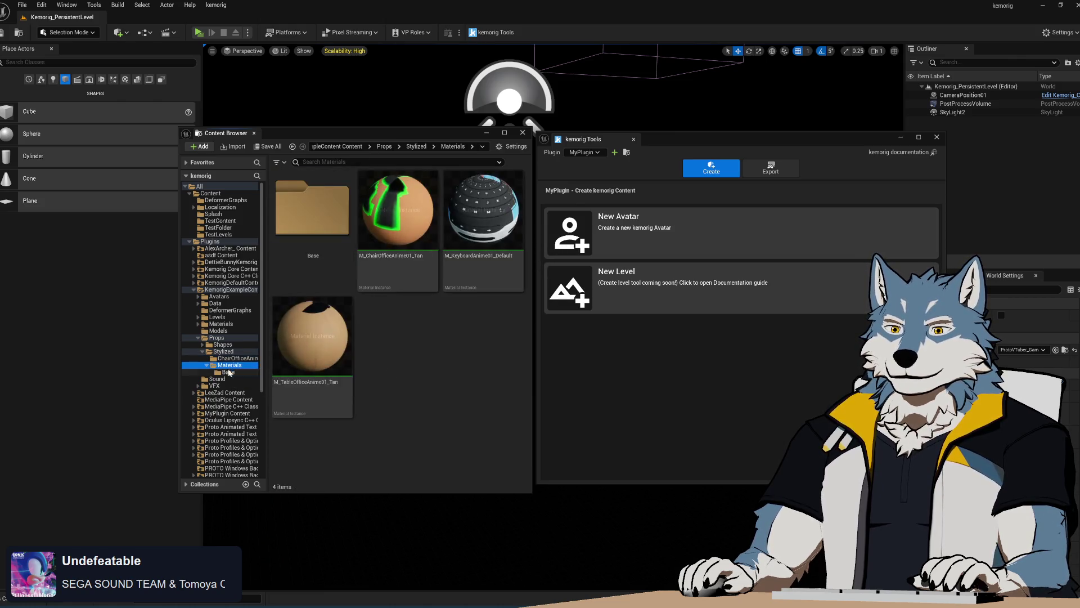
left_click(228, 372)
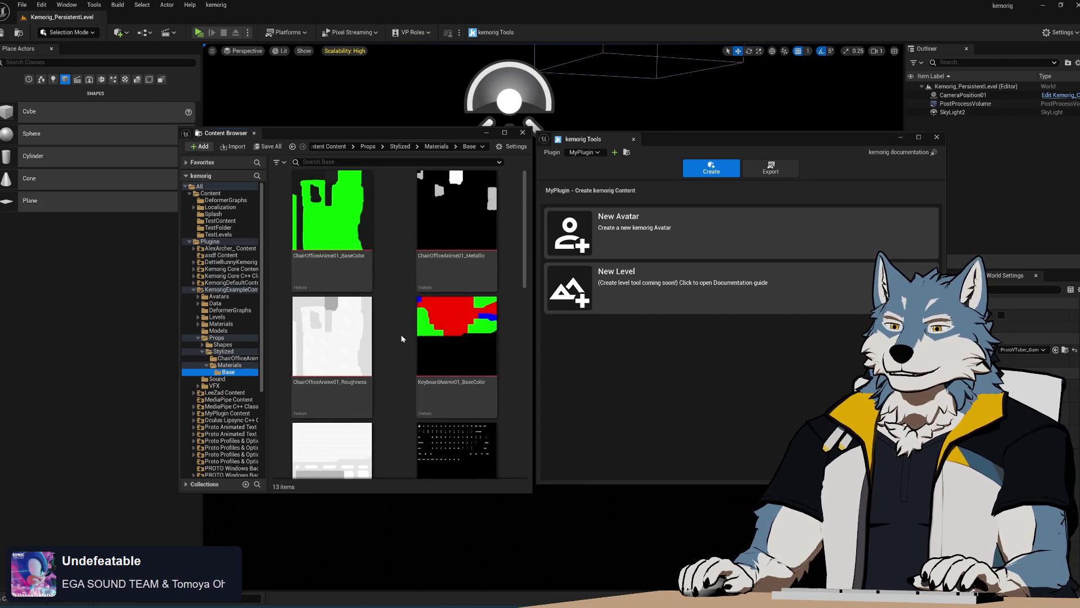
left_click(231, 365)
left_click(236, 359)
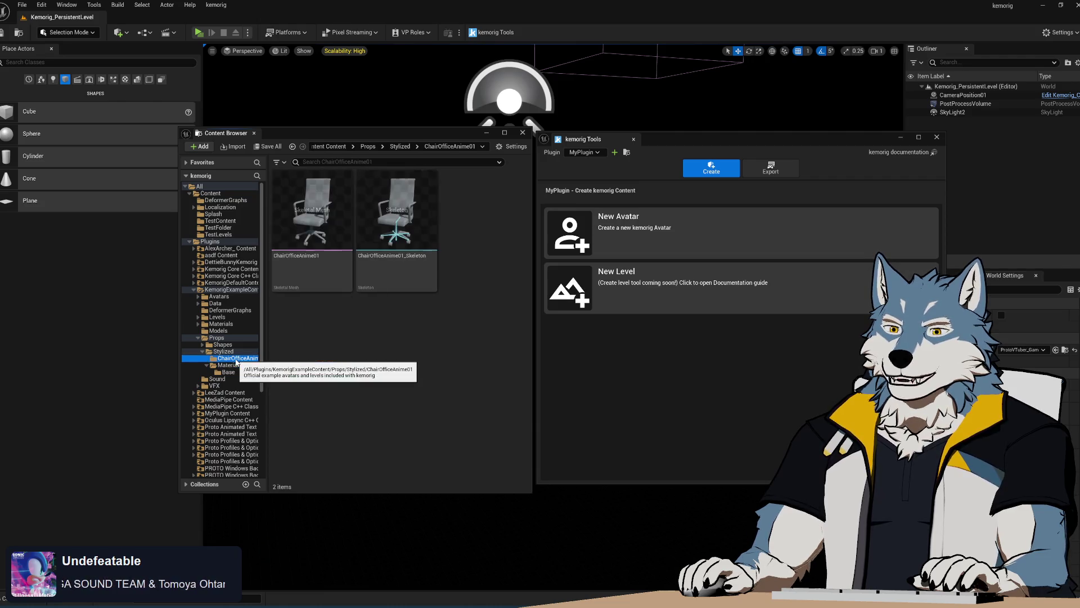
Step: Add a Materials subfolder in ChairOfficeAnime01 and open it
right_click(340, 222)
left_click(390, 292)
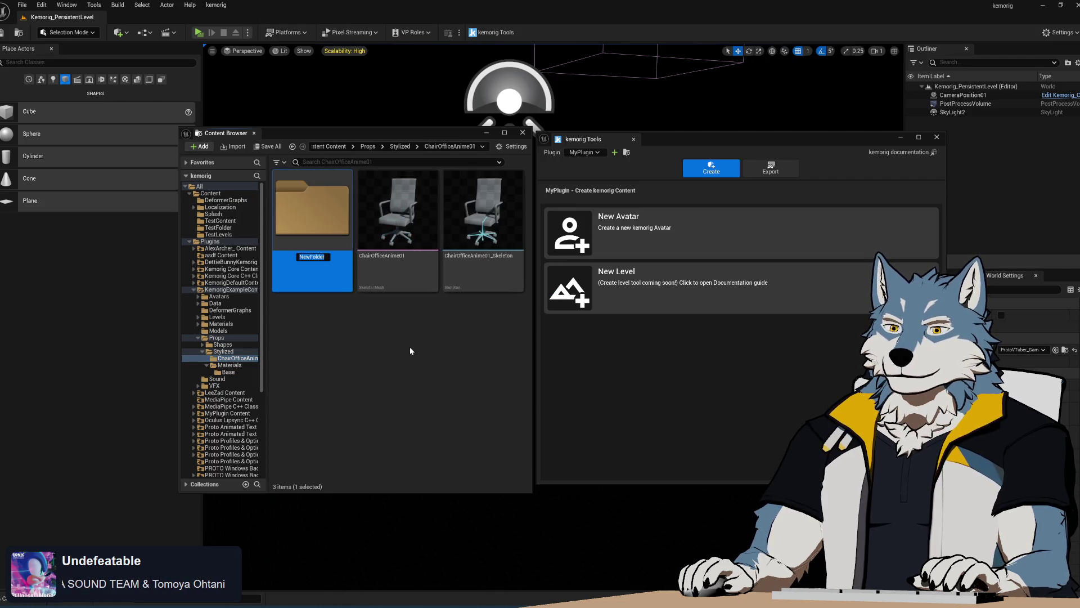
type("Materials")
key("Return")
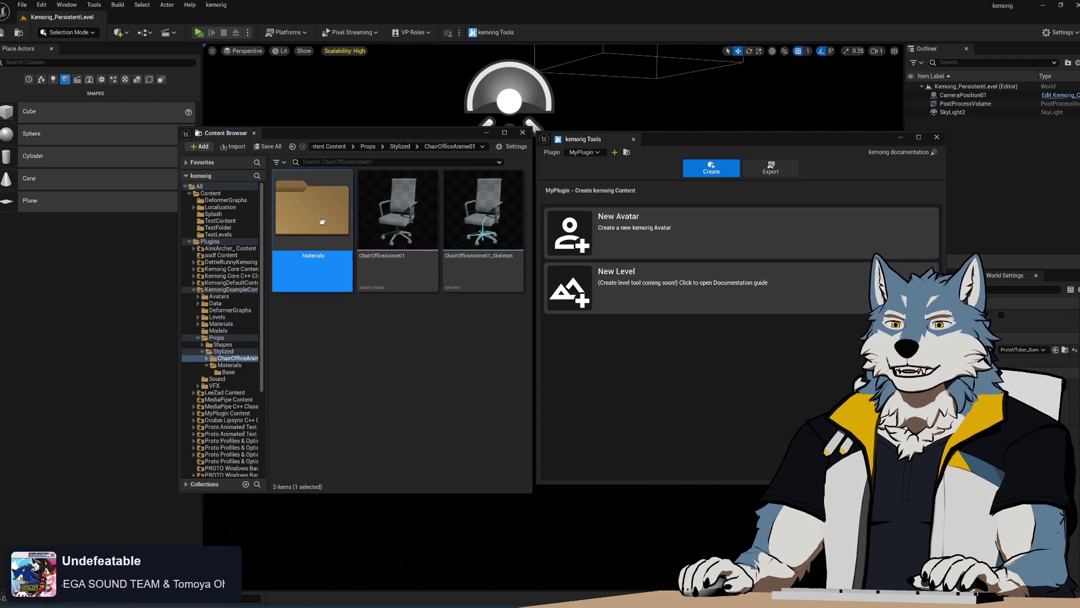
double_click(306, 227)
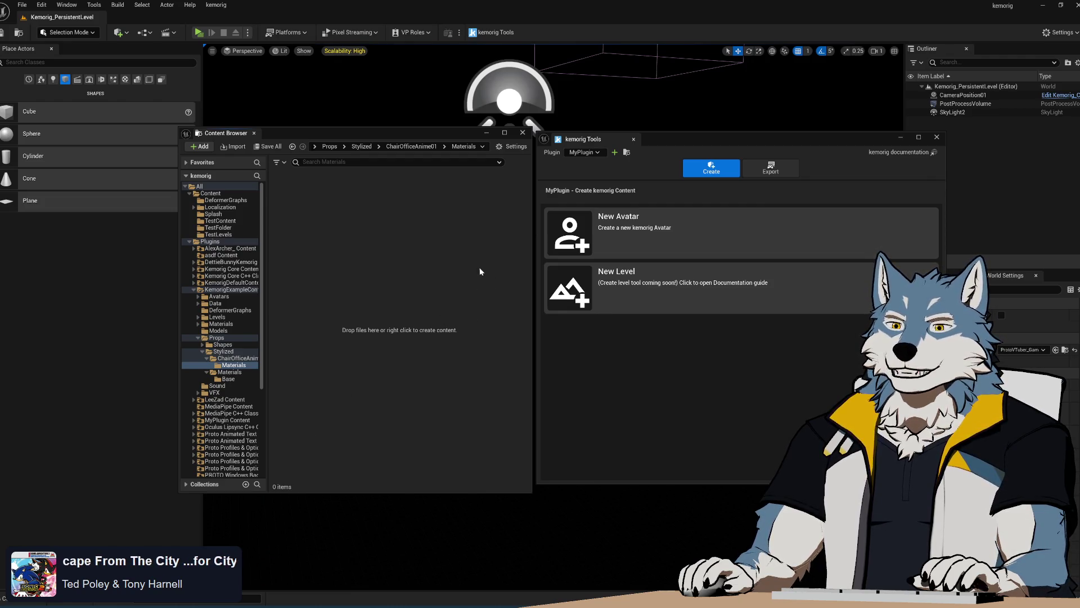
Step: Move the chair's BaseColor, Metallic and Roughness textures from Materials/Base into ChairOfficeAnime01/Materials
left_click(237, 358)
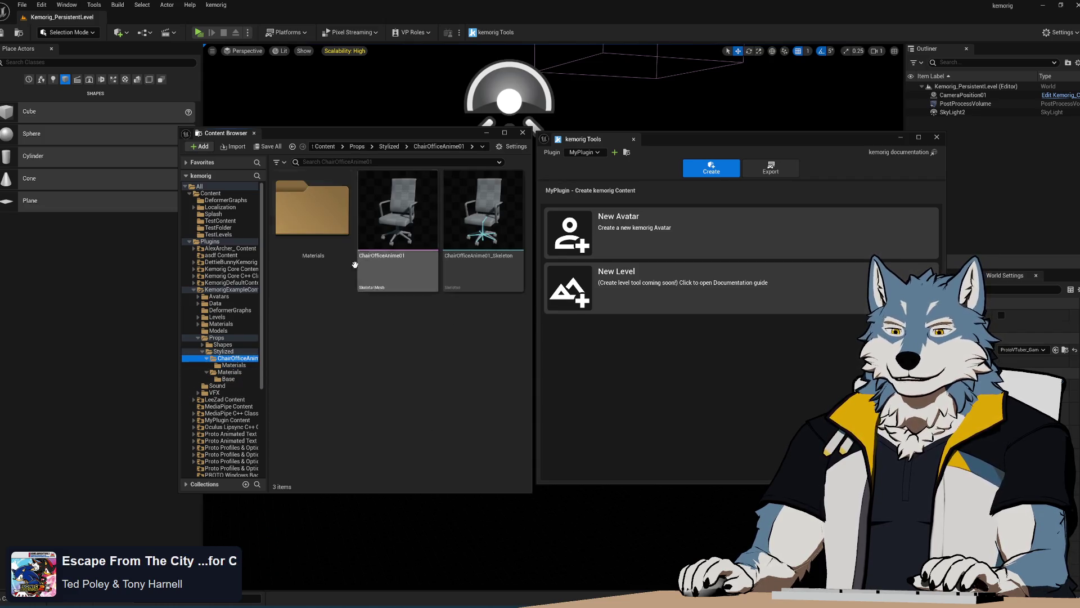
left_click(229, 372)
double_click(324, 230)
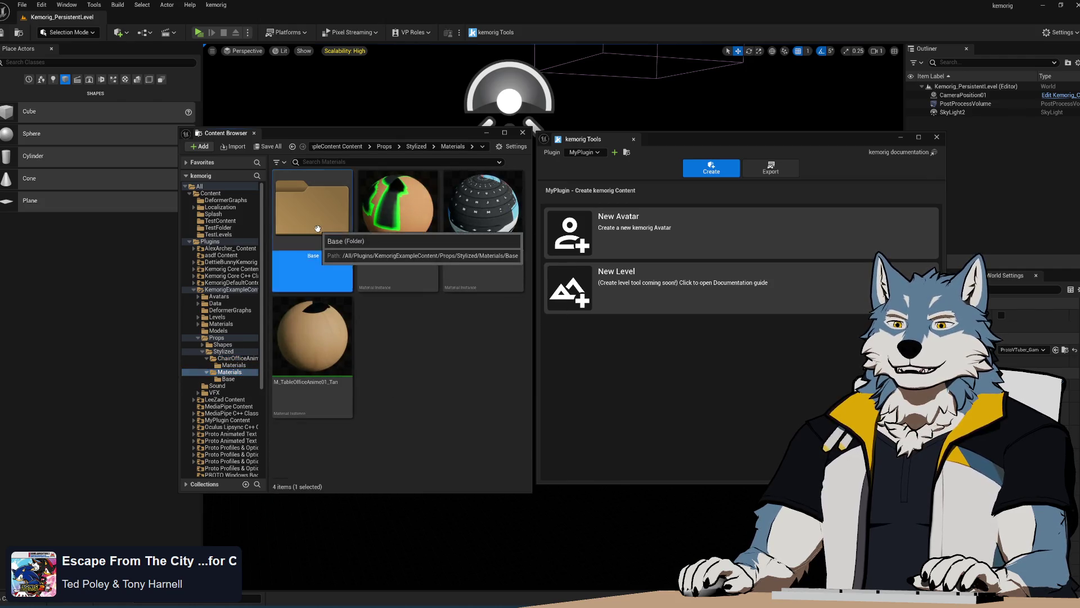
left_click(360, 221)
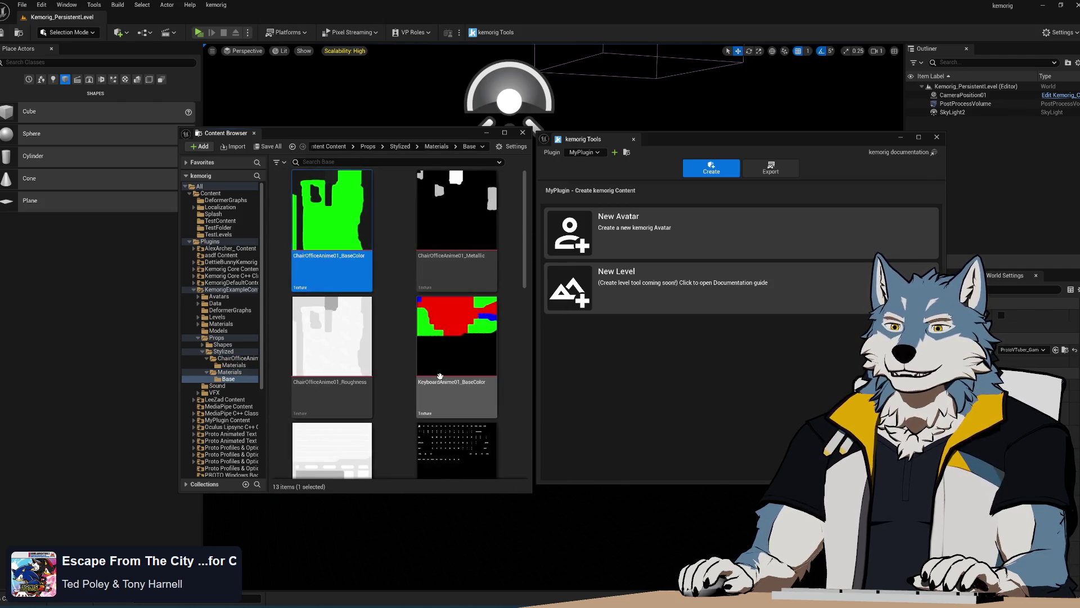
left_click(450, 335, "shift")
mouse_move(528, 244)
left_mouse_down()
mouse_move(513, 451)
mouse_move(512, 220)
left_mouse_up()
left_click(484, 433)
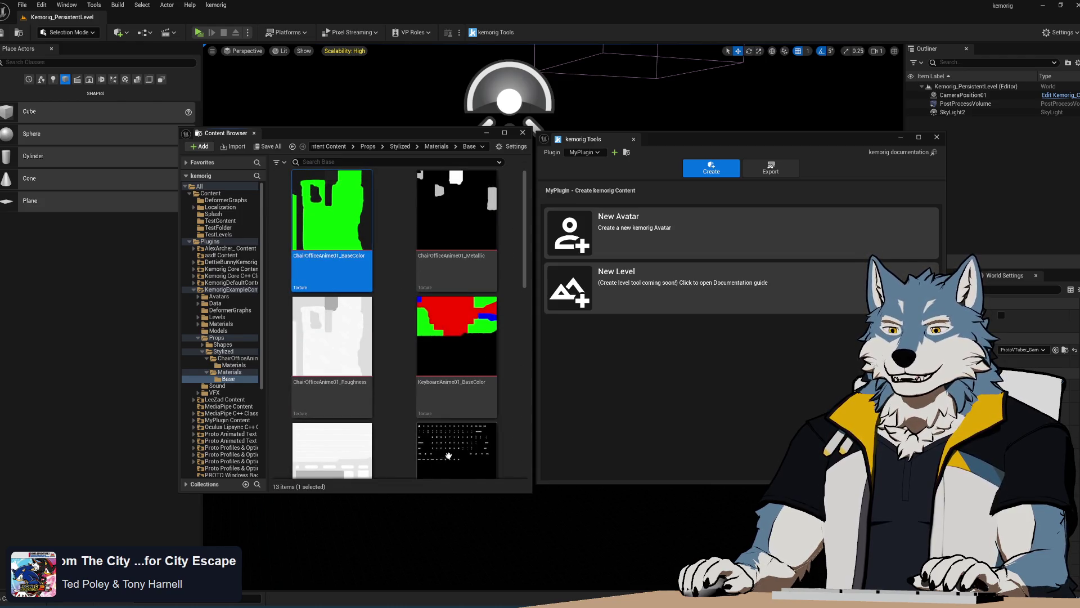
left_click(394, 411, "shift")
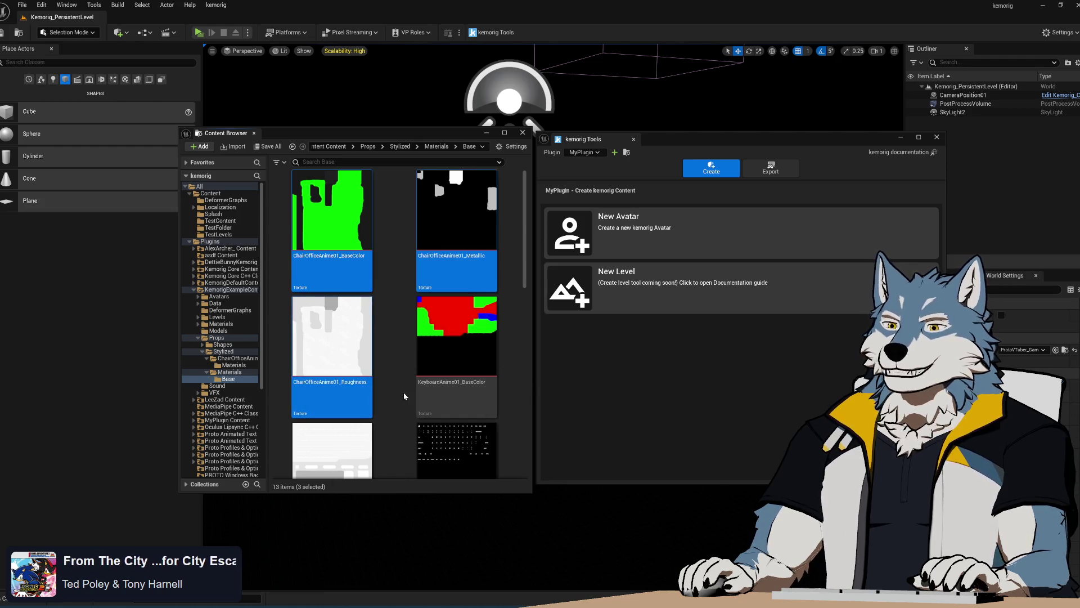
mouse_move(529, 231)
left_mouse_down()
mouse_move(531, 243)
mouse_move(539, 225)
left_mouse_up()
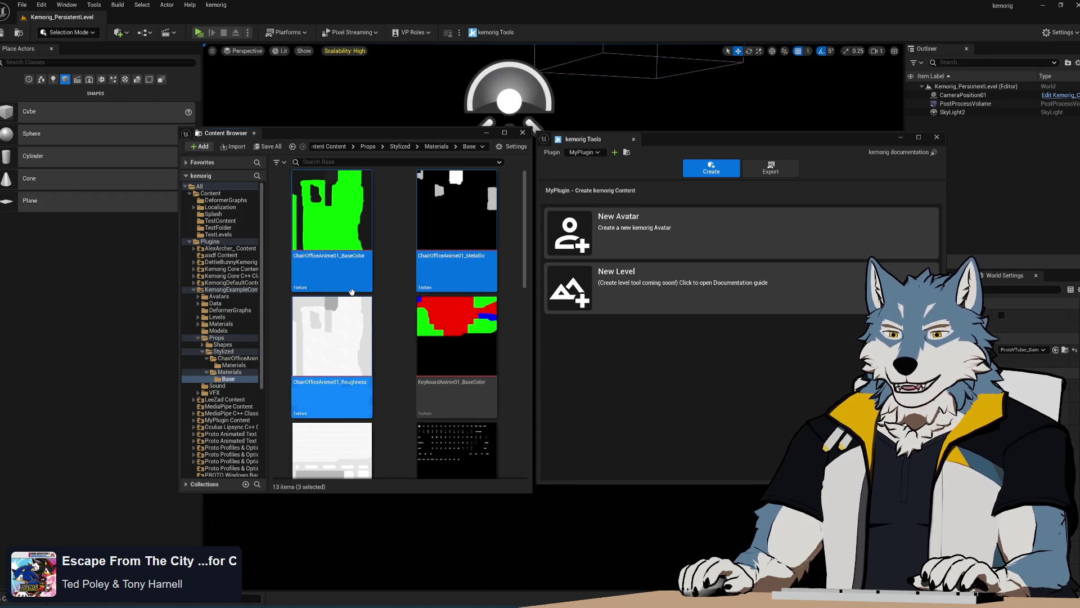
left_click_drag(332, 388, 238, 369)
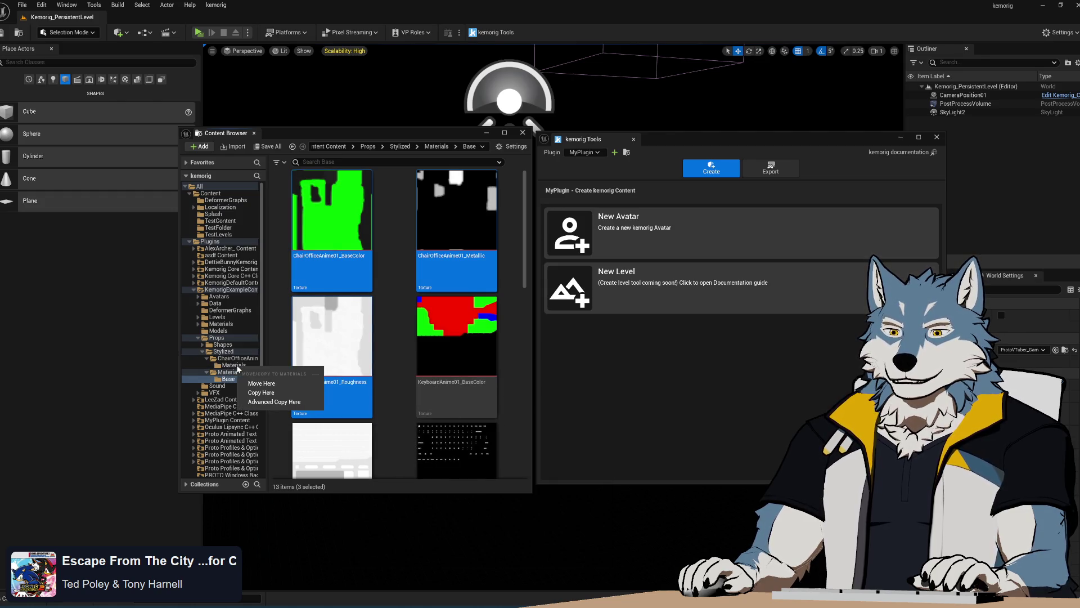
left_click(262, 383)
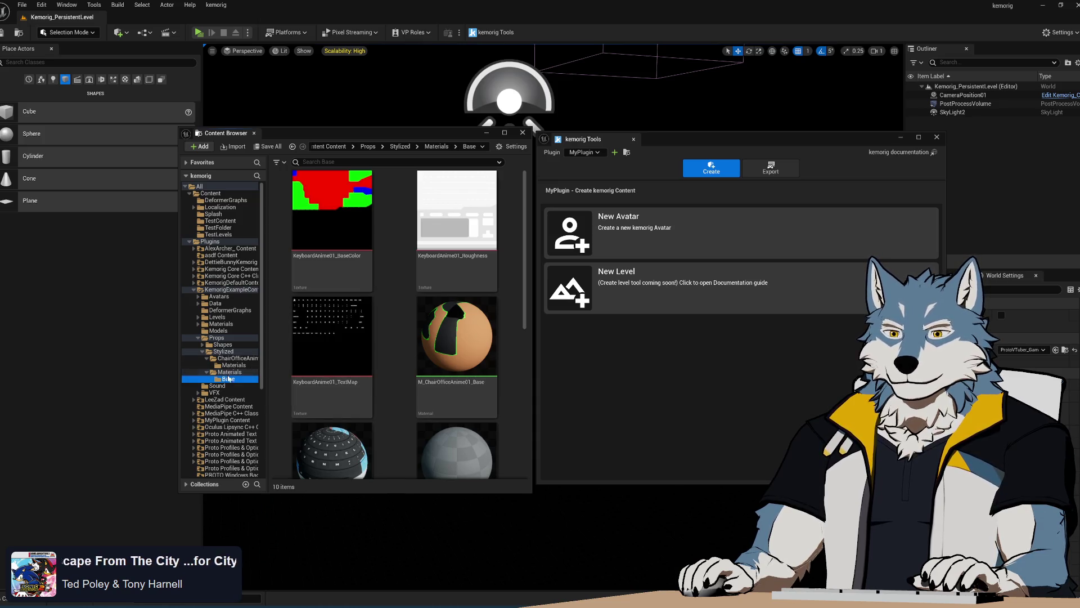
Step: Move the M_ChairOfficeAnime01_Tan material into ChairOfficeAnime01/Materials
key("alt+Left")
left_click(402, 225)
mouse_move(402, 225)
left_mouse_down()
mouse_move(232, 364)
mouse_move(232, 385)
mouse_move(231, 360)
mouse_move(231, 371)
left_mouse_up()
left_click(245, 385)
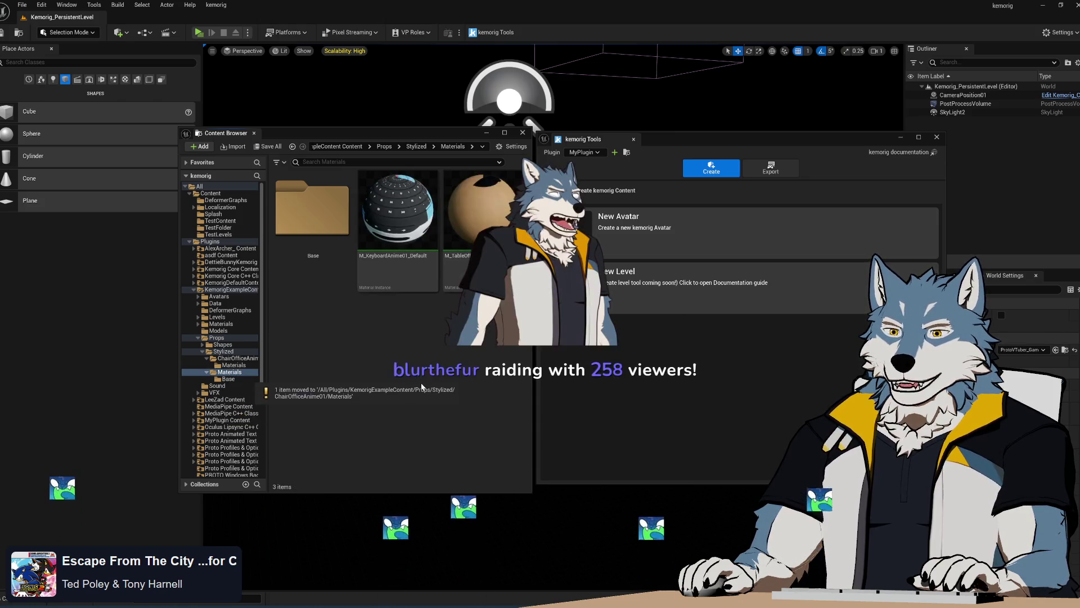
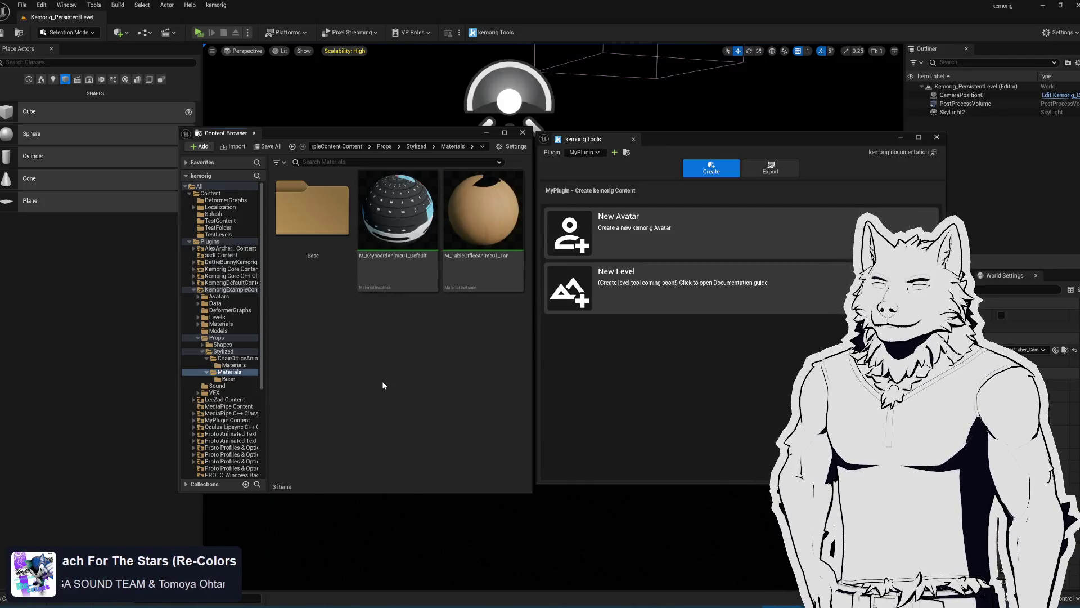
Step: Flip the kemorig app forward and back, then minimize Unreal and Blender to reach Visual Studio
left_click(311, 606)
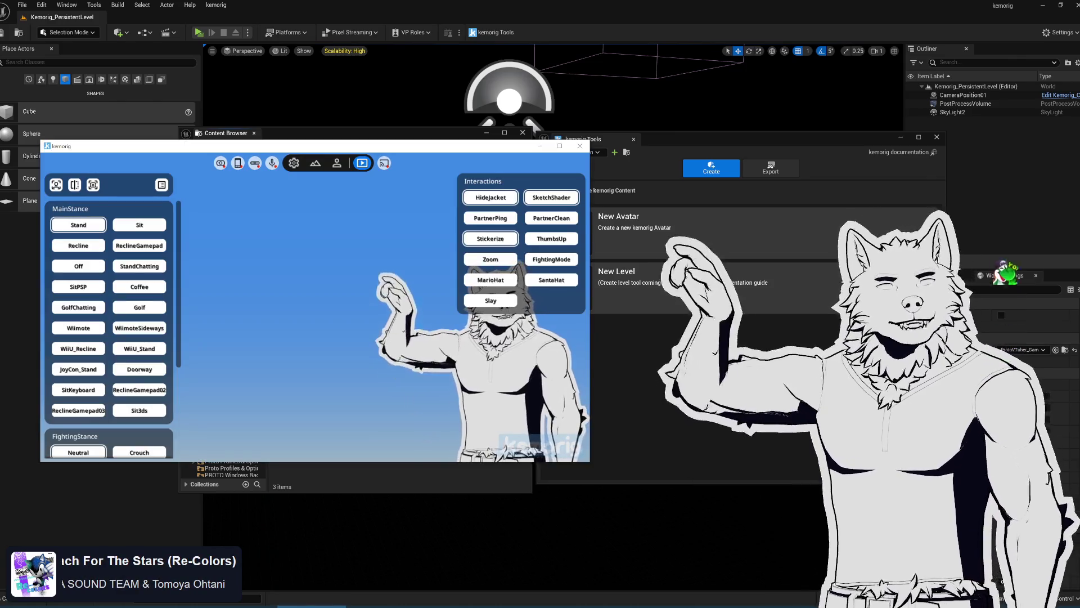
left_click(704, 365)
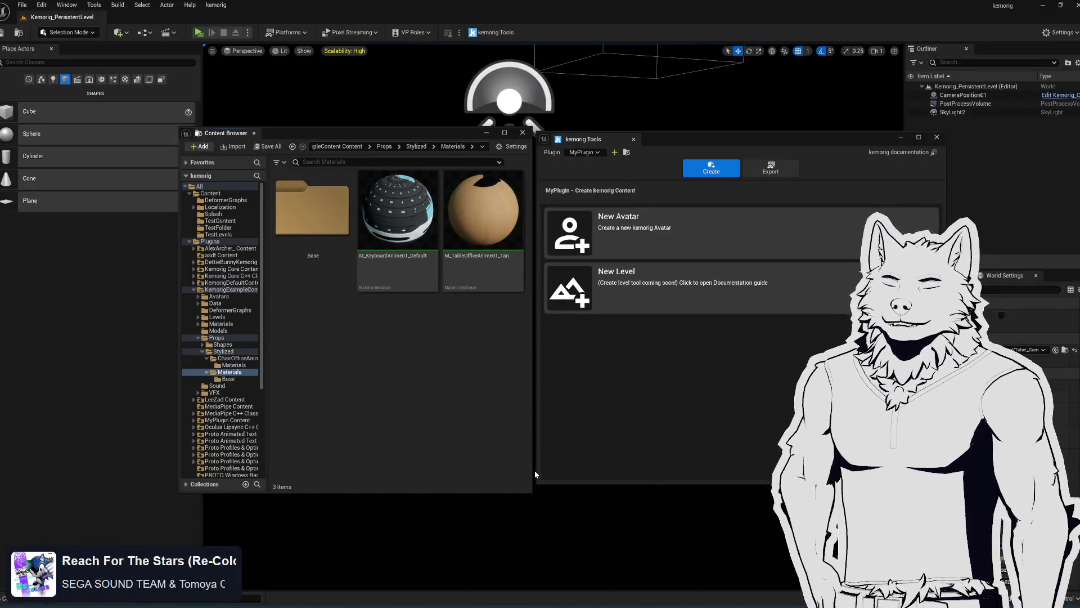
left_click(1044, 5)
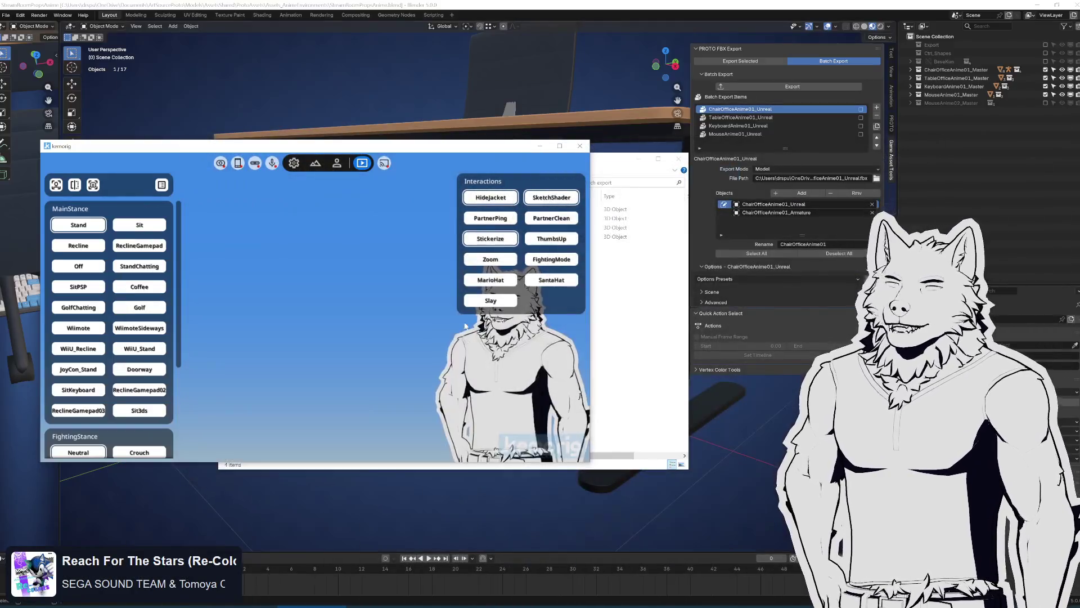
left_click(1038, 5)
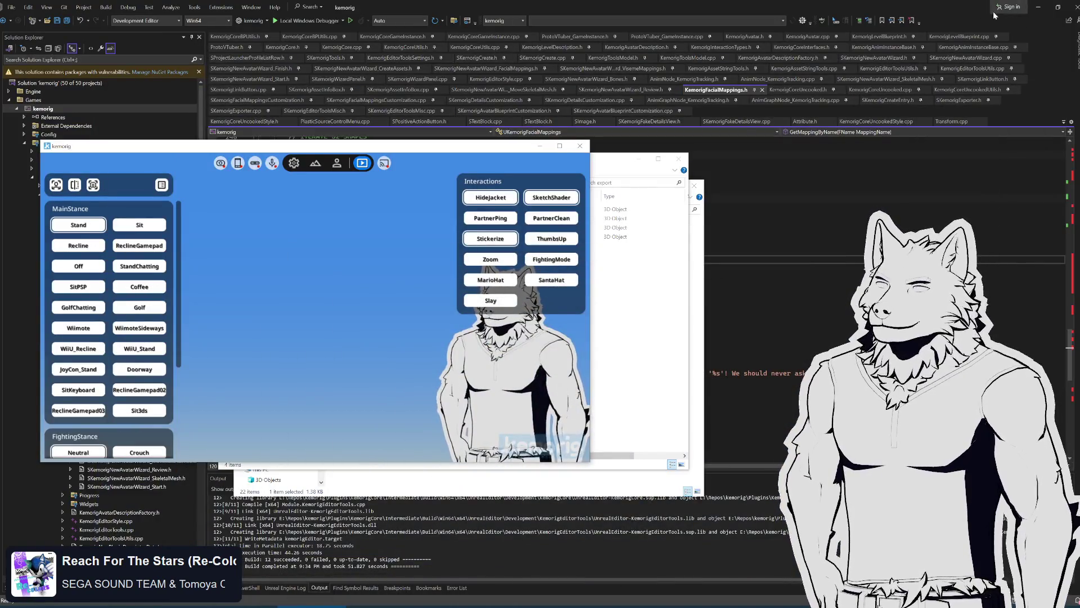
Step: Bring Visual Studio forward, move the kemorig window aside, and open the PeterRabbit desktop picture
key("alt+Tab")
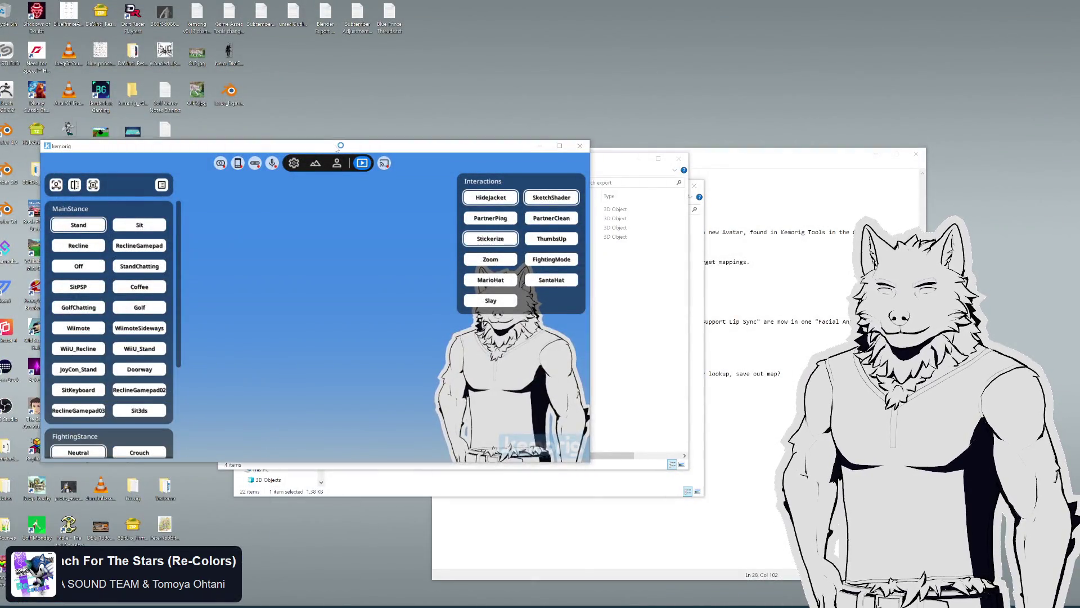
mouse_move(341, 145)
left_mouse_down()
mouse_move(602, 131)
mouse_move(365, 168)
mouse_move(330, 141)
left_mouse_up()
double_click(166, 528)
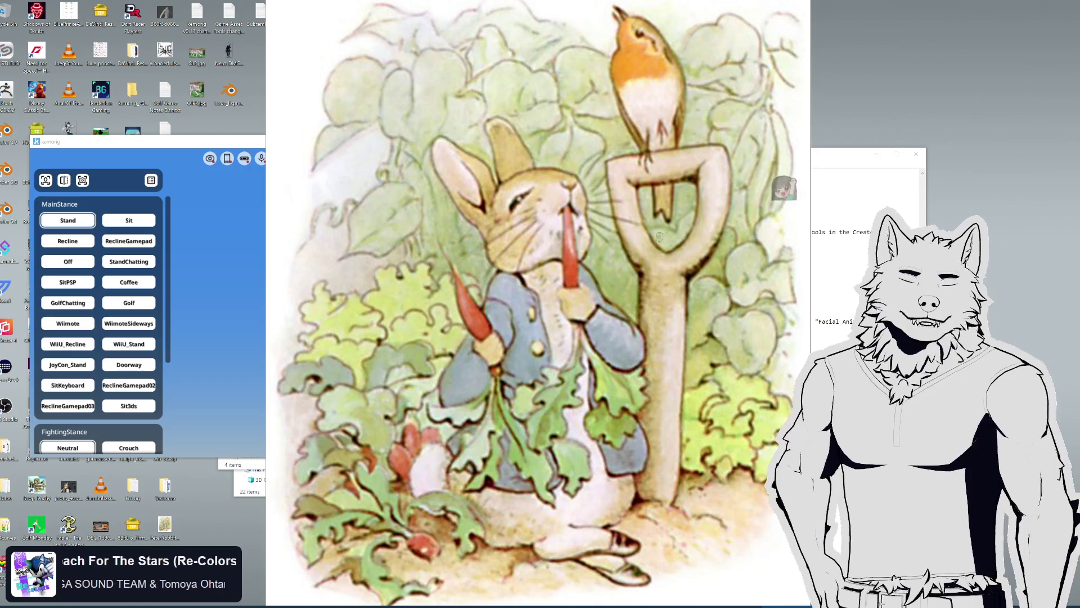
Step: Scroll the Peter Rabbit picture in Image Eye, then close it from its right-click menu
right_click(675, 272)
left_click(700, 203)
scroll(640, 458, "down", 1)
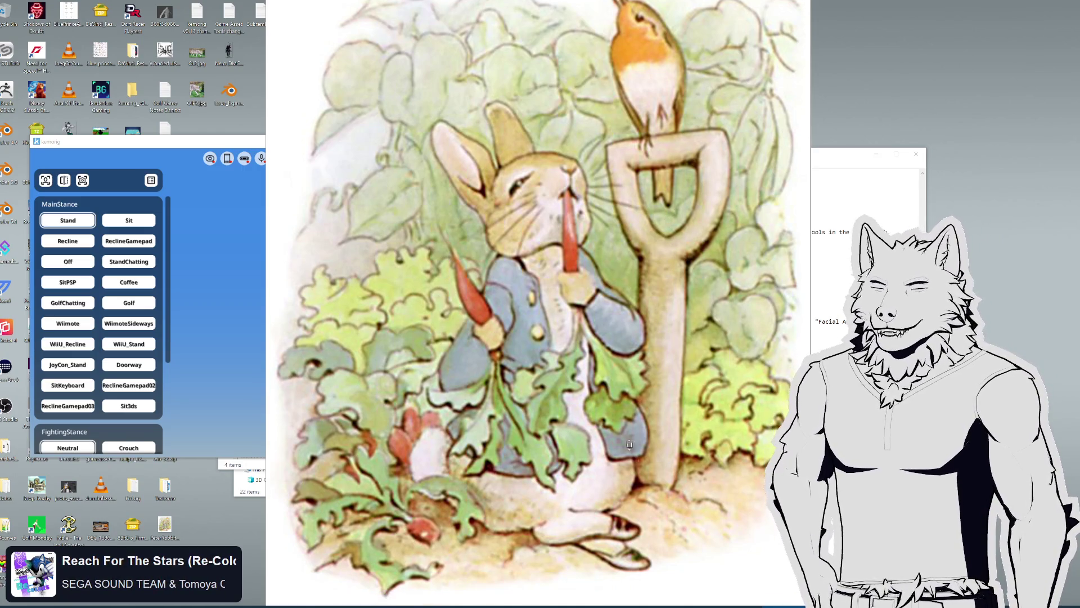
scroll(593, 381, "down", 5)
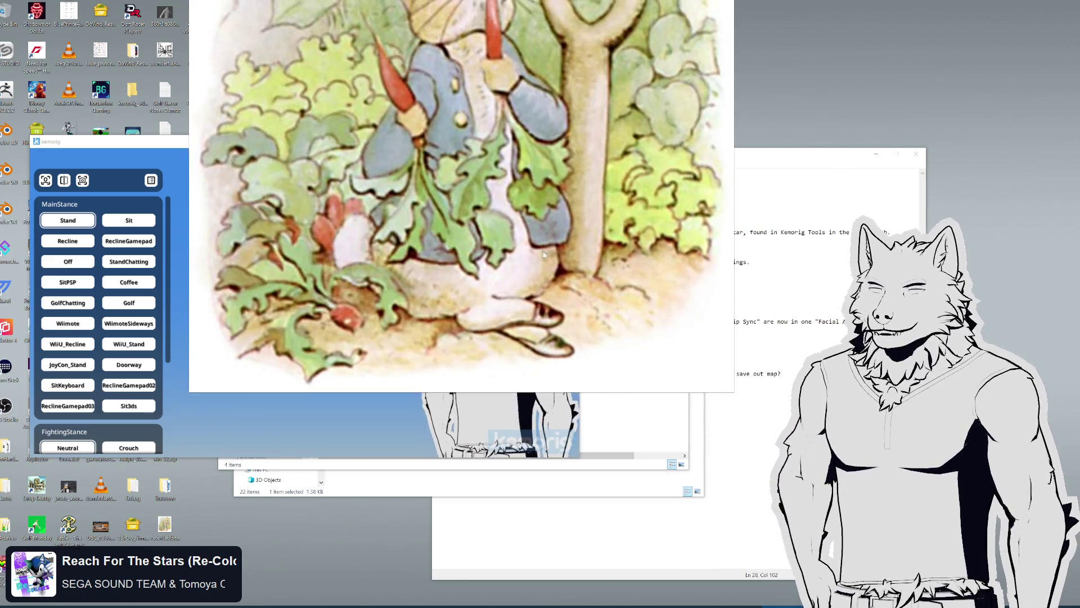
scroll(549, 390, "down", 2)
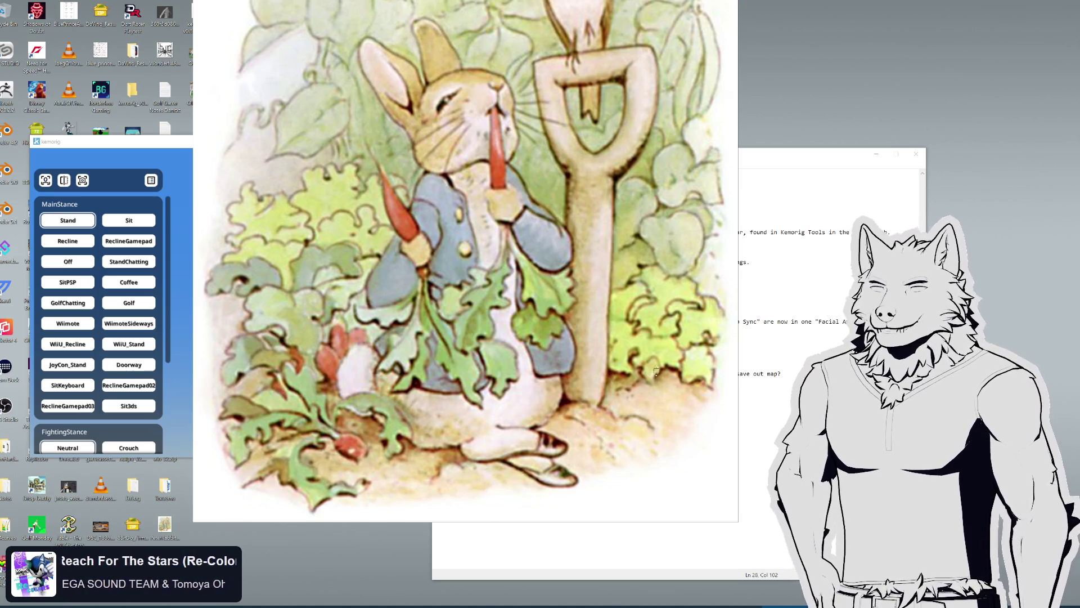
scroll(666, 357, "up", 2)
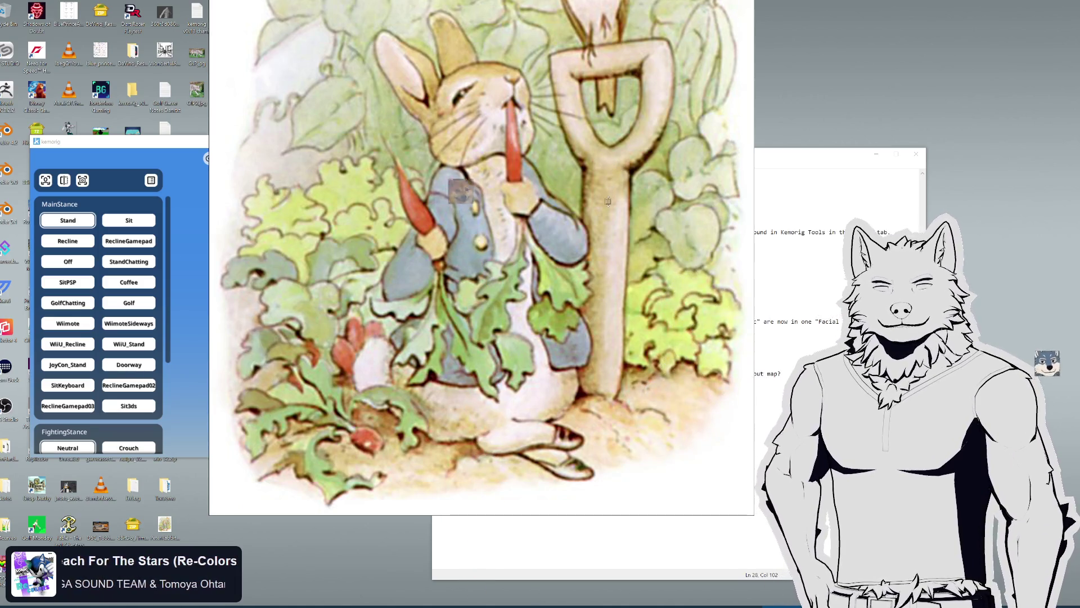
right_click(602, 242)
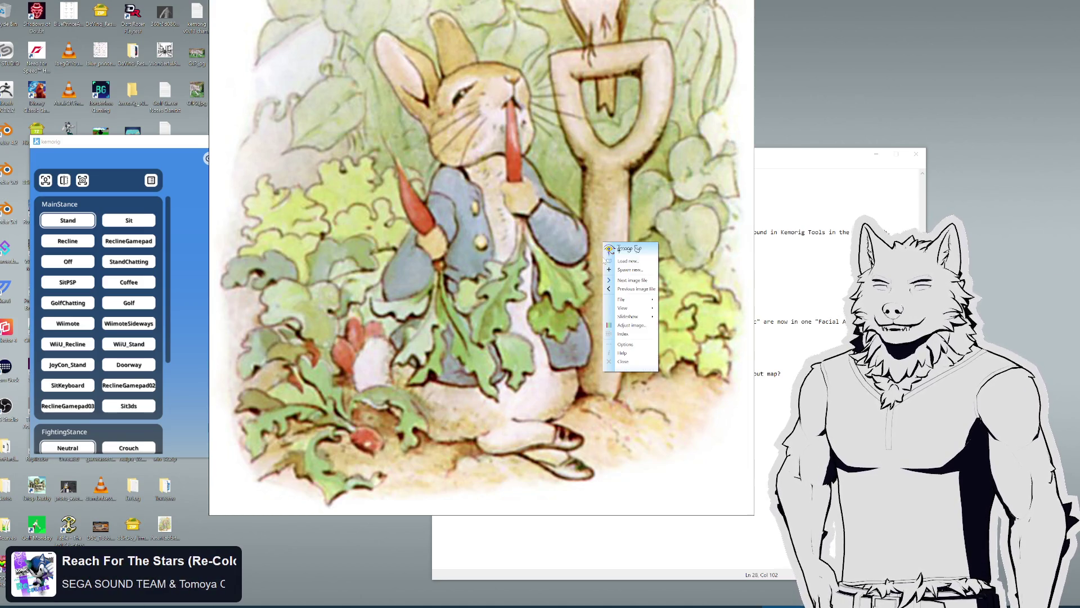
left_click(634, 362)
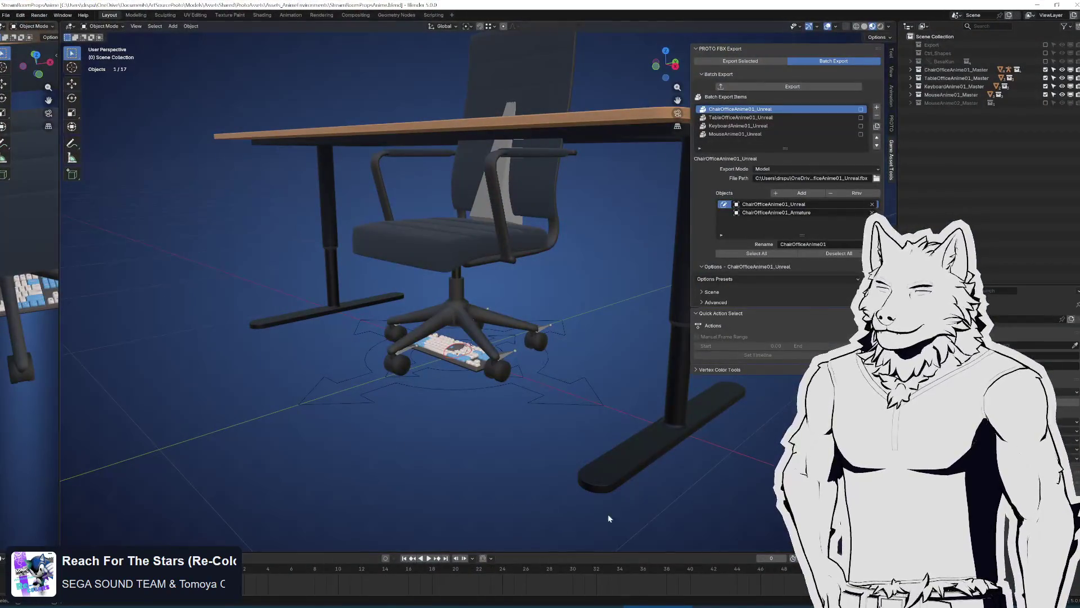
Step: Orbit the Blender viewport around the office chair and desk
mouse_move(553, 332)
left_mouse_down()
mouse_move(562, 308)
mouse_move(553, 332)
left_mouse_up()
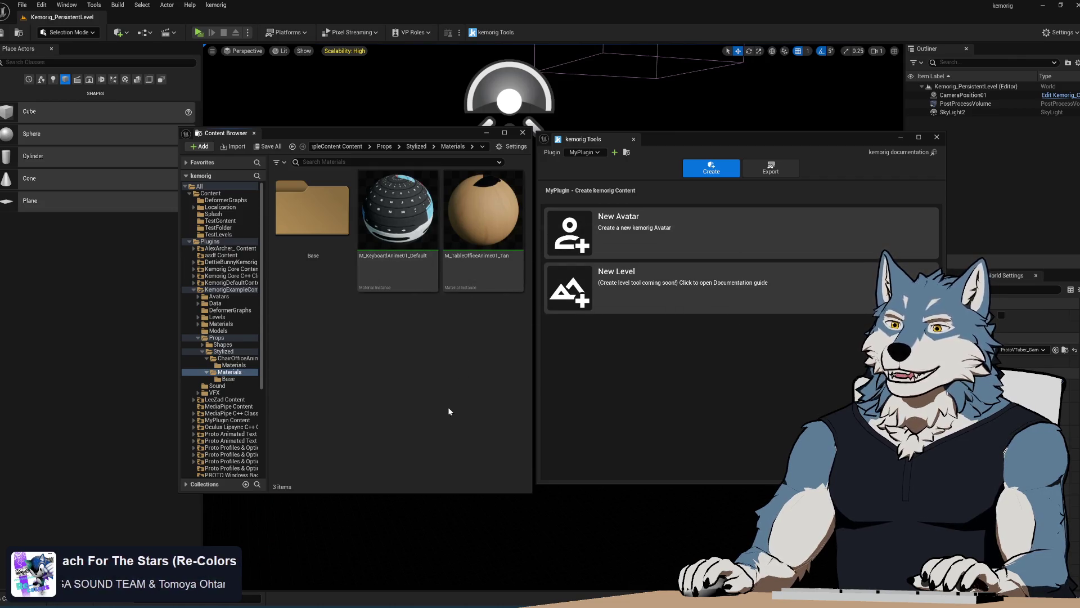
Step: Open the M_ChairOfficeAnime01_Tan material instance and orbit its chair preview
left_click(234, 365)
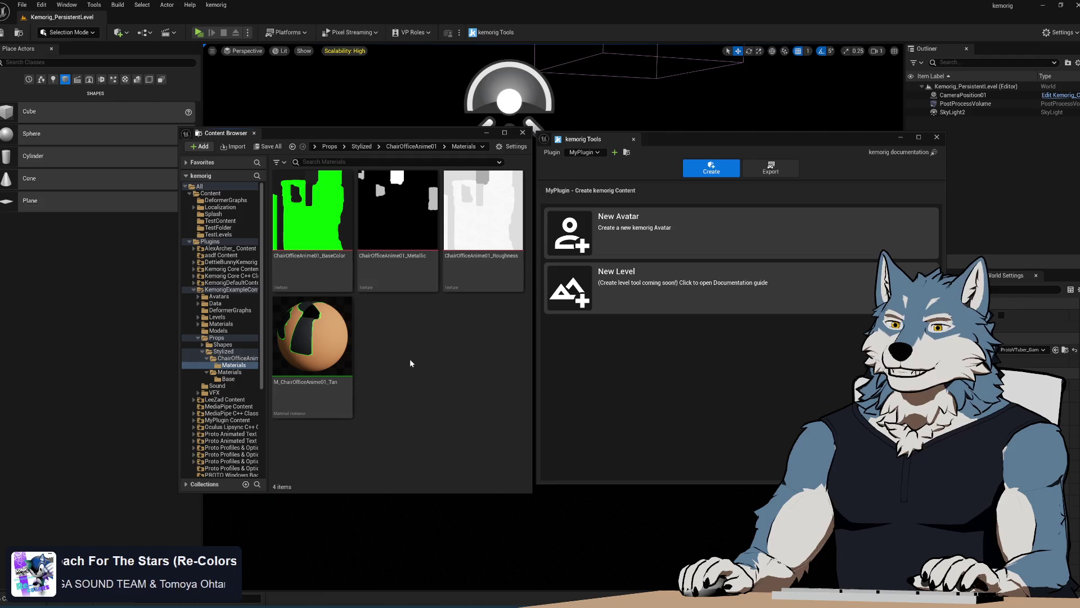
double_click(317, 360)
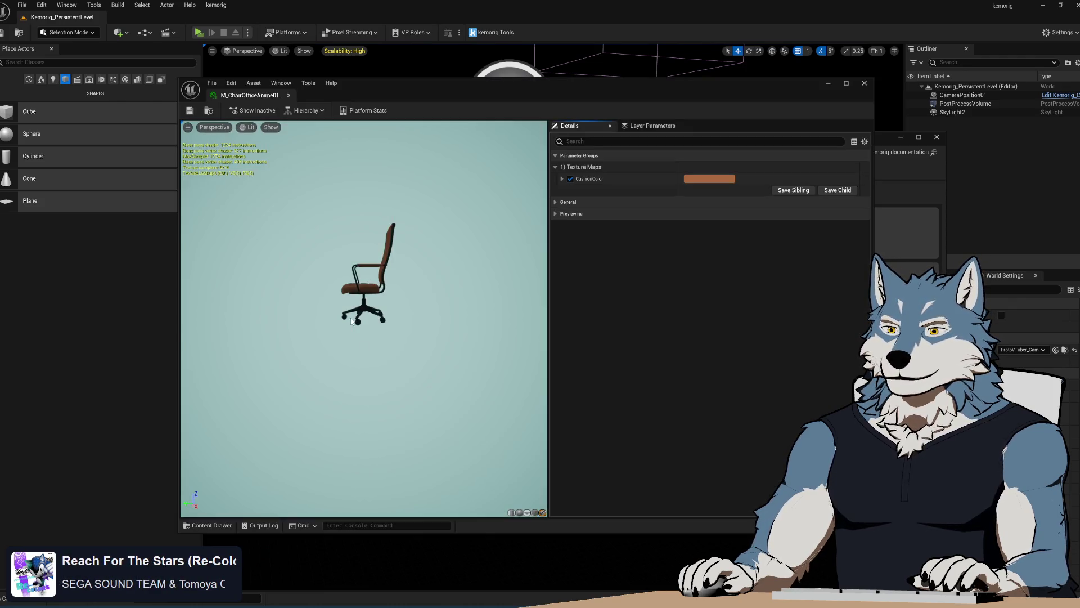
left_click_drag(462, 380, 428, 343)
scroll(346, 215, "up", 5)
left_click_drag(345, 215, 307, 220)
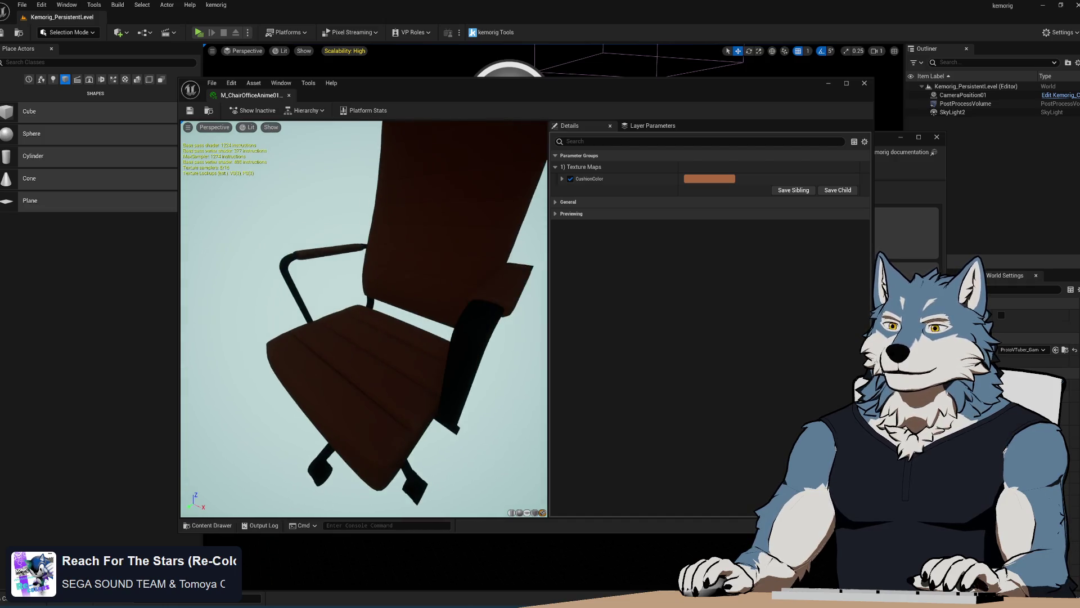
scroll(362, 315, "down", 5)
scroll(363, 315, "up", 2)
mouse_move(270, 137)
left_mouse_down()
mouse_move(242, 135)
mouse_move(256, 135)
left_mouse_up()
Step: Turn off auto exposure in the chair preview to brighten it
left_click(215, 129)
left_click(252, 129)
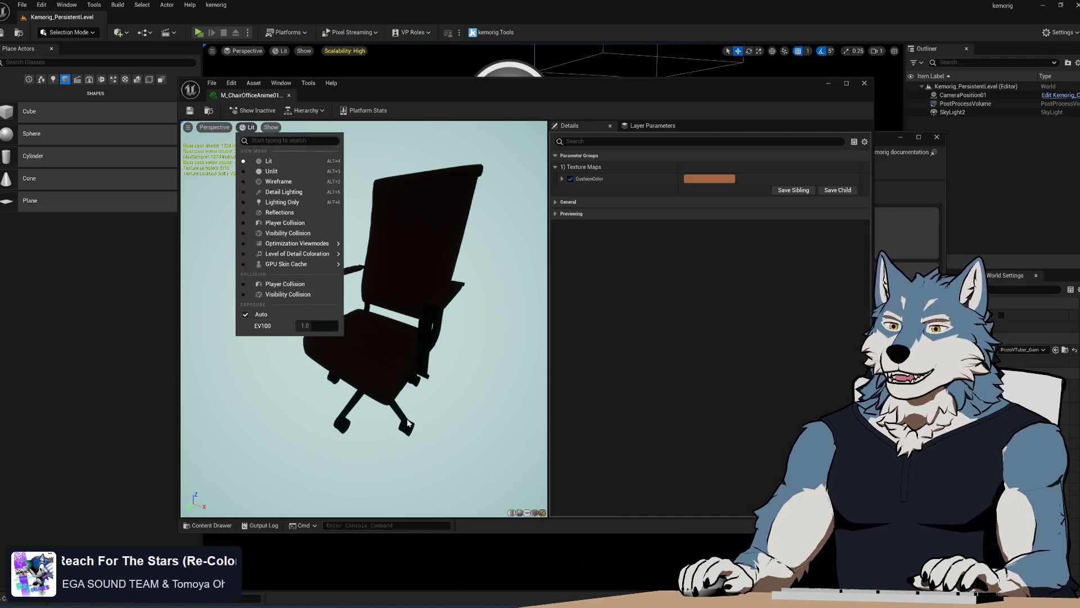
left_click(278, 314)
left_click(342, 336)
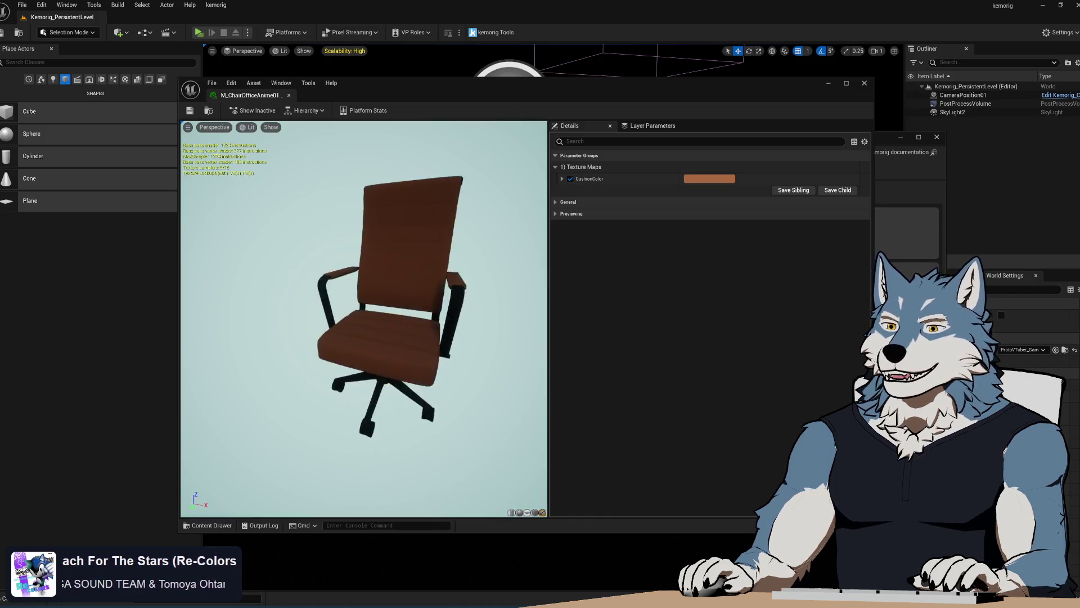
mouse_move(394, 304)
left_mouse_down()
mouse_move(360, 306)
mouse_move(372, 309)
left_mouse_up()
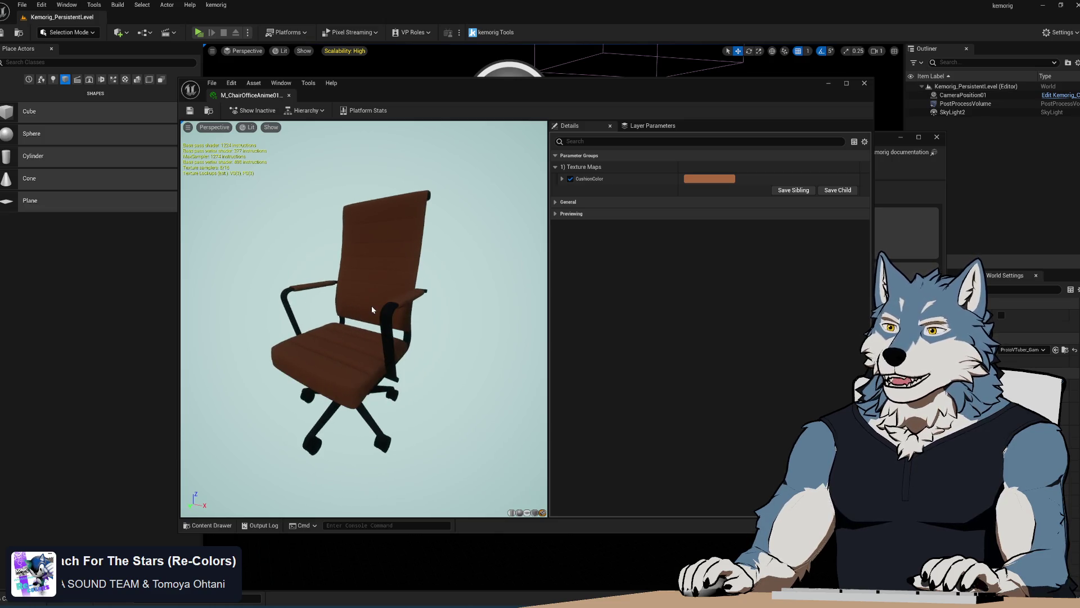
Step: Expand General and open the parent M_ChairOfficeAnime01_Base material graph, then close it
left_click(781, 202)
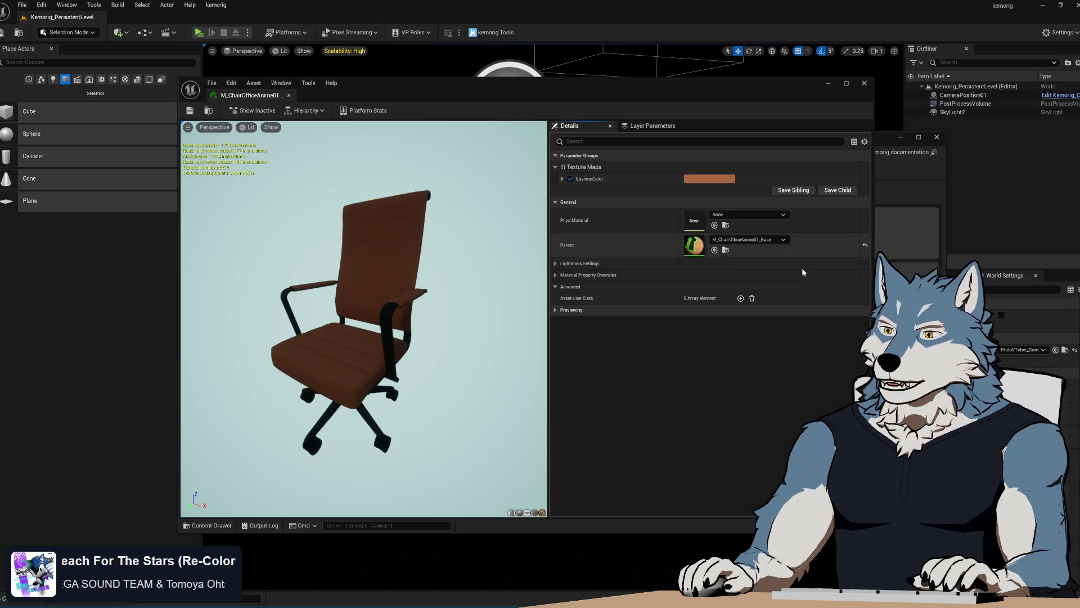
left_click(727, 250)
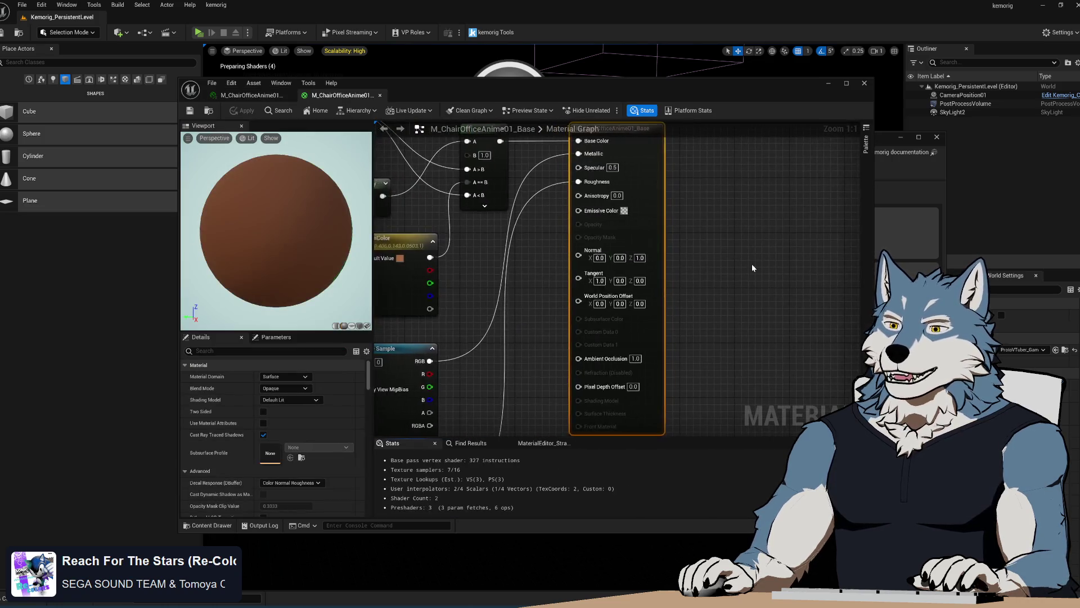
scroll(752, 265, "down", 4)
scroll(571, 285, "up", 3)
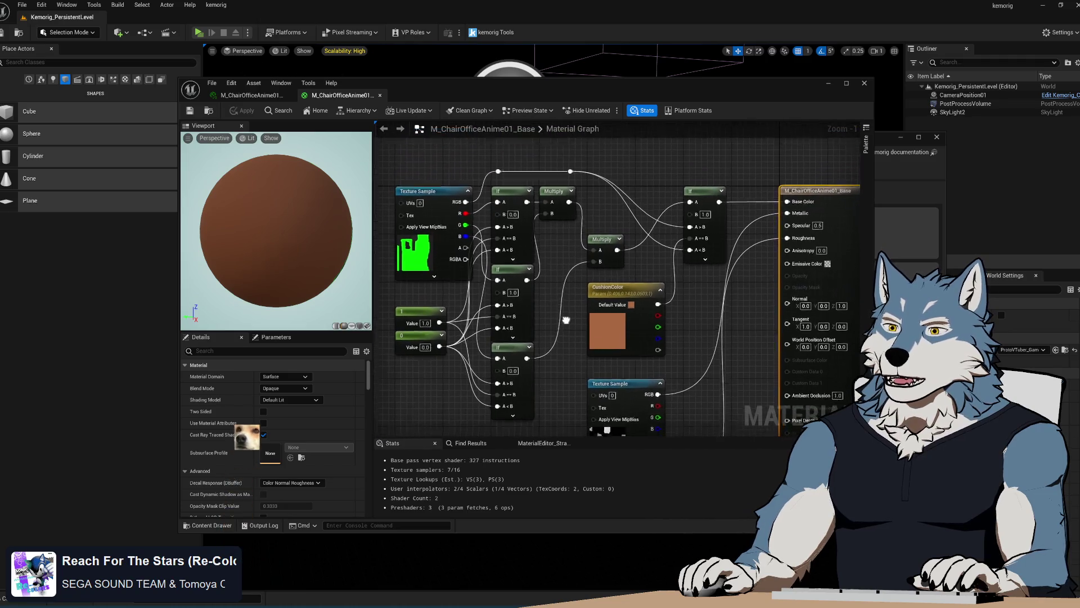
scroll(619, 304, "down", 2)
mouse_move(677, 333)
left_mouse_down()
mouse_move(656, 246)
mouse_move(658, 351)
left_mouse_up()
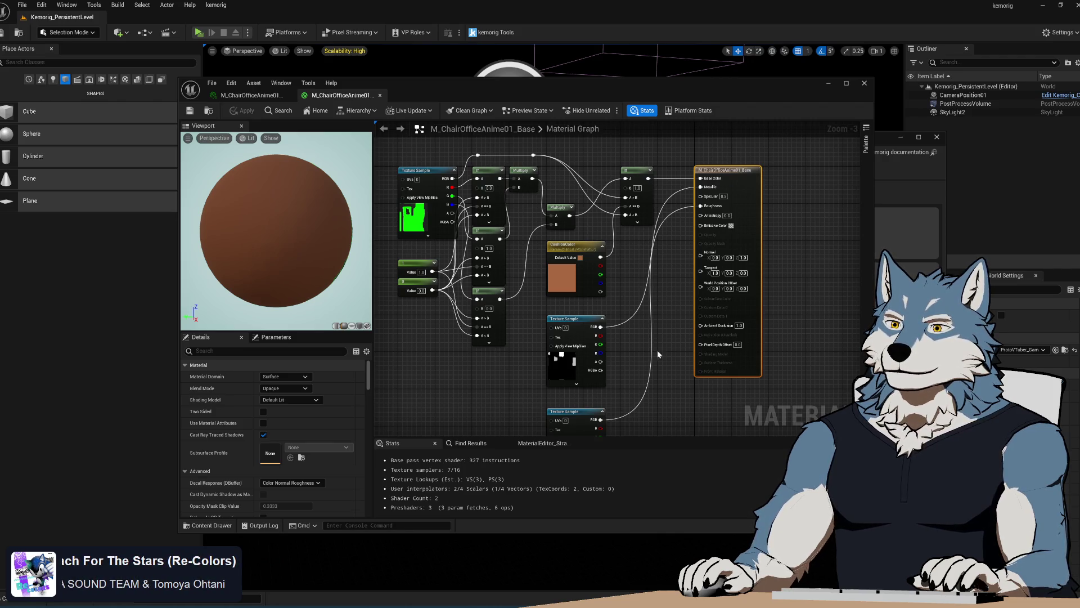
left_click(380, 97)
Step: Create a Base folder in the chair's Materials and move the BaseColor, Metallic, Roughness textures into it
left_click_drag(407, 83, 763, 80)
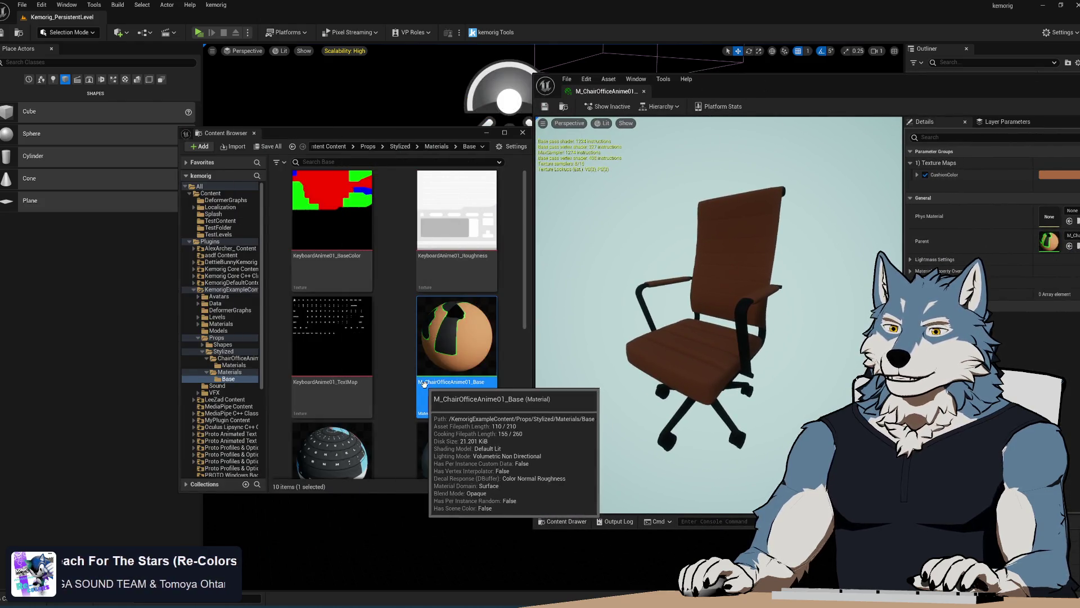
left_click(232, 365)
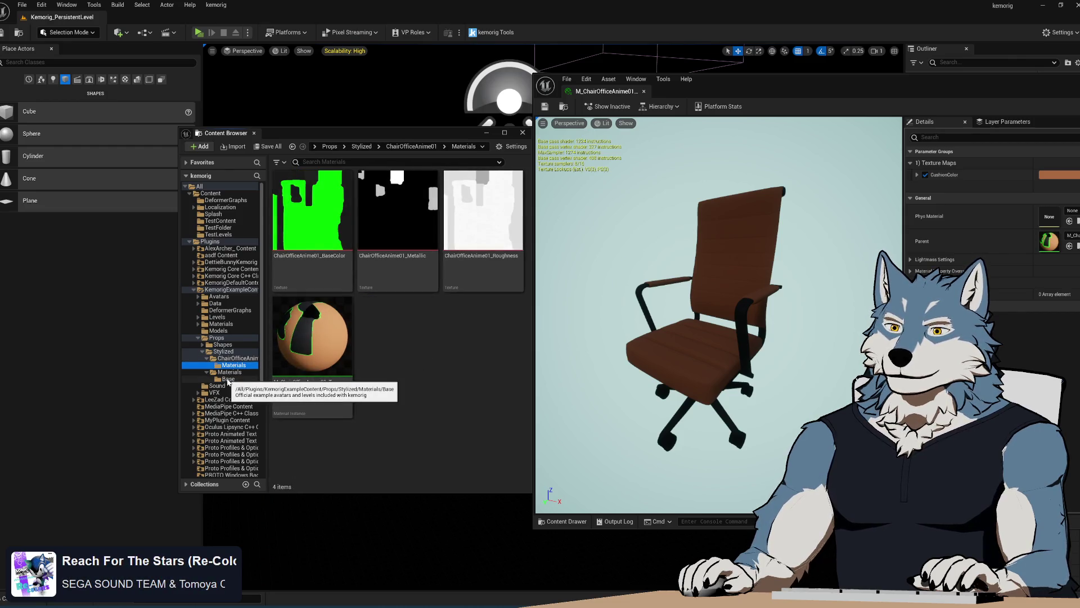
right_click(414, 353)
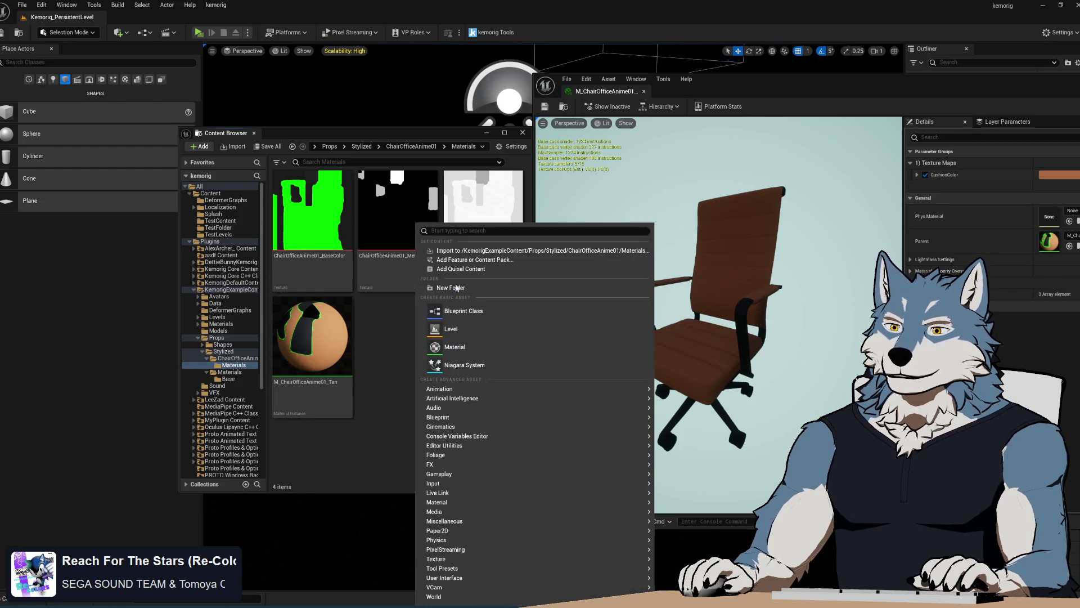
left_click(465, 288)
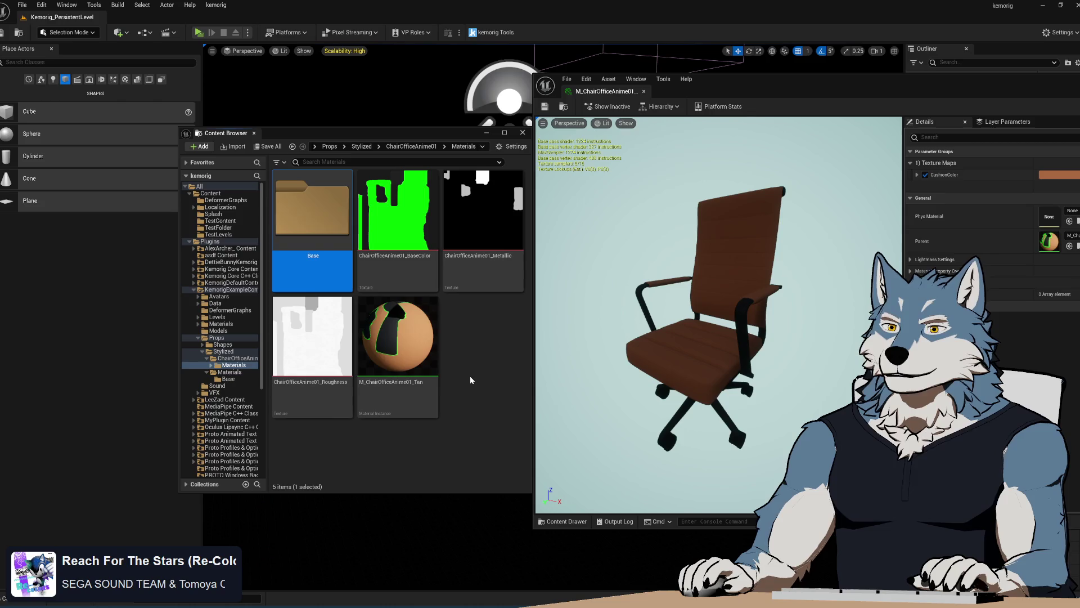
left_click(398, 225)
left_click(482, 225, "ctrl")
left_click(316, 359, "ctrl")
left_click_drag(316, 359, 315, 234)
left_click(337, 252)
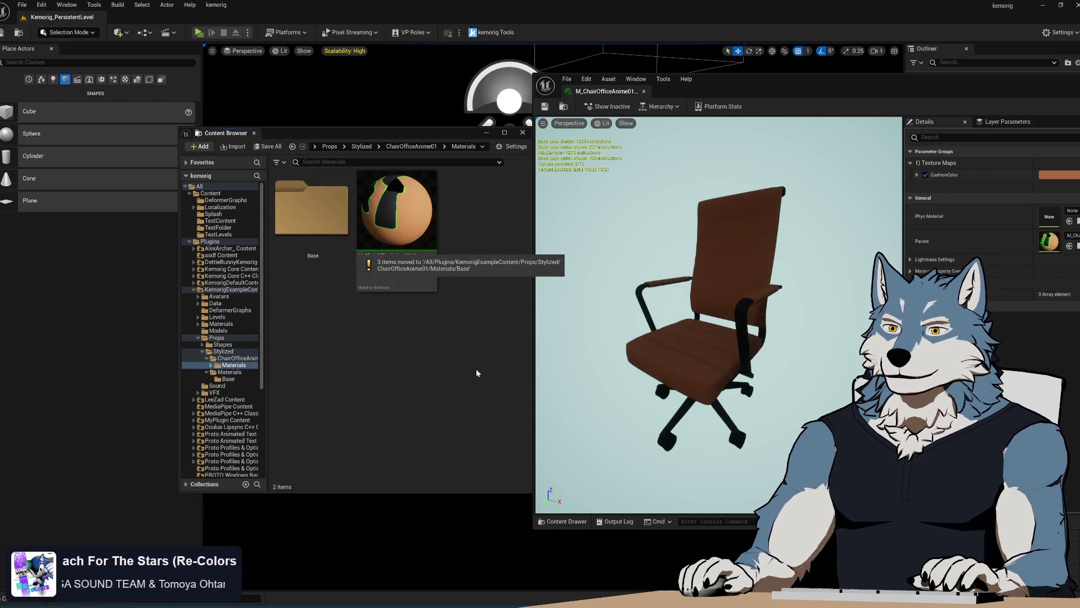
Step: Move M_ChairOfficeAnime01_Base into the chair's Base folder and check its contents
left_click(228, 379)
left_click(450, 352)
mouse_move(450, 352)
left_mouse_down()
mouse_move(241, 387)
mouse_move(459, 362)
mouse_move(285, 405)
mouse_move(244, 382)
left_mouse_up()
left_click(211, 365)
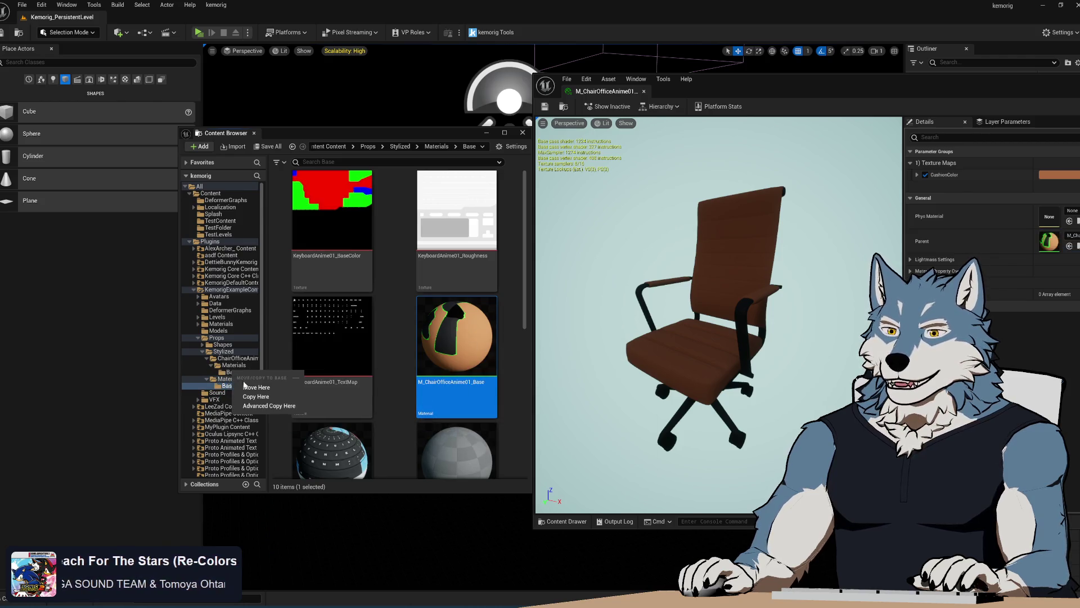
left_click(245, 387)
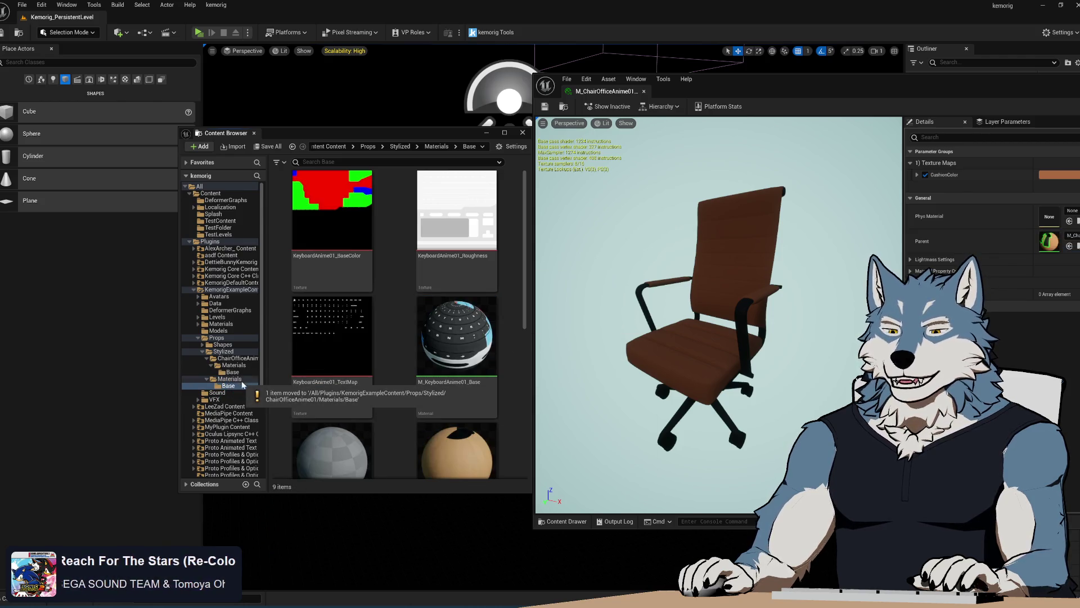
left_click(231, 372)
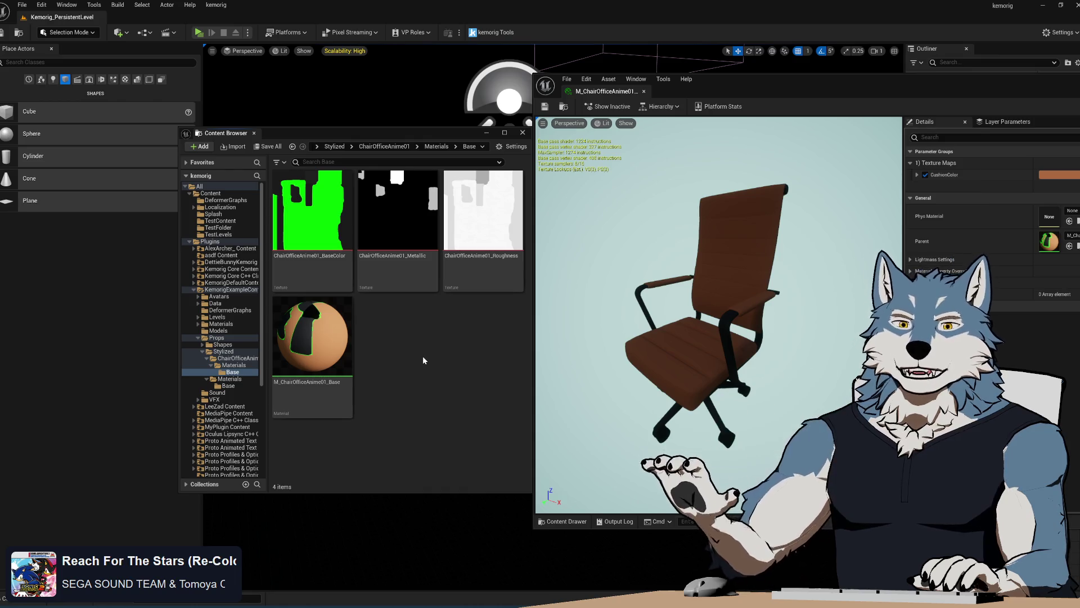
left_click(241, 365)
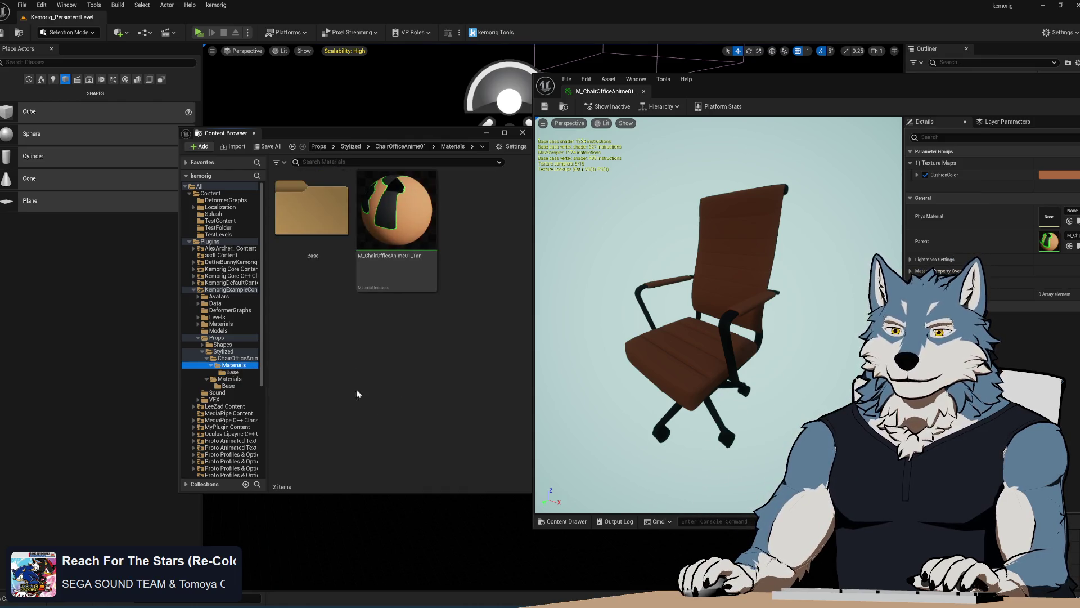
Step: Open M_ChairOfficeAnime01_Base from the chair's Base subfolder in the material editor
left_click(370, 344)
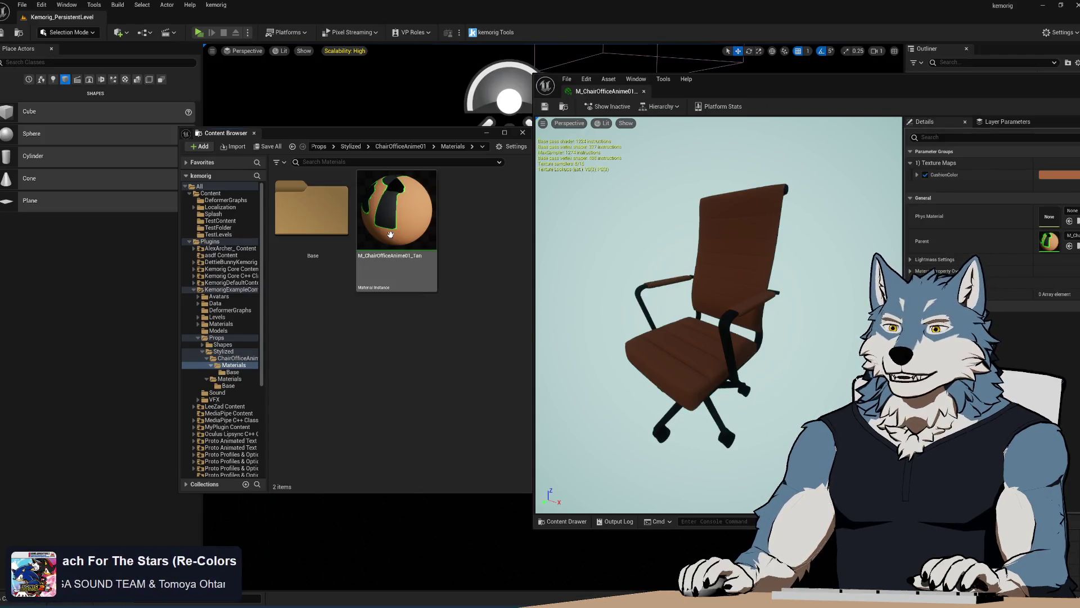
mouse_move(409, 232)
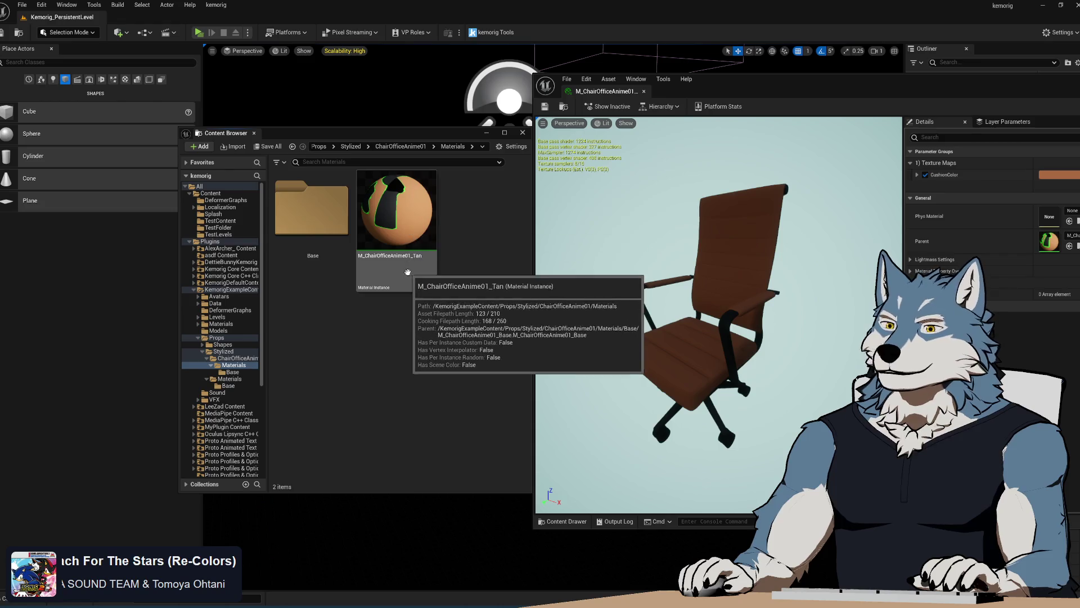
mouse_move(743, 85)
left_mouse_down()
mouse_move(673, 93)
mouse_move(586, 70)
left_mouse_up()
left_click_drag(294, 133, 205, 133)
mouse_move(318, 225)
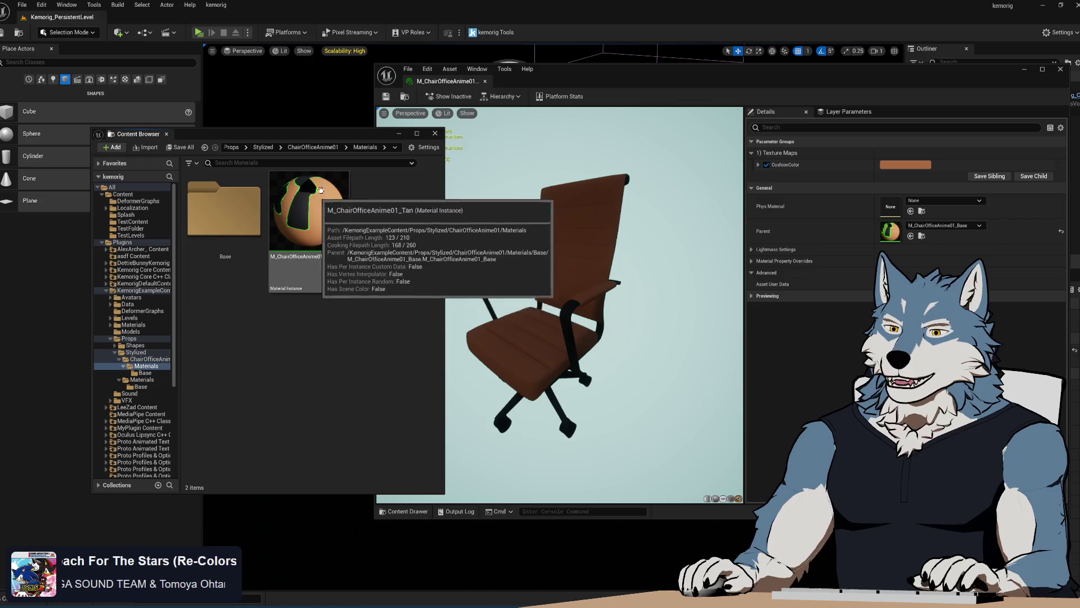
double_click(224, 211)
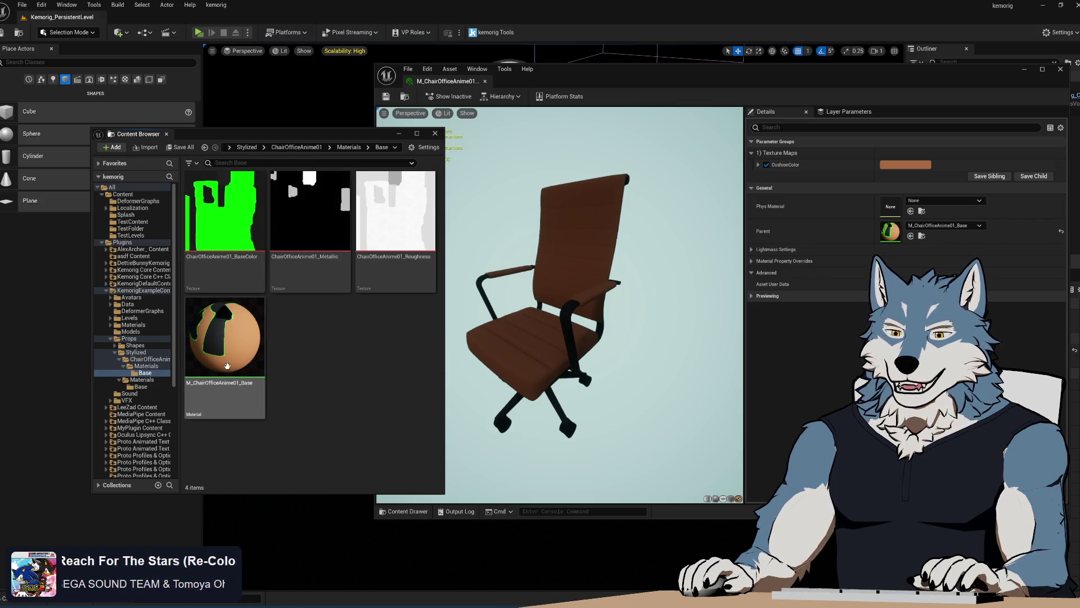
double_click(225, 343)
Step: Pan the graph to the CushionColor node, then switch to Blender and lower the view
scroll(791, 362, "down", 3)
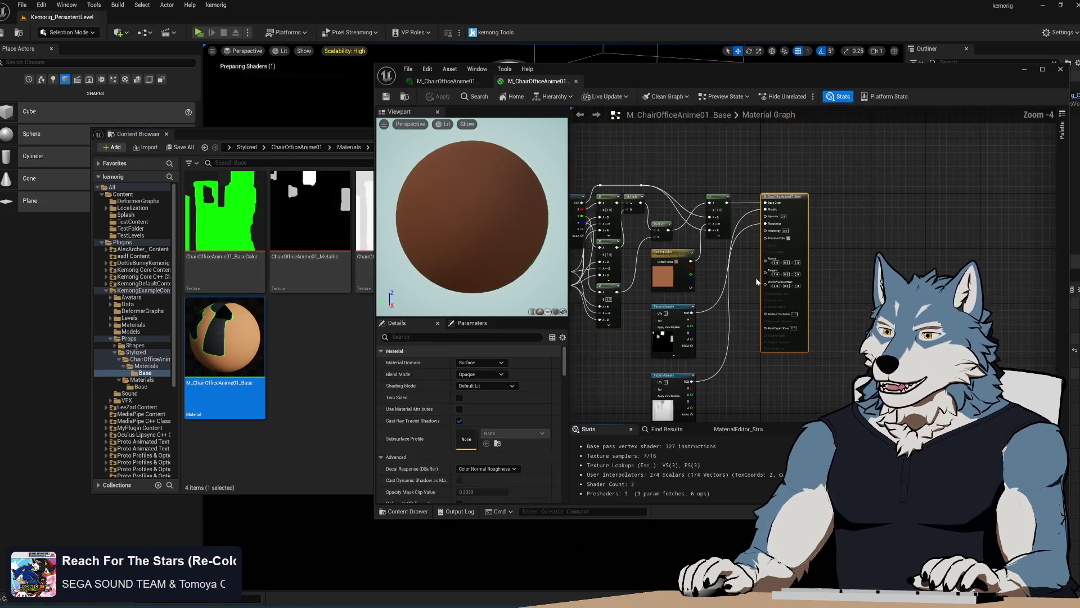
scroll(682, 309, "up", 3)
left_click_drag(682, 309, 805, 269)
scroll(805, 269, "down", 3)
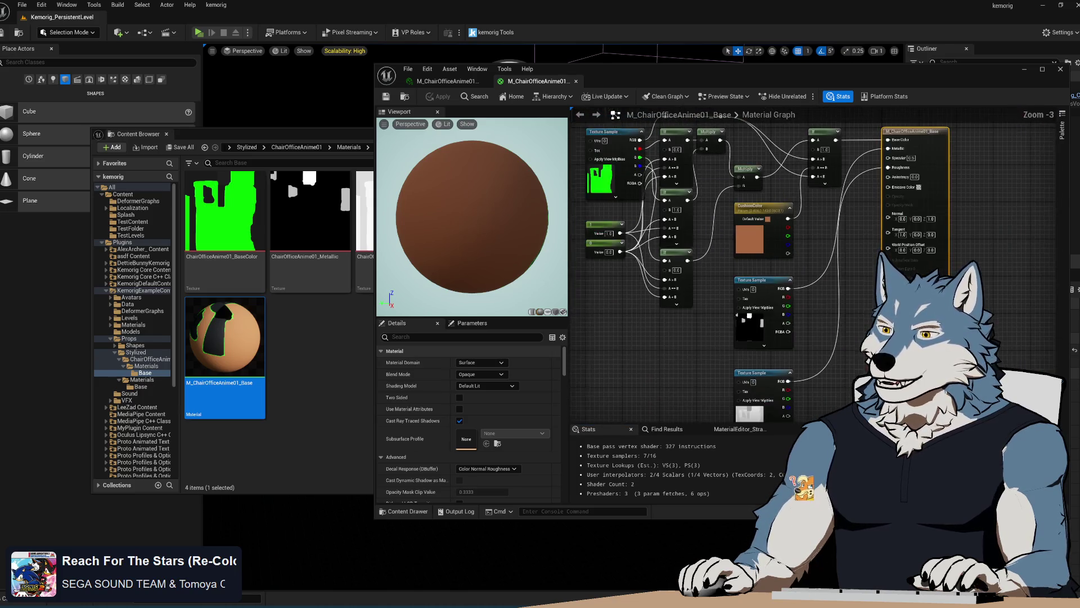
left_click_drag(781, 363, 830, 366)
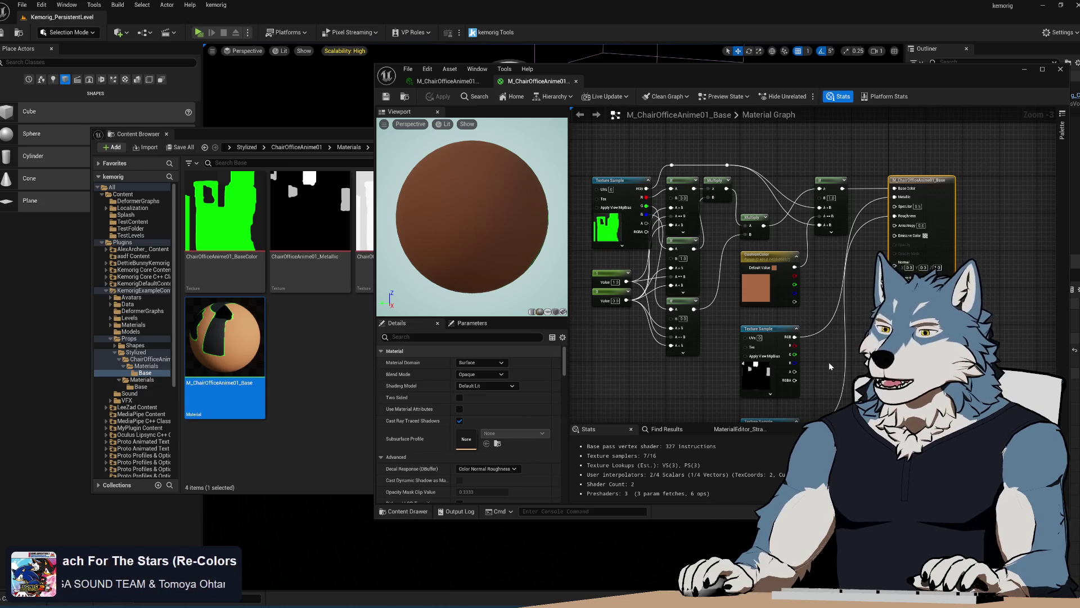
key("alt+Tab")
mouse_move(527, 246)
left_mouse_down()
mouse_move(538, 237)
mouse_move(543, 285)
left_mouse_up()
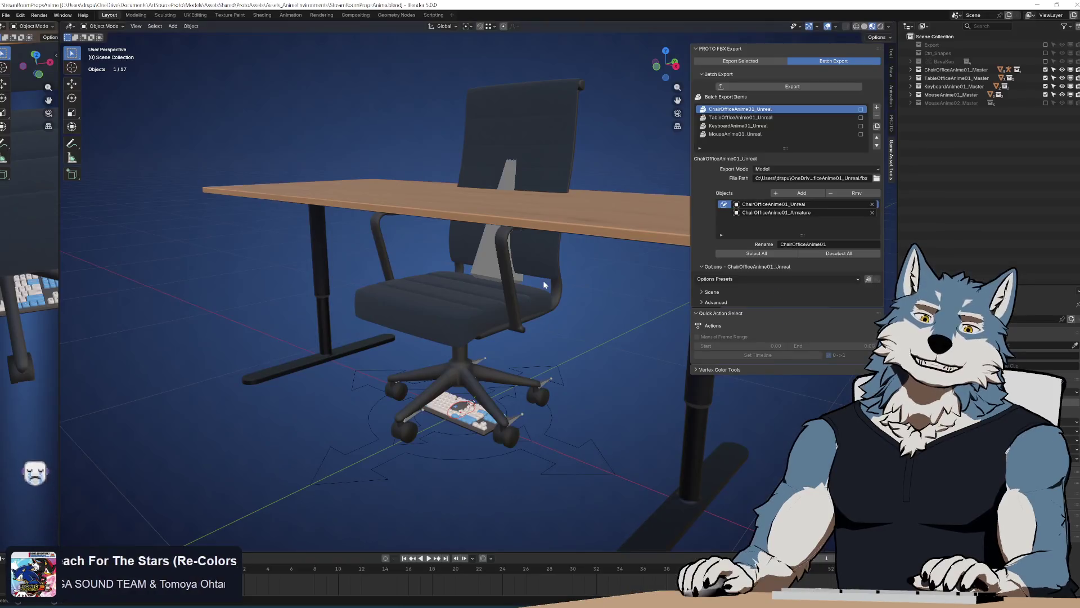
Step: Hide the Table, Keyboard and Mouse collections, zoom on the chair, and open the Shading workspace
left_click(481, 314)
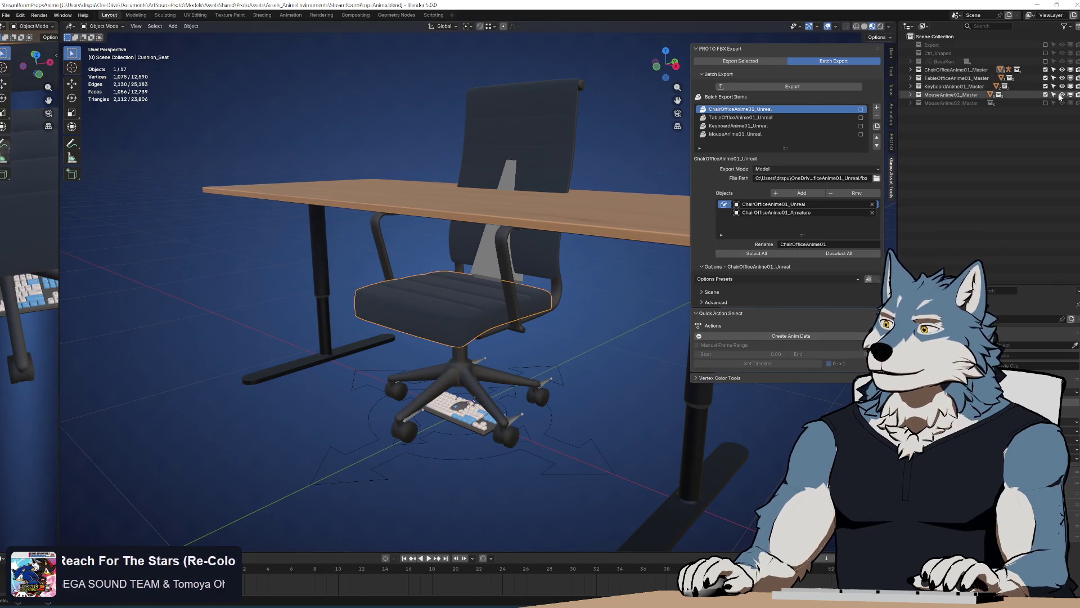
left_click_drag(1045, 78, 1047, 96)
scroll(622, 301, "up", 3)
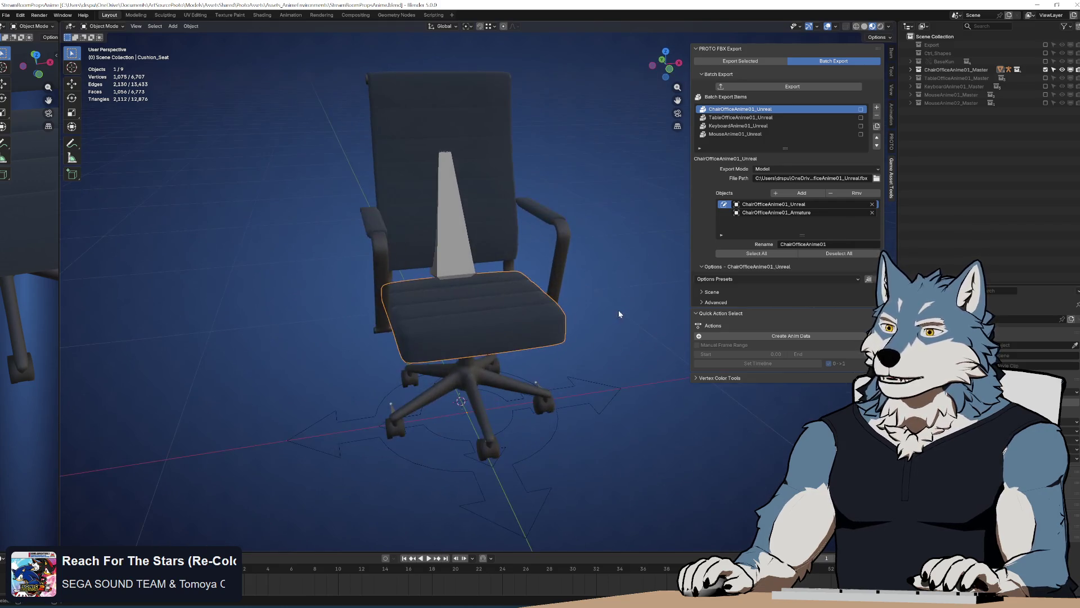
scroll(526, 286, "up", 3)
left_click(550, 296)
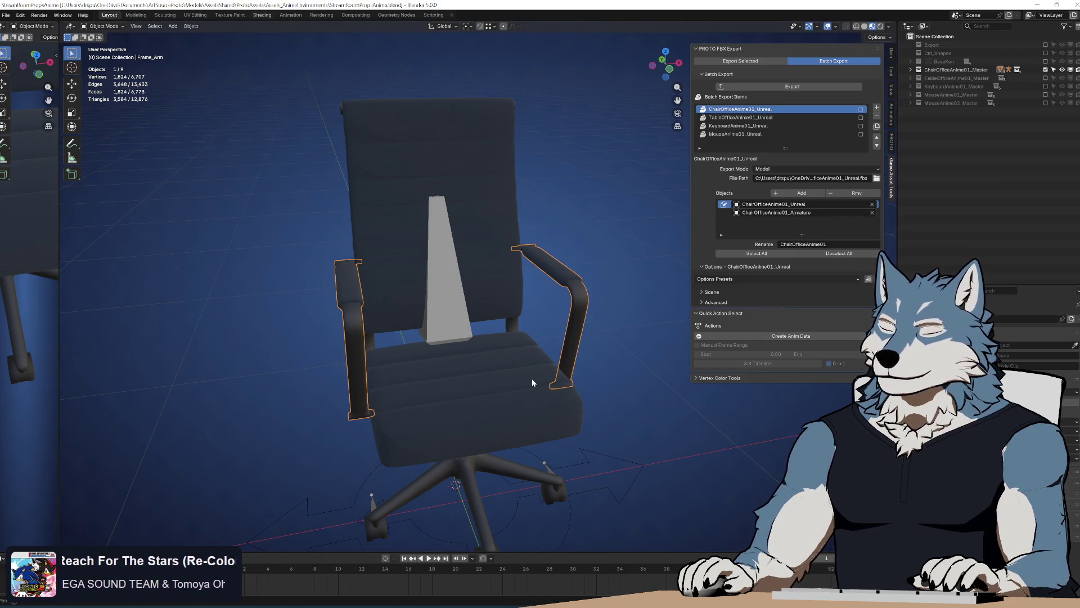
left_click(262, 15)
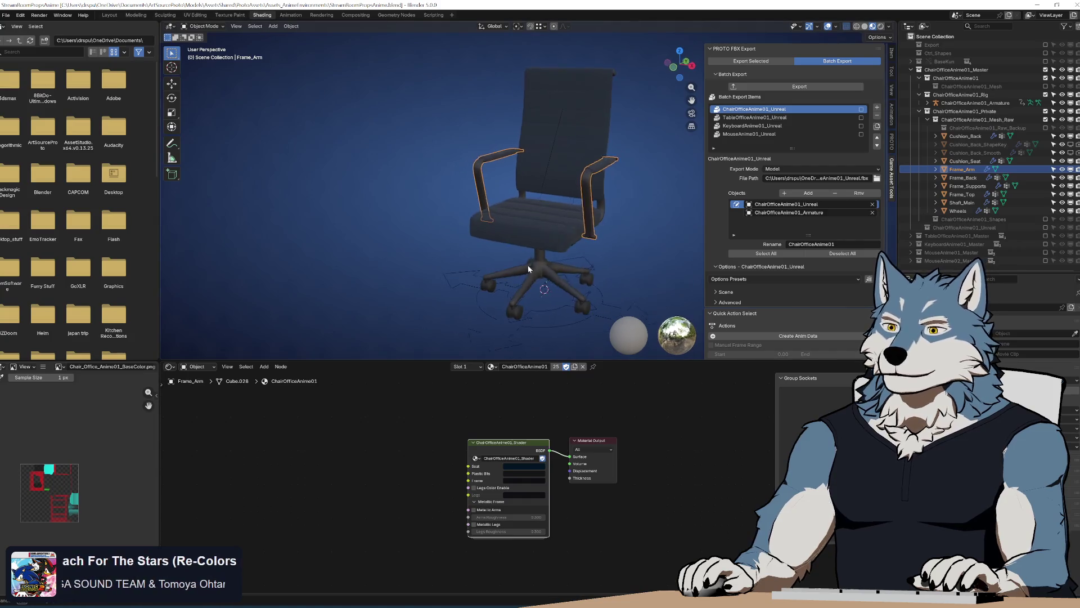
scroll(562, 210, "up", 2)
scroll(518, 257, "up", 3)
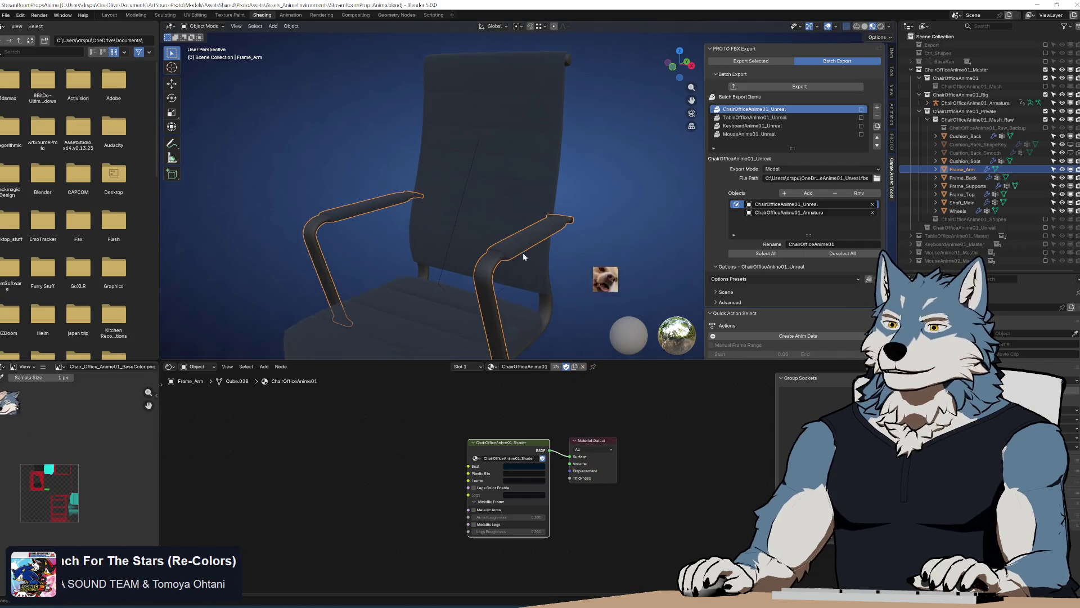
left_click(605, 228)
scroll(605, 228, "down", 3)
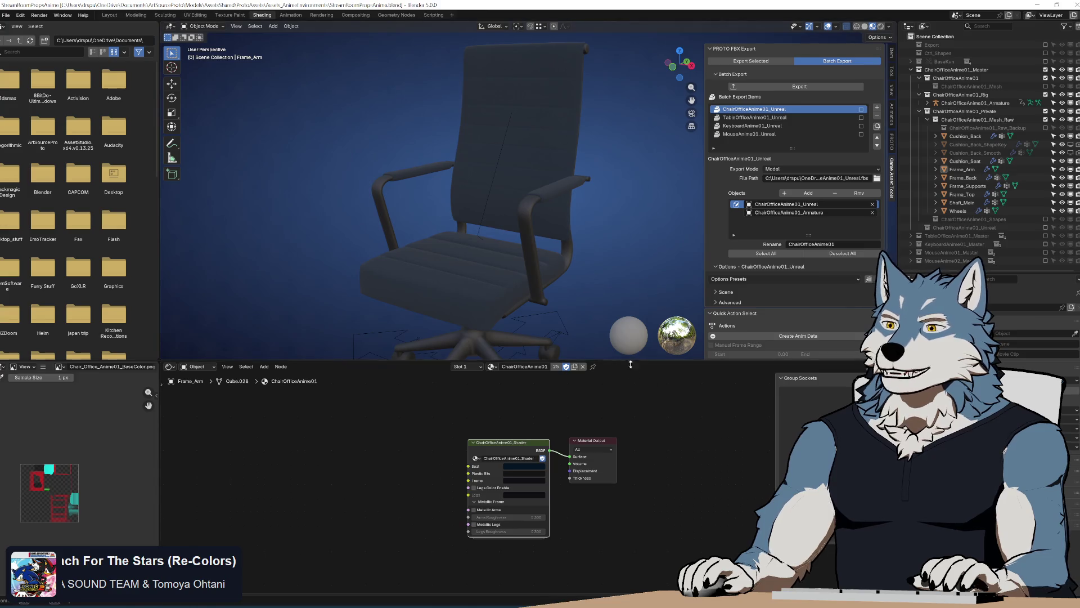
left_click_drag(631, 361, 631, 462)
left_click(524, 516)
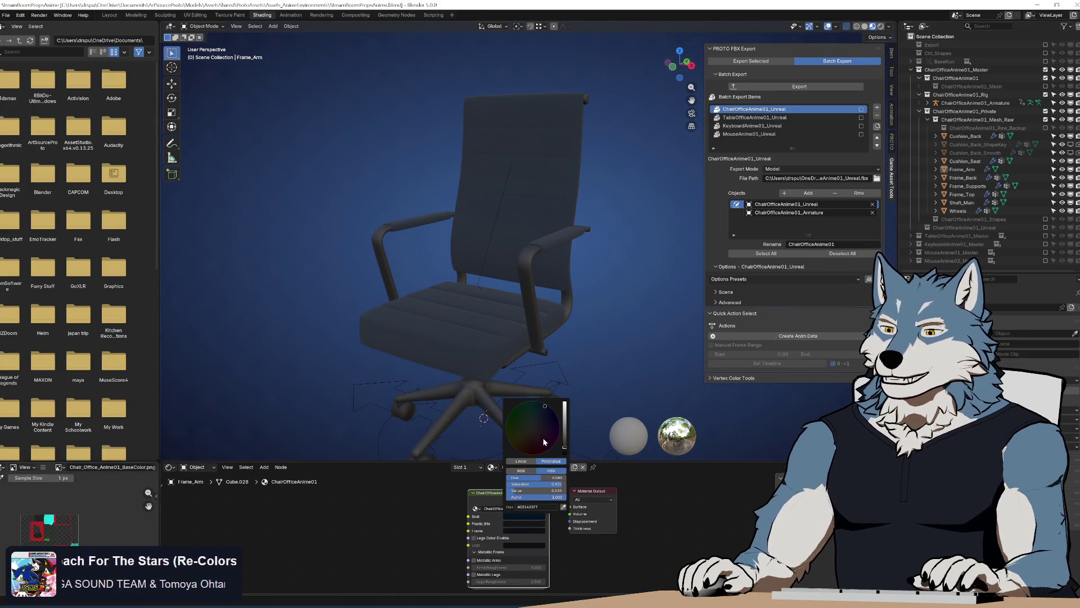
scroll(543, 444, "up", 5)
left_click(530, 425)
mouse_move(529, 424)
left_mouse_down()
mouse_move(537, 419)
mouse_move(543, 436)
mouse_move(523, 438)
left_mouse_up()
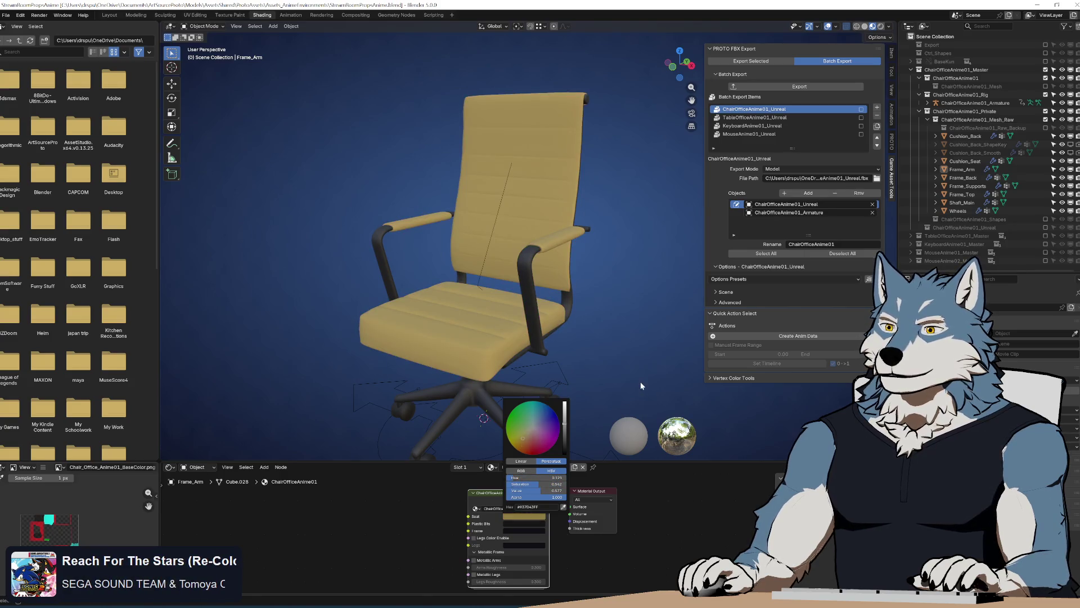
key("Escape")
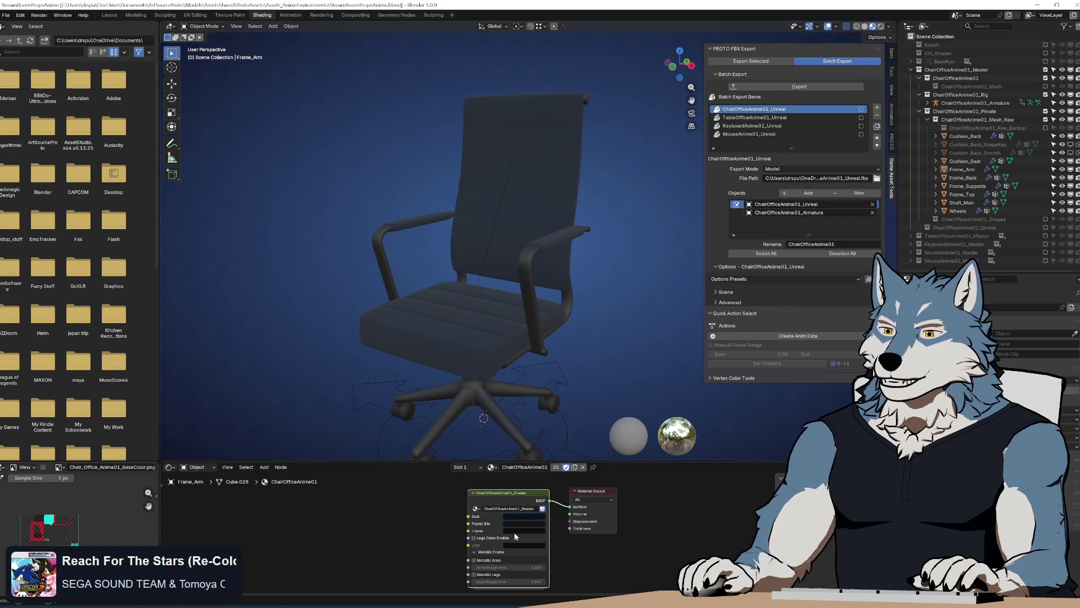
left_click(519, 525)
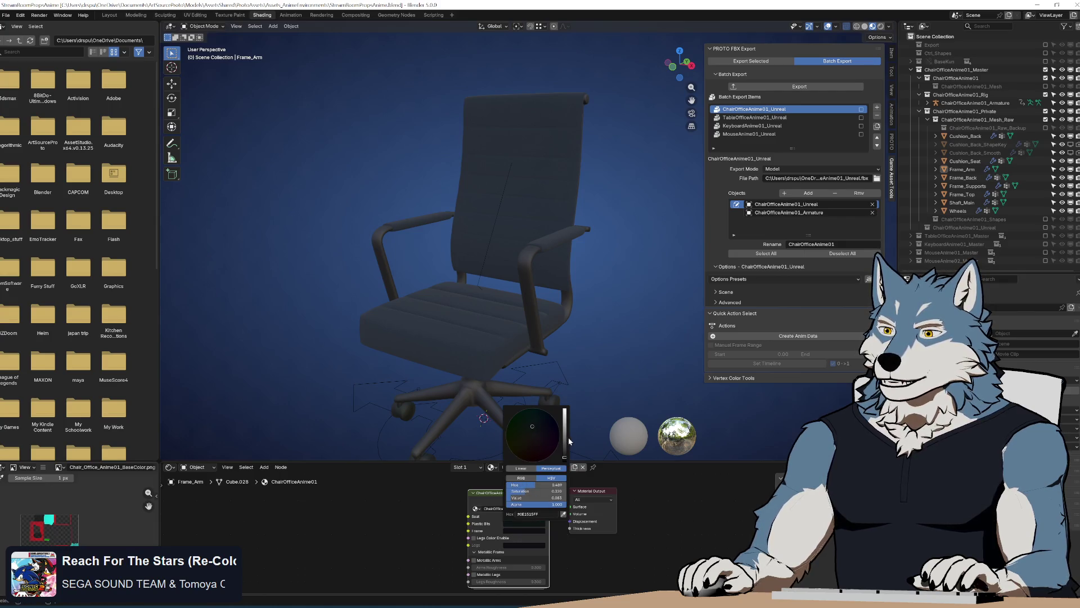
left_click_drag(565, 441, 565, 409)
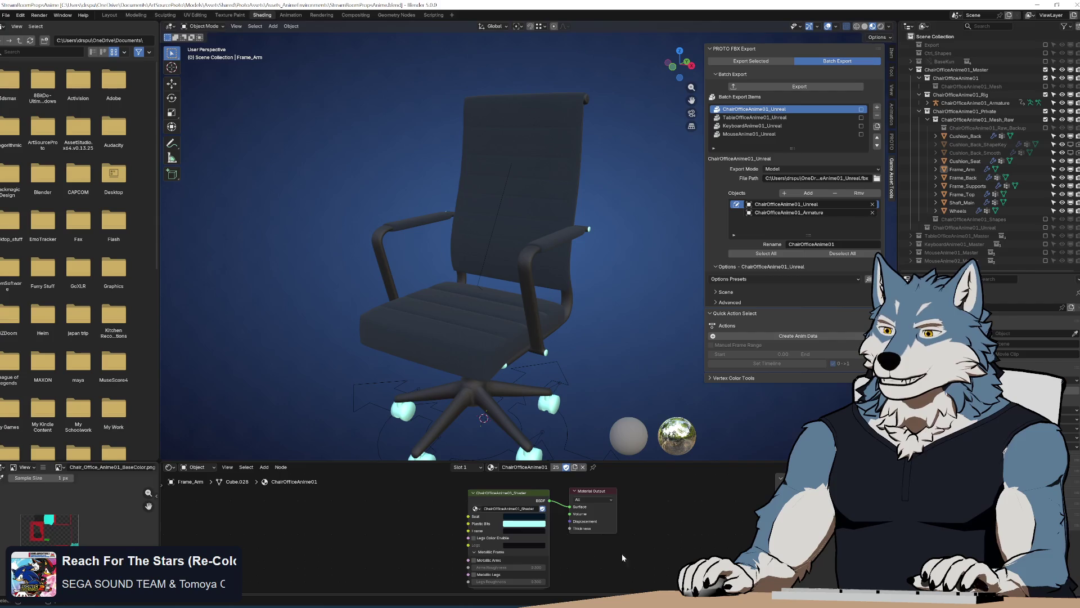
key("ctrl+z")
left_click(520, 524)
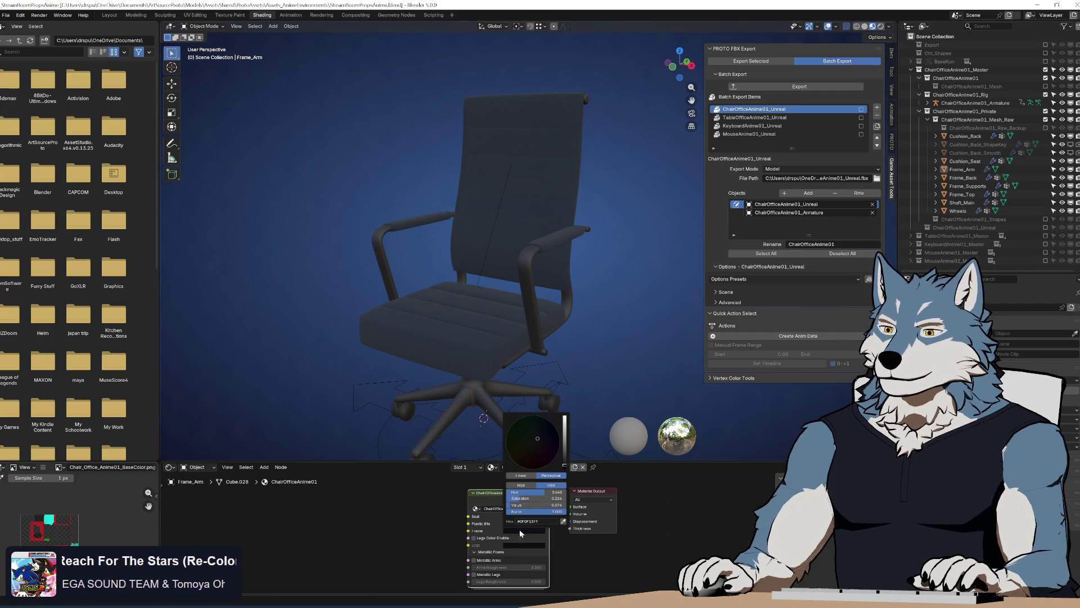
key("ctrl+v")
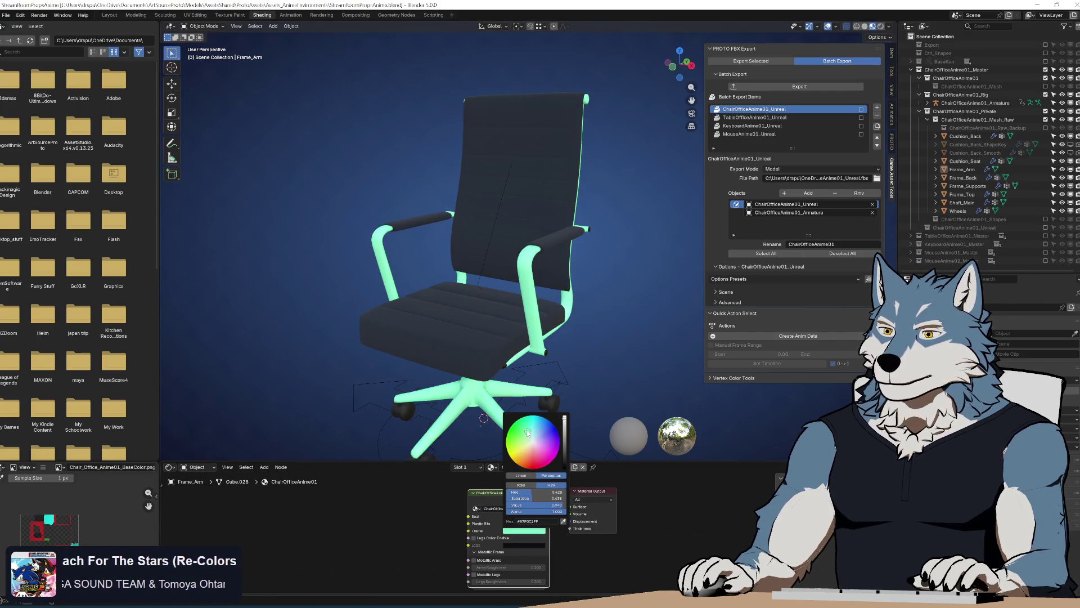
key("ctrl+z")
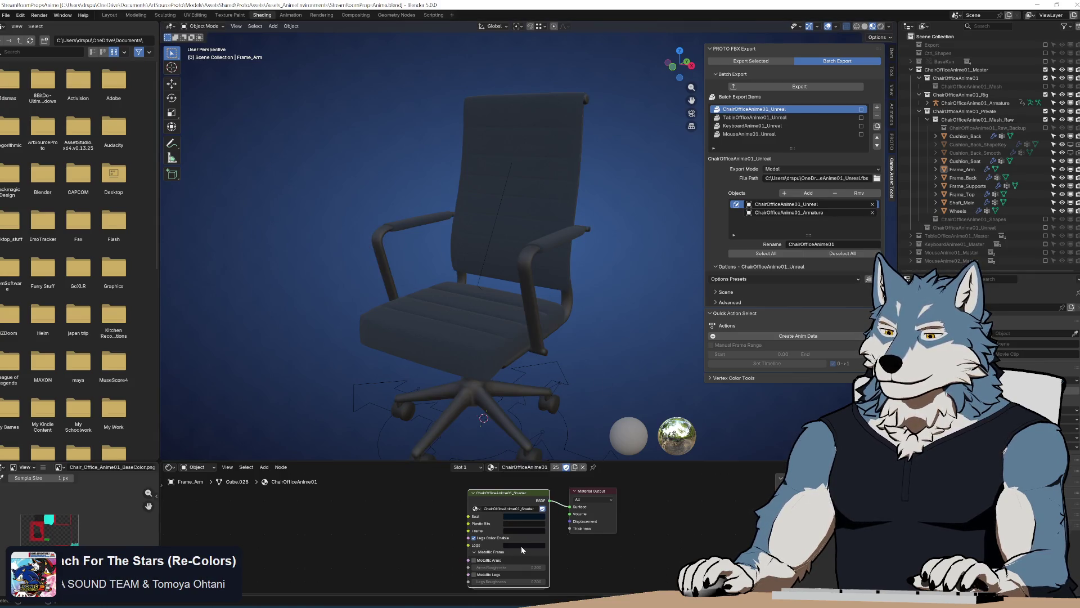
left_click(522, 546)
left_click_drag(544, 452, 537, 454)
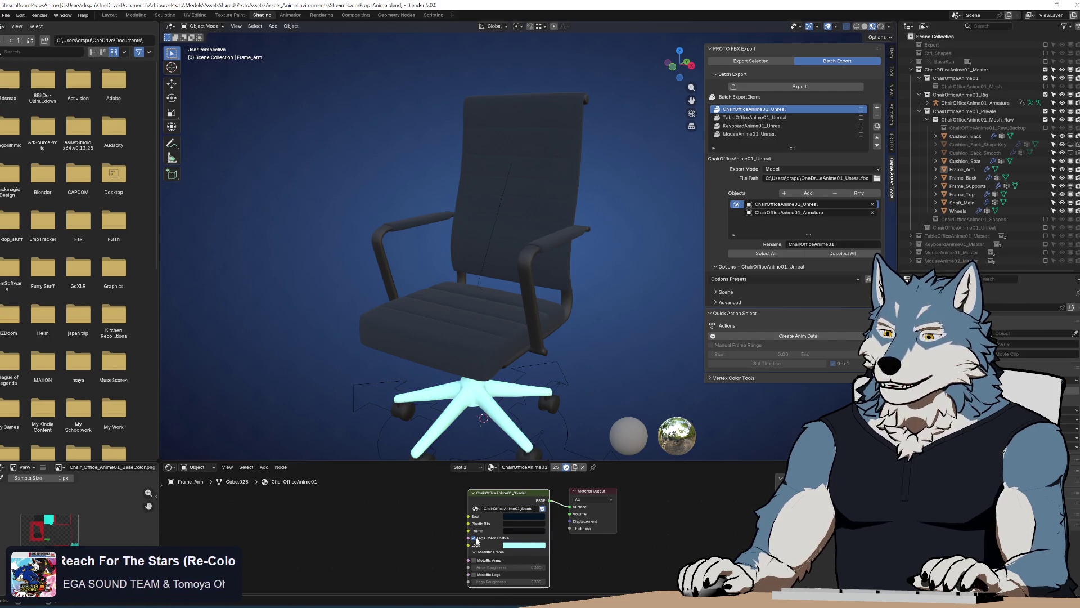
key("ctrl+z")
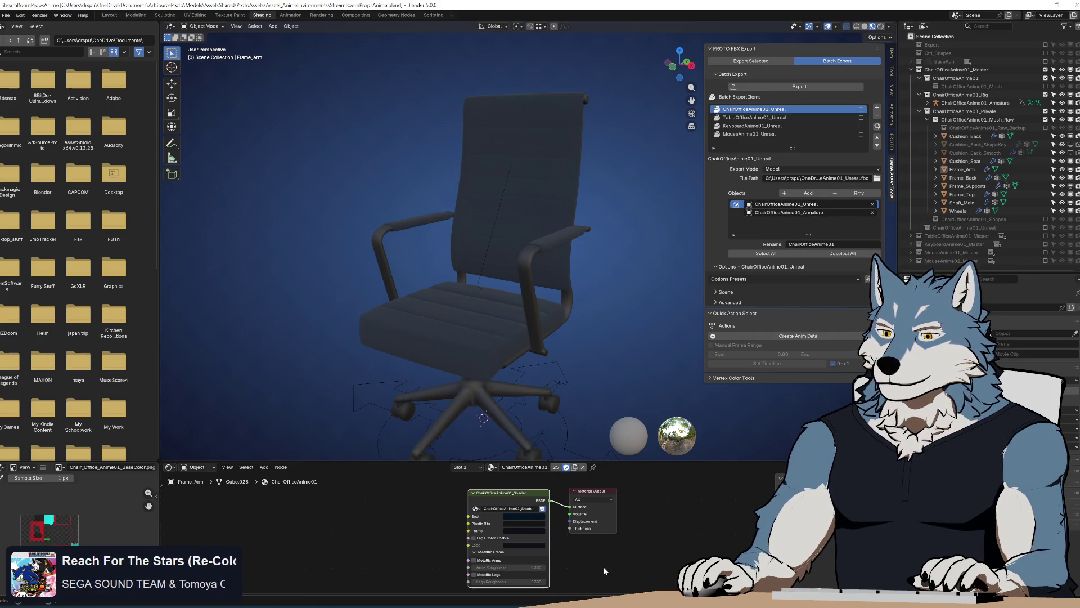
left_click(474, 560)
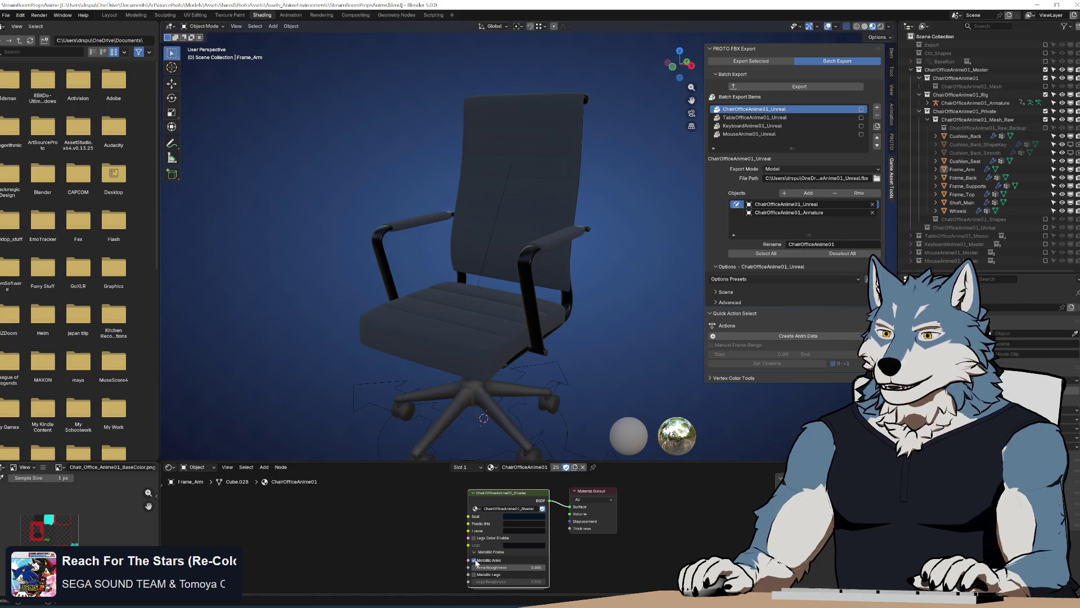
left_click(474, 561)
left_click(474, 561)
left_click(474, 560)
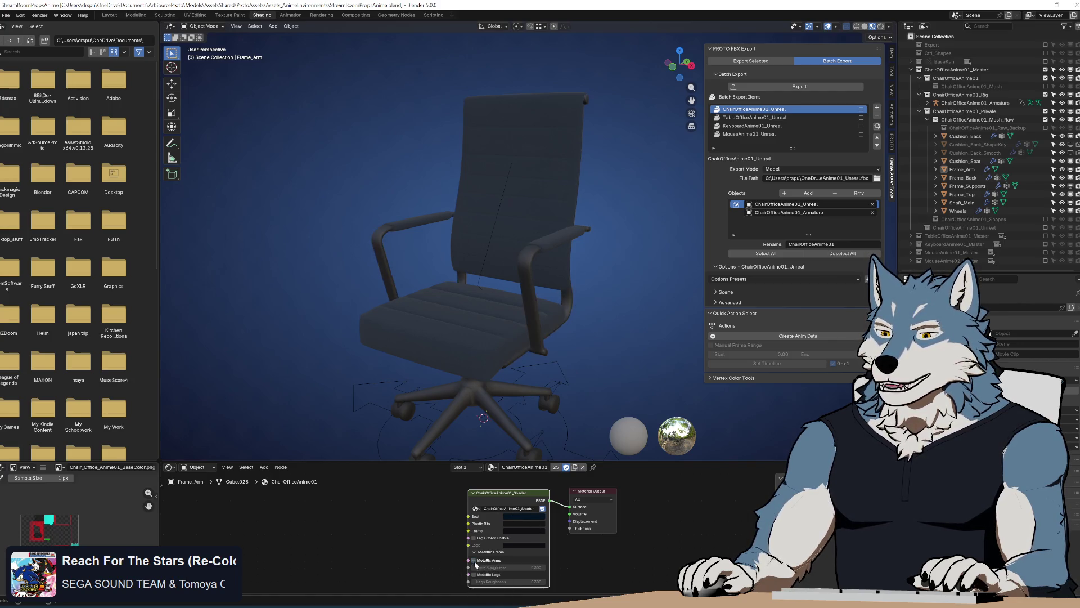
left_click(475, 575)
left_click(476, 575)
left_click(475, 575)
left_click(476, 574)
left_click(477, 575)
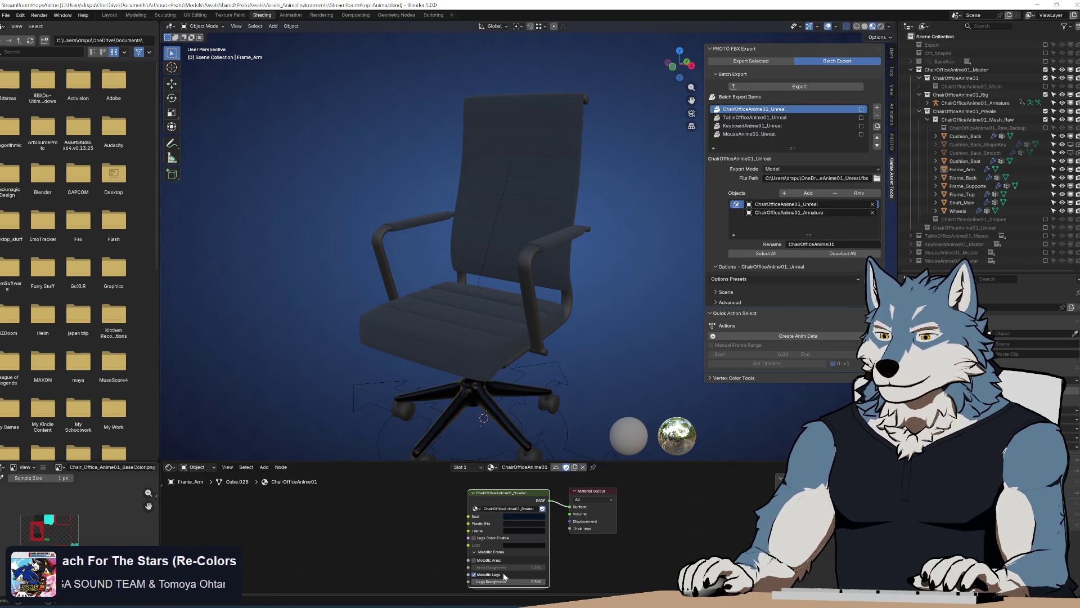
left_click(481, 574)
left_click(487, 561)
left_click(491, 561)
left_click(490, 561)
left_click(475, 574)
mouse_move(561, 336)
left_mouse_down()
mouse_move(546, 333)
mouse_move(584, 289)
mouse_move(598, 311)
mouse_move(634, 321)
mouse_move(574, 335)
left_mouse_up()
left_click(477, 574)
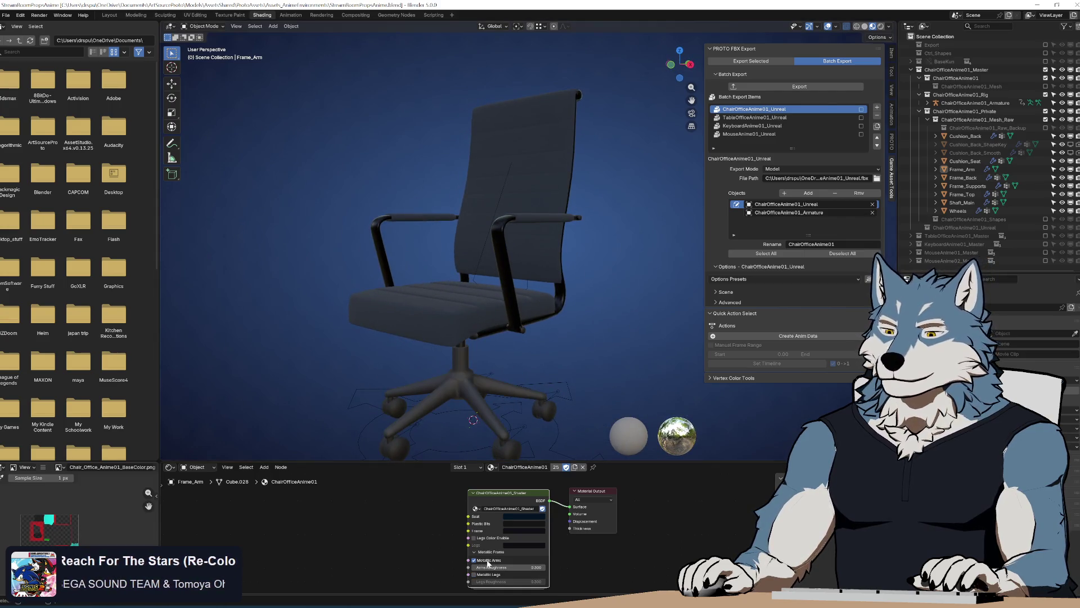
left_click(488, 562)
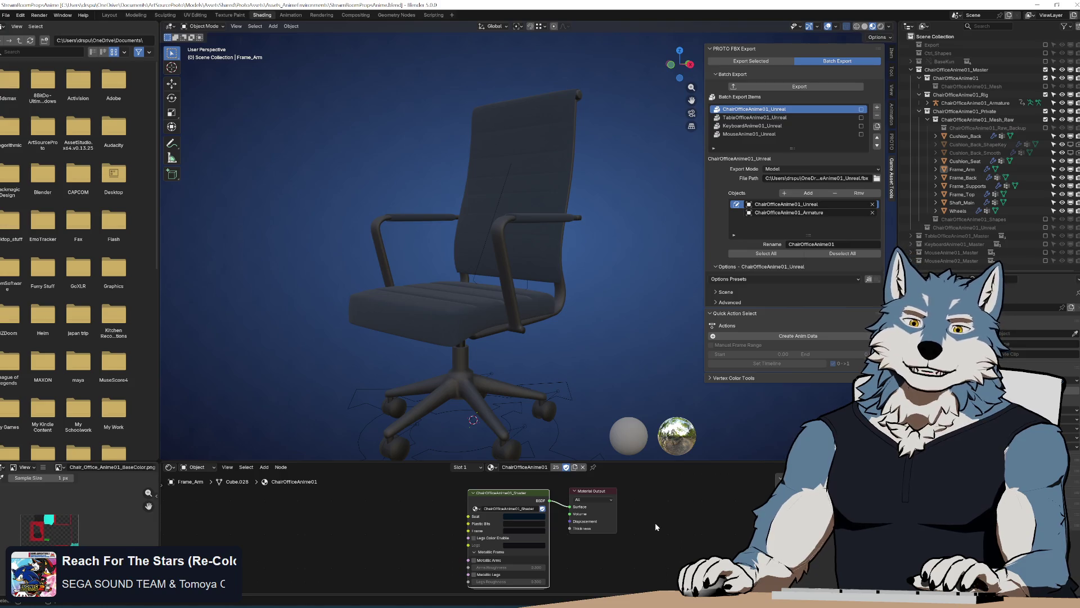
left_click_drag(584, 401, 549, 306)
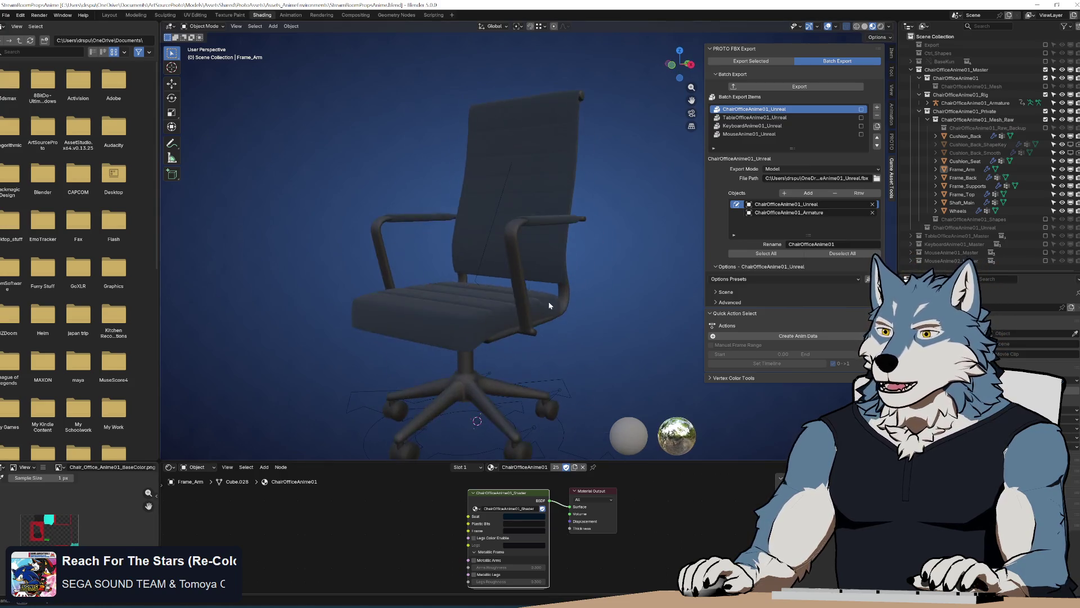
key("Tab")
Step: Enlarge the node editor and pan across the left side of the ChairOfficeAnime01_Shader group
left_click_drag(563, 462, 562, 70)
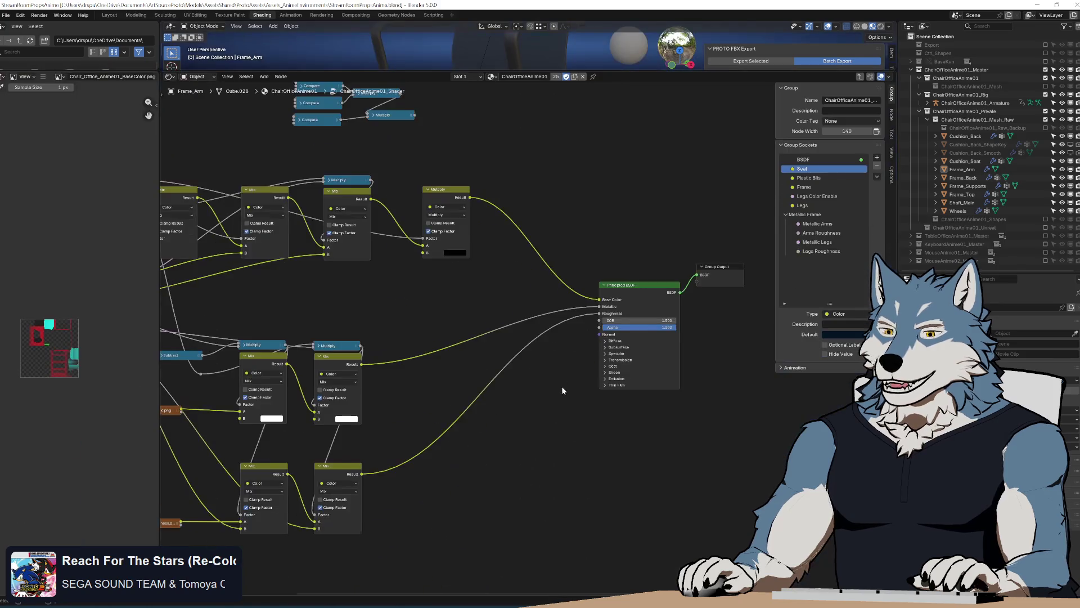
key("shift+a")
key("Escape")
left_click_drag(367, 302, 561, 352)
scroll(557, 351, "up", 1)
scroll(613, 349, "up", 1)
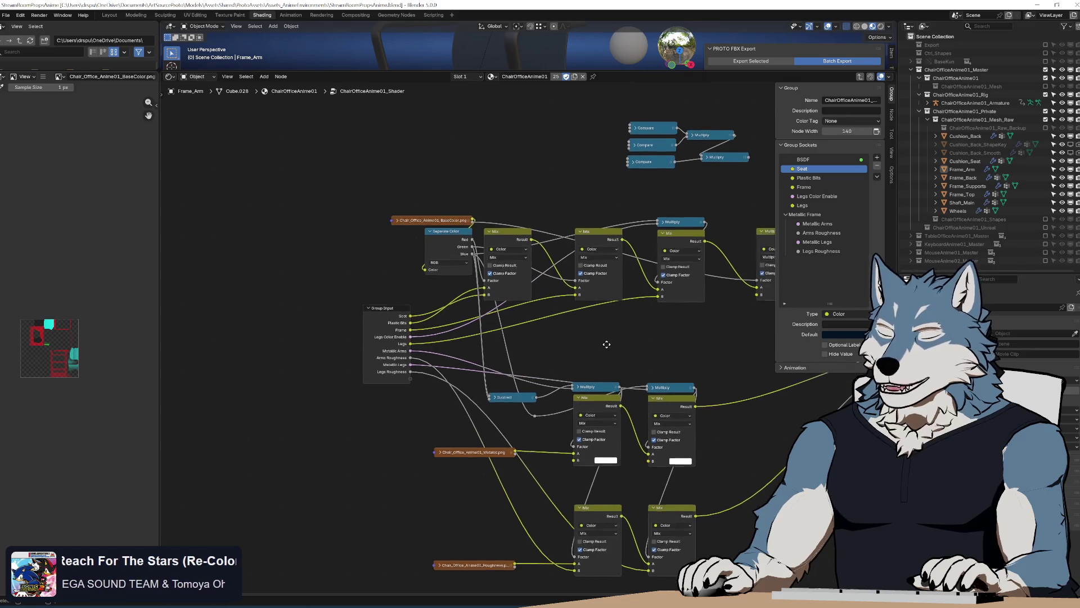
scroll(526, 330, "up", 1)
mouse_move(622, 347)
left_mouse_down()
mouse_move(468, 324)
mouse_move(472, 308)
left_mouse_up()
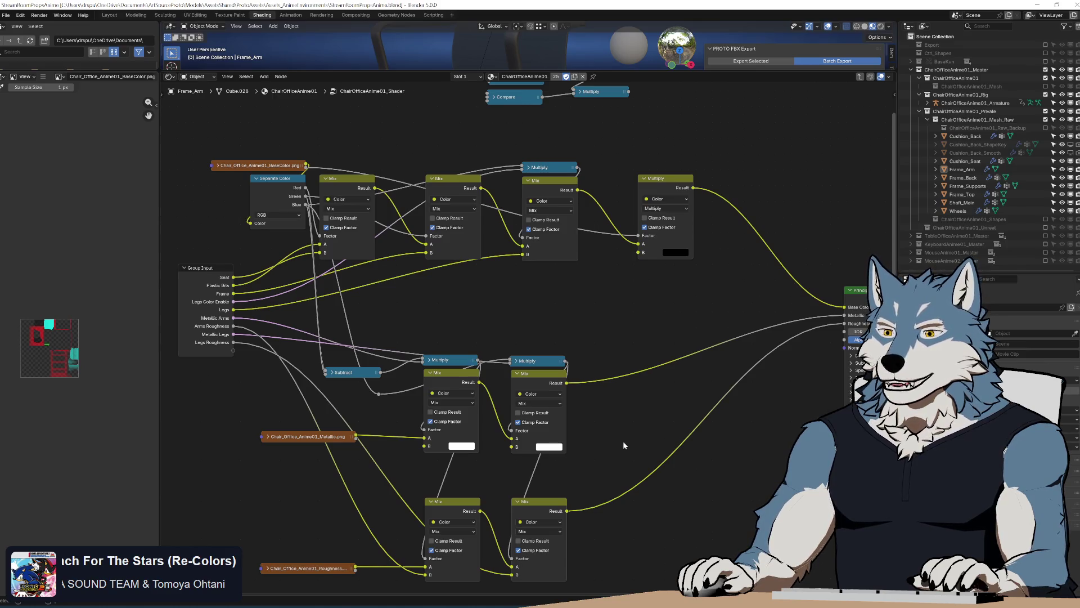
Step: Inspect the group's right-hand and upper nodes, then exit to the top-level material
left_click_drag(622, 441, 719, 443)
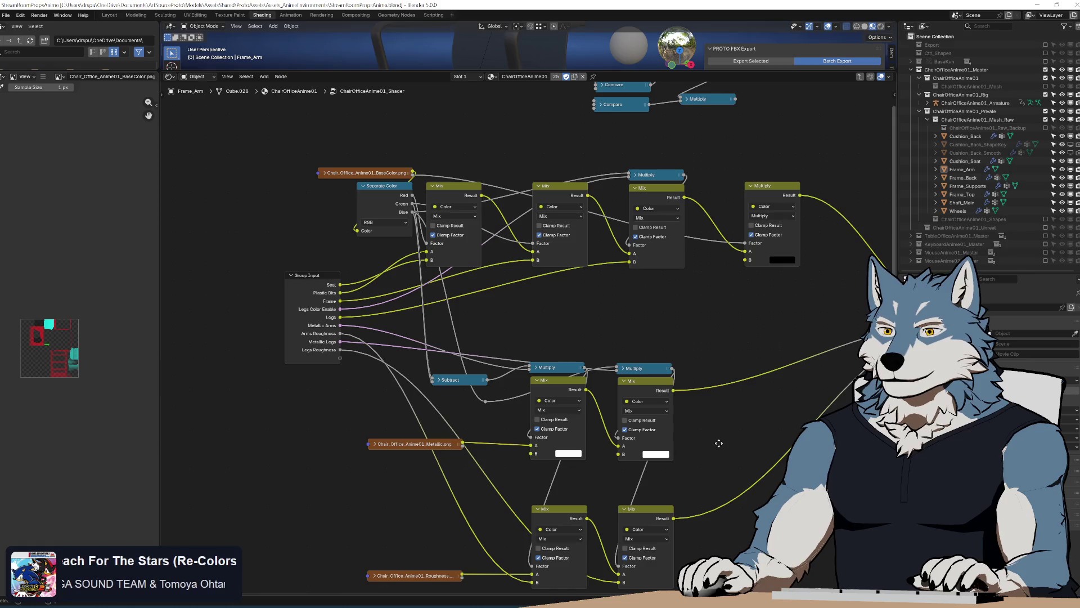
scroll(718, 443, "up", 4)
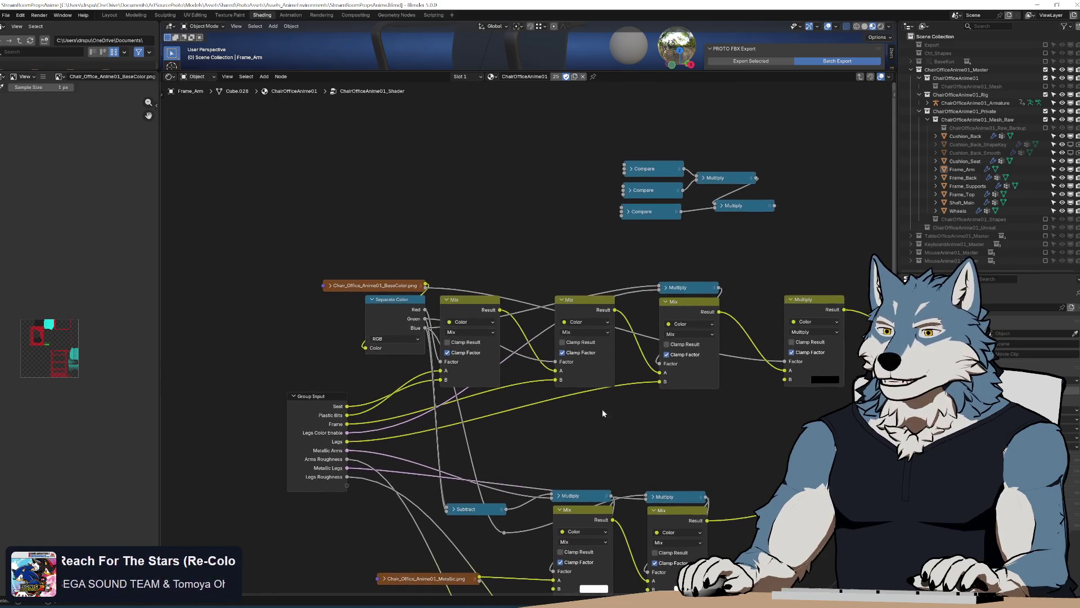
scroll(390, 308, "up", 1)
scroll(628, 433, "down", 1)
mouse_move(628, 434)
left_mouse_down()
mouse_move(429, 382)
mouse_move(714, 403)
mouse_move(519, 363)
mouse_move(545, 378)
mouse_move(391, 368)
mouse_move(623, 401)
left_mouse_up()
scroll(522, 365, "down", 1)
key("Tab")
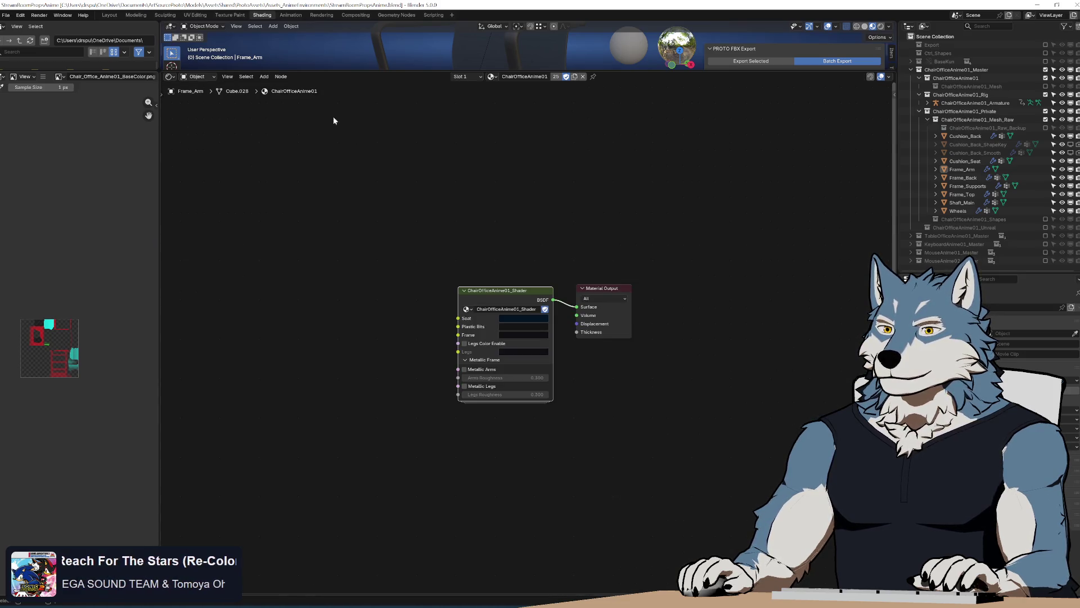
Step: Re-enter the ChairOfficeAnime01_Shader group, pan over its mix nodes, then switch to Unreal
left_click(312, 102)
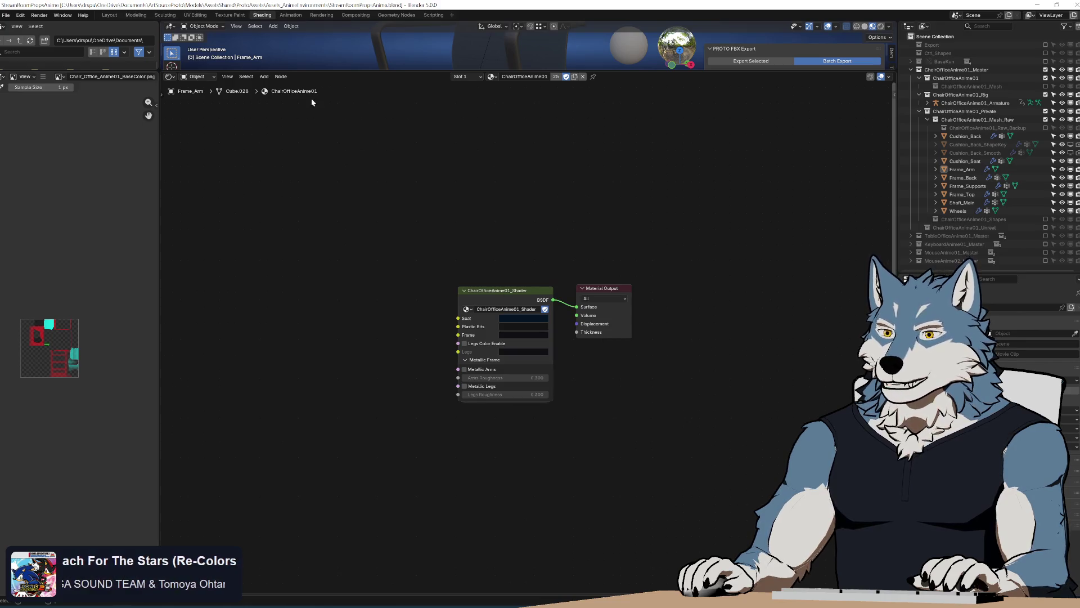
left_click(507, 301)
key("Tab")
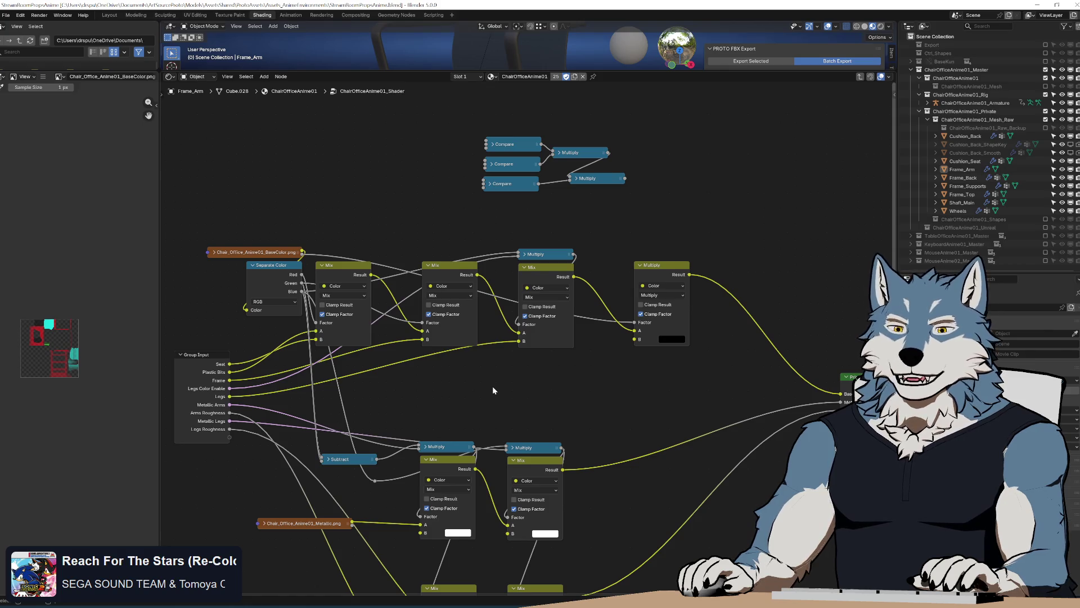
mouse_move(528, 403)
left_mouse_down()
mouse_move(540, 255)
mouse_move(540, 289)
mouse_move(468, 291)
mouse_move(535, 287)
mouse_move(501, 282)
left_mouse_up()
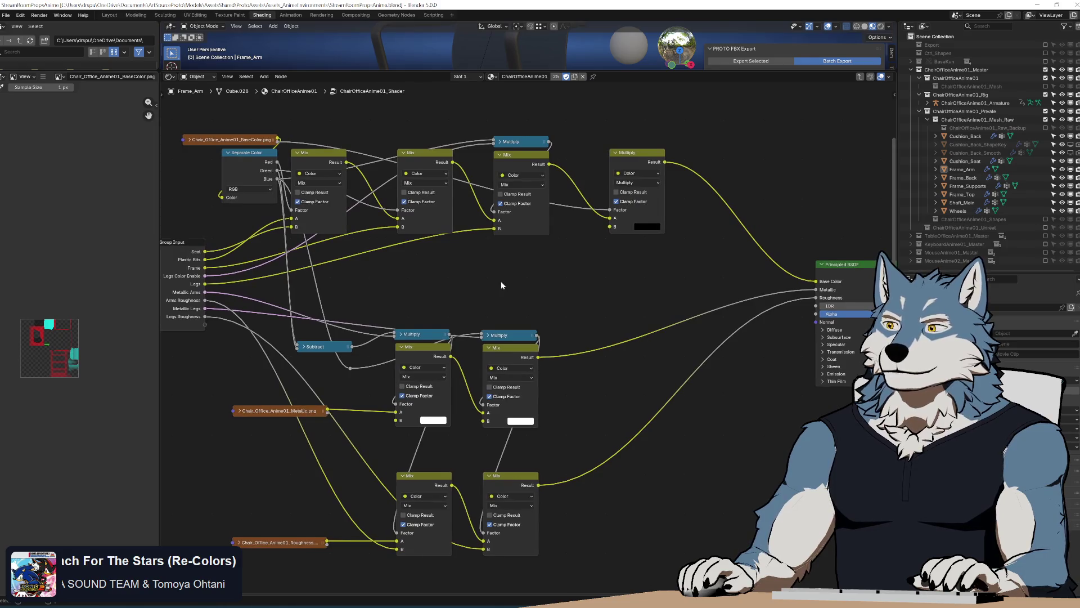
scroll(501, 281, "down", 1)
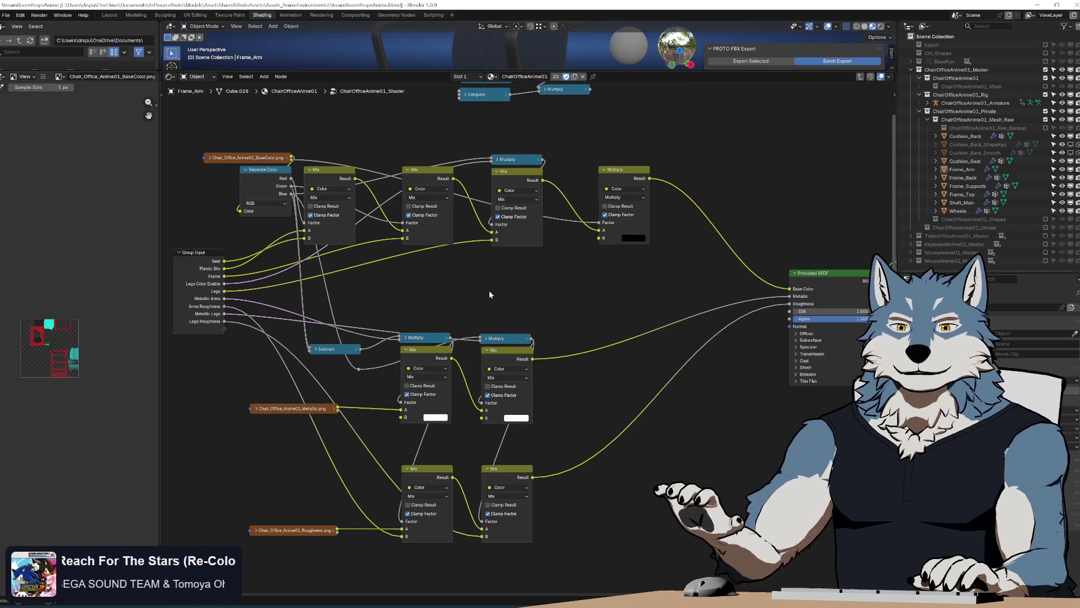
mouse_move(490, 294)
left_mouse_down()
mouse_move(513, 306)
mouse_move(485, 305)
mouse_move(465, 258)
mouse_move(473, 239)
mouse_move(497, 256)
mouse_move(501, 386)
mouse_move(487, 272)
mouse_move(501, 368)
mouse_move(493, 313)
mouse_move(462, 313)
mouse_move(481, 326)
left_mouse_up()
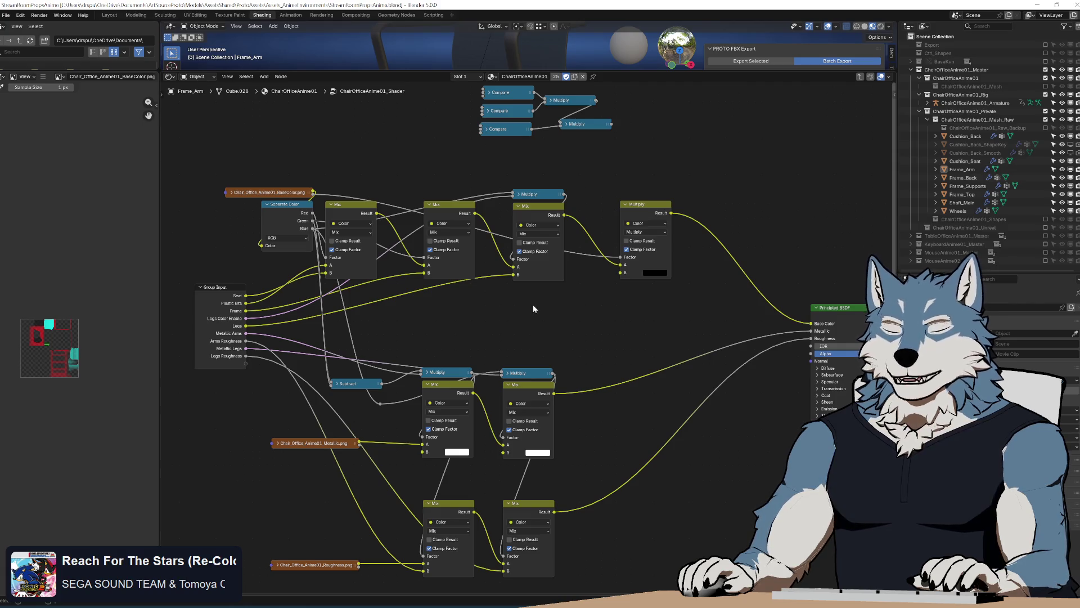
mouse_move(557, 301)
left_mouse_down()
mouse_move(542, 321)
mouse_move(543, 307)
left_mouse_up()
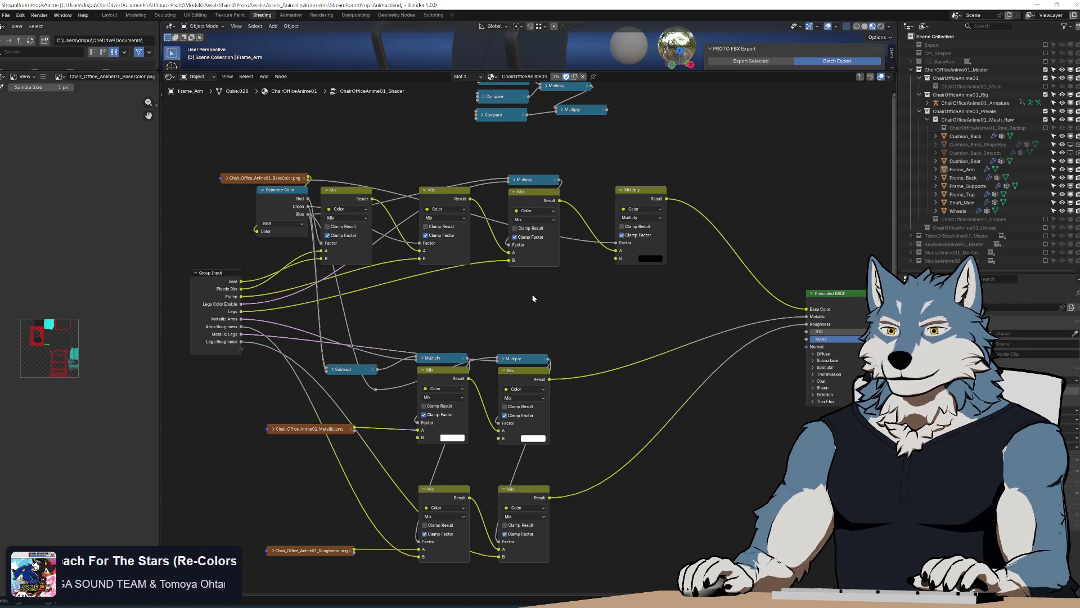
key("alt+Tab")
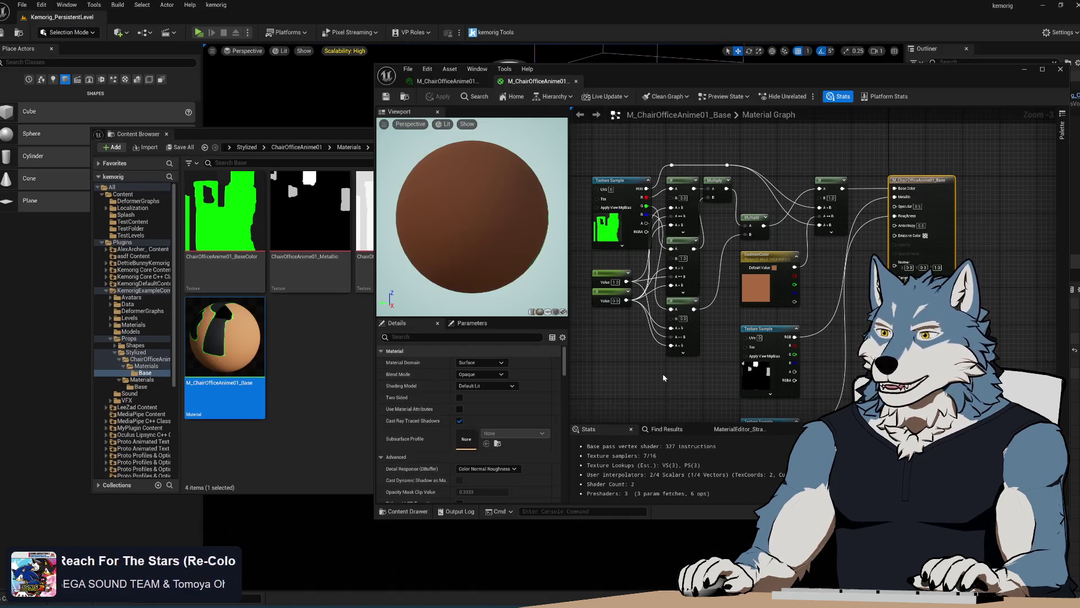
Step: Enlarge the material editor window and recentre the base material graph, then return to Blender
left_click_drag(375, 516, 156, 598)
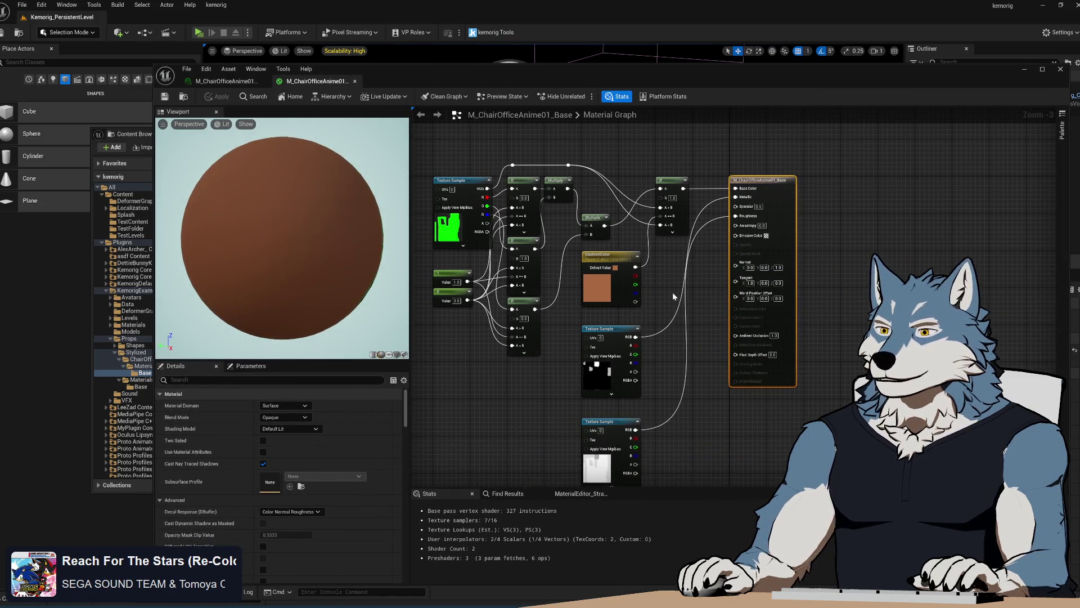
scroll(674, 297, "down", 2)
scroll(755, 211, "up", 2)
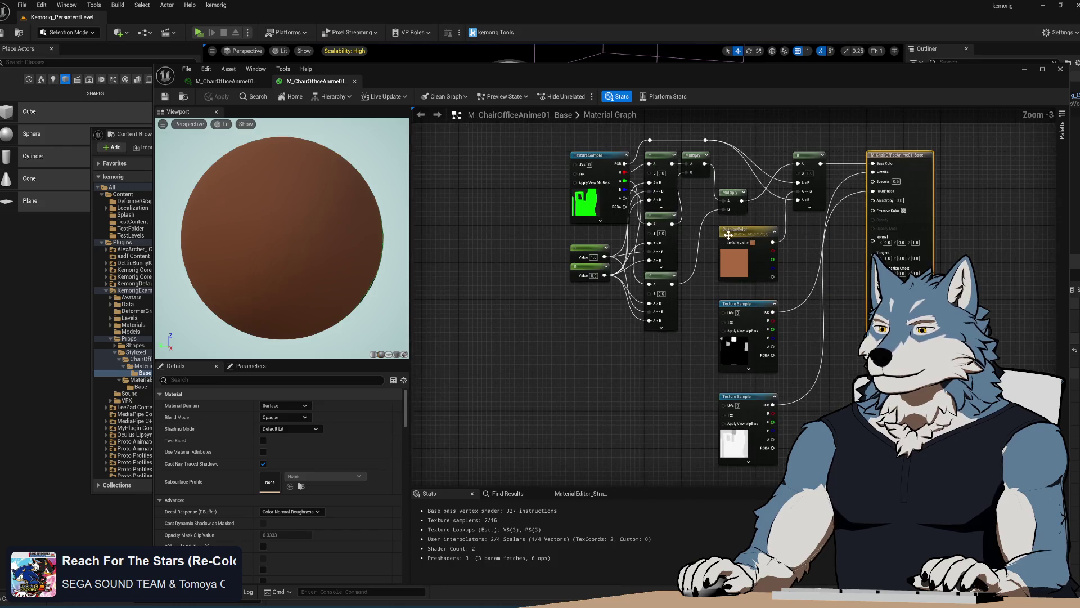
mouse_move(695, 203)
left_mouse_down()
mouse_move(619, 214)
mouse_move(631, 229)
left_mouse_up()
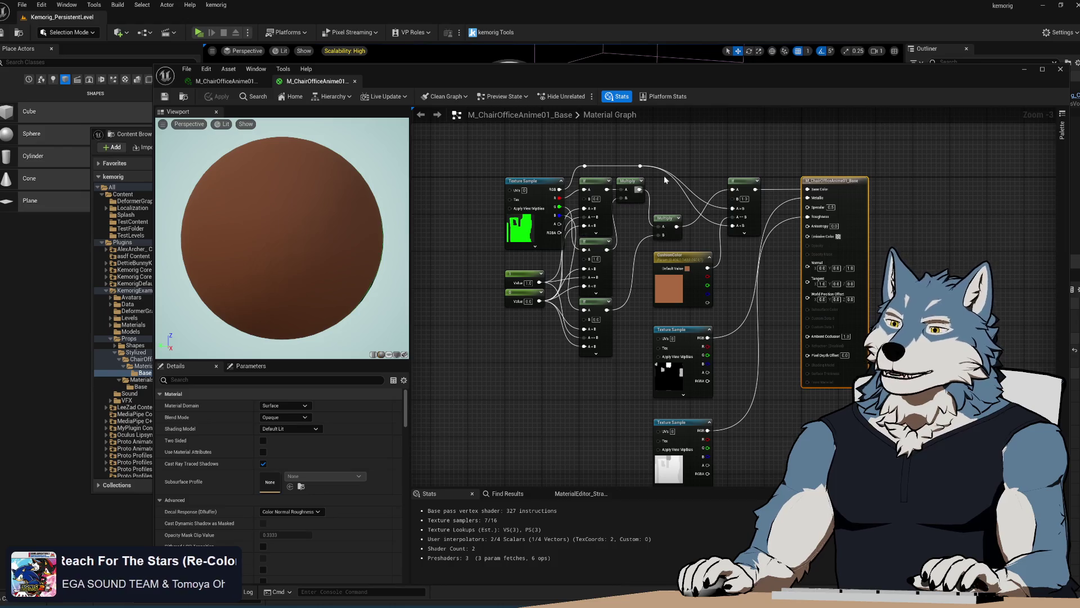
key("alt+Tab")
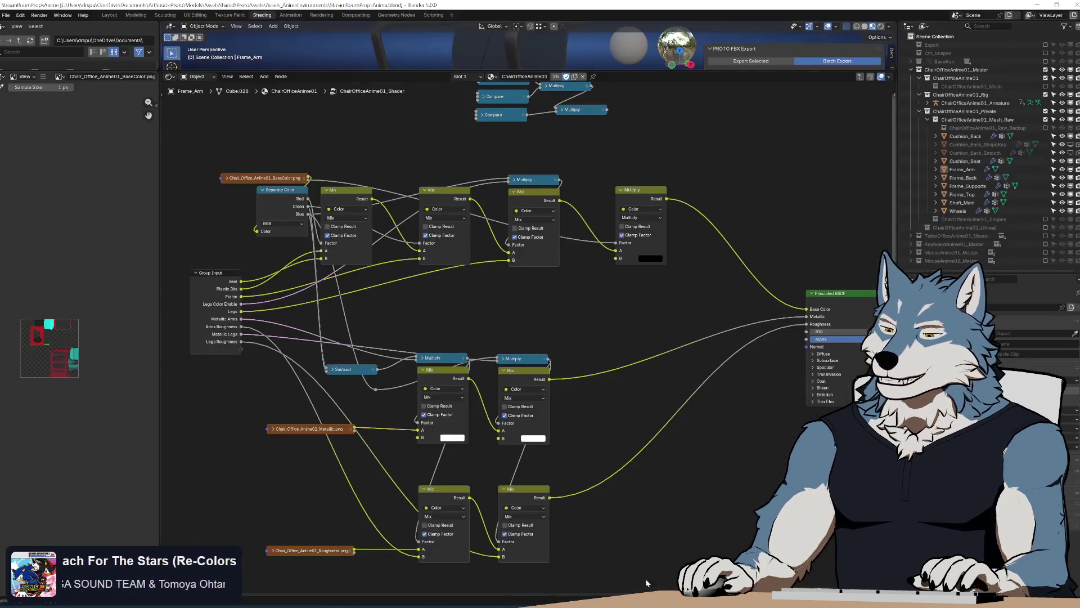
Step: Recentre Blender's shader group nodes, then recentre the graph back in Unreal's material editor
mouse_move(644, 278)
left_mouse_down()
mouse_move(622, 229)
mouse_move(494, 321)
mouse_move(486, 304)
mouse_move(535, 307)
left_mouse_up()
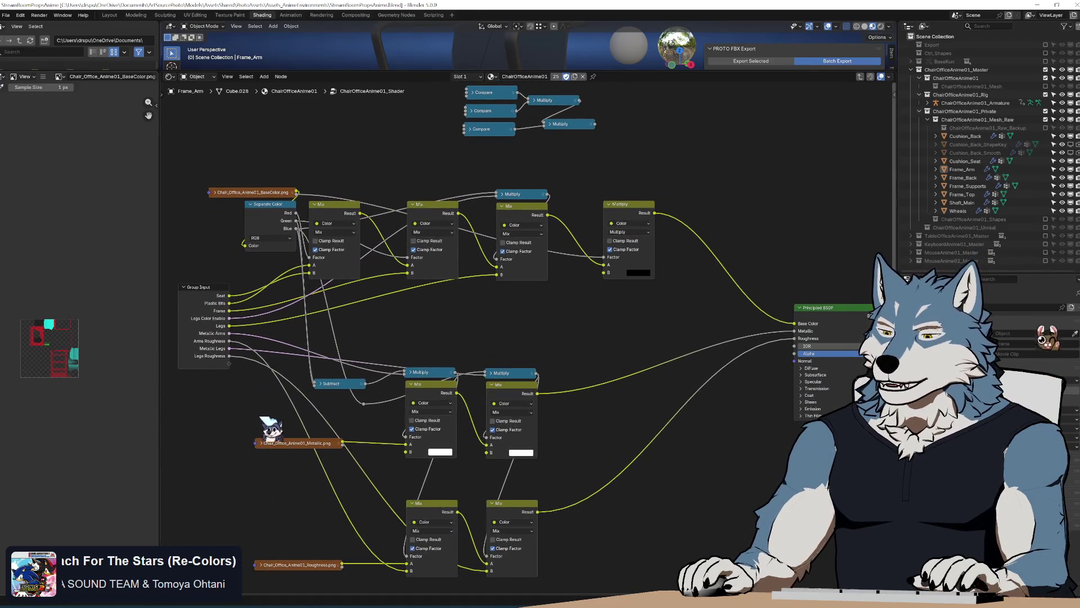
key("alt+Tab")
mouse_move(613, 231)
left_mouse_down()
mouse_move(686, 230)
mouse_move(613, 231)
mouse_move(630, 252)
left_mouse_up()
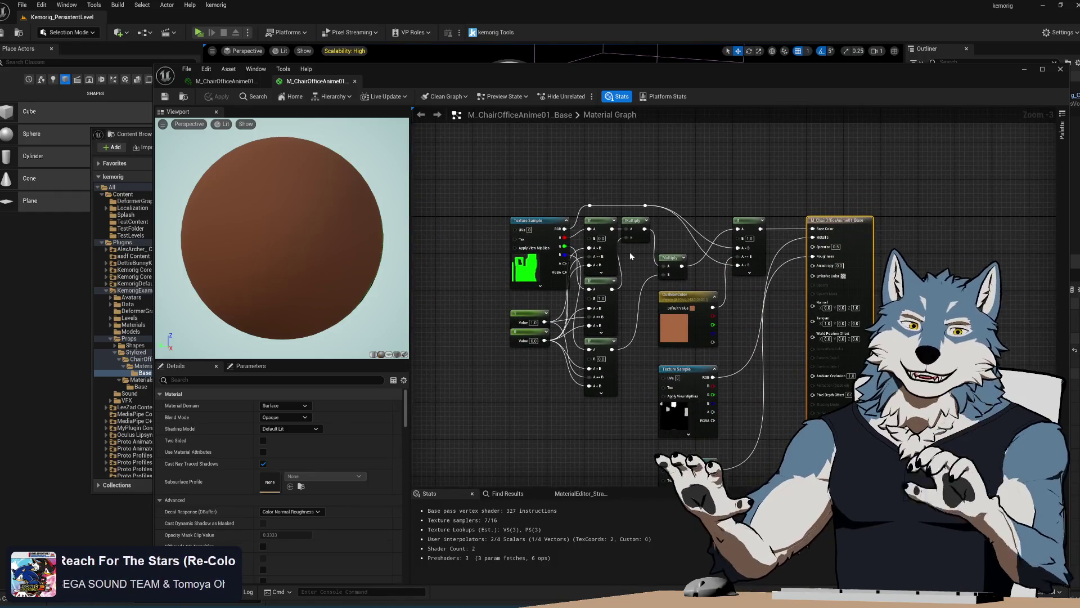
Step: Move the Texture Sample node up-left and select both Constant nodes
scroll(634, 273, "up", 1)
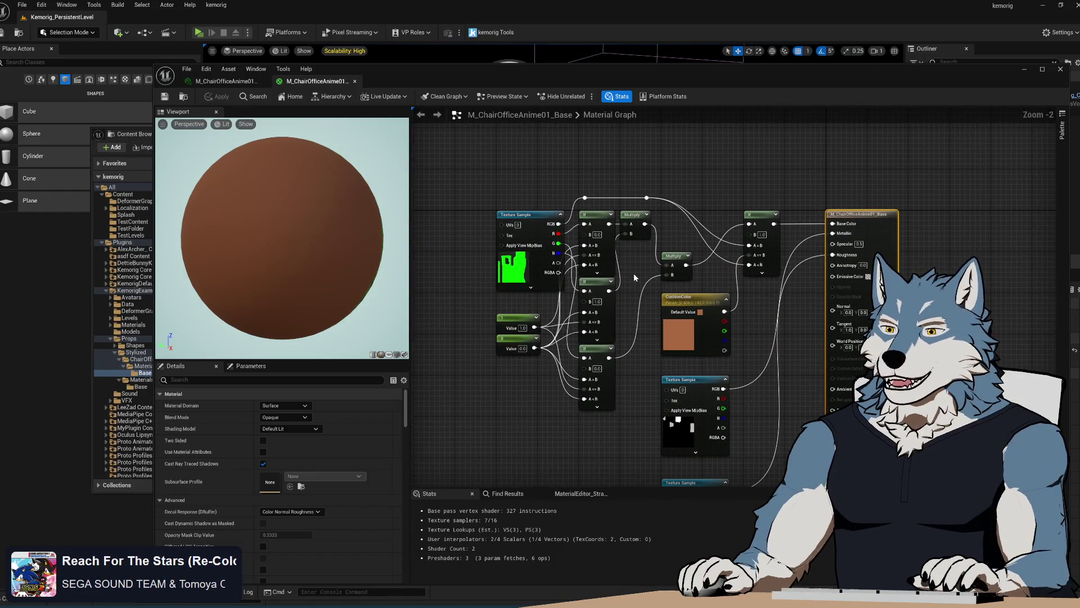
mouse_move(531, 217)
left_mouse_down()
mouse_move(474, 196)
mouse_move(484, 201)
left_mouse_up()
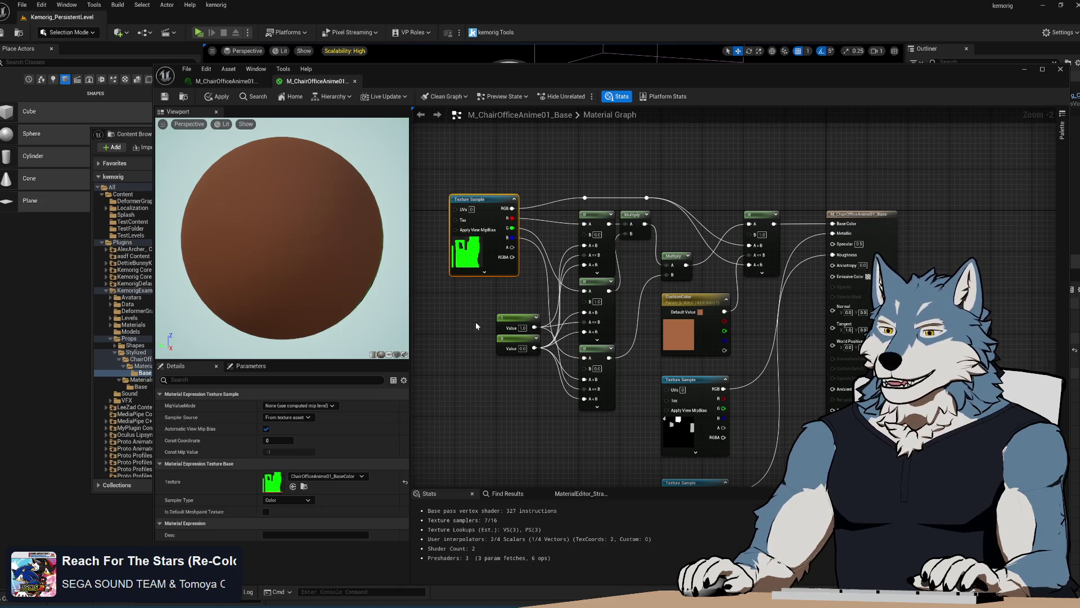
left_click_drag(476, 324, 509, 343)
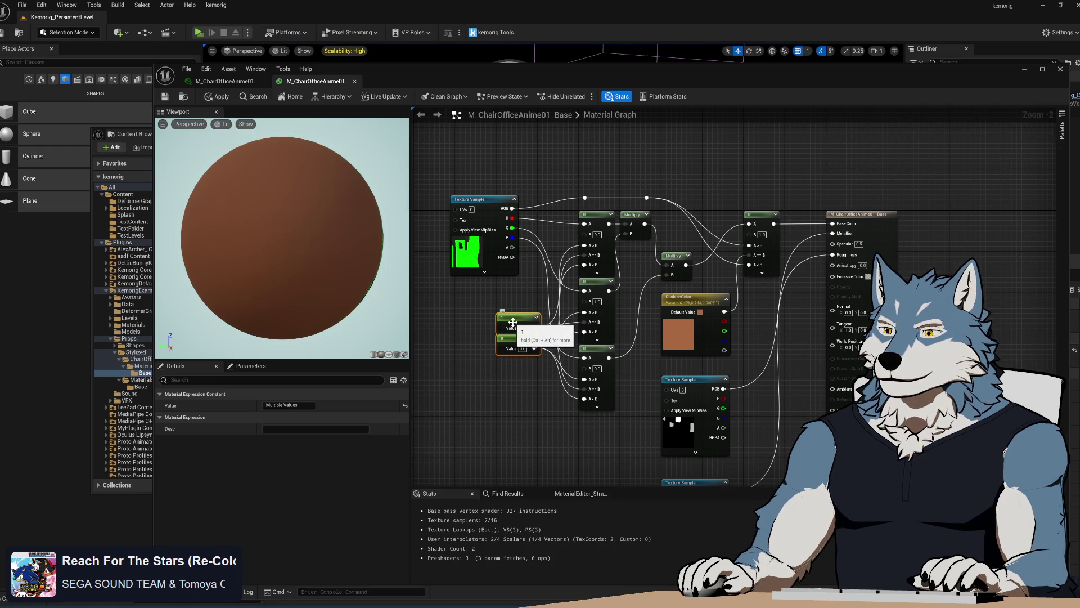
Step: Connect the texture's R channel to the If node, deselect the constants, and switch to Blender
scroll(552, 241, "up", 2)
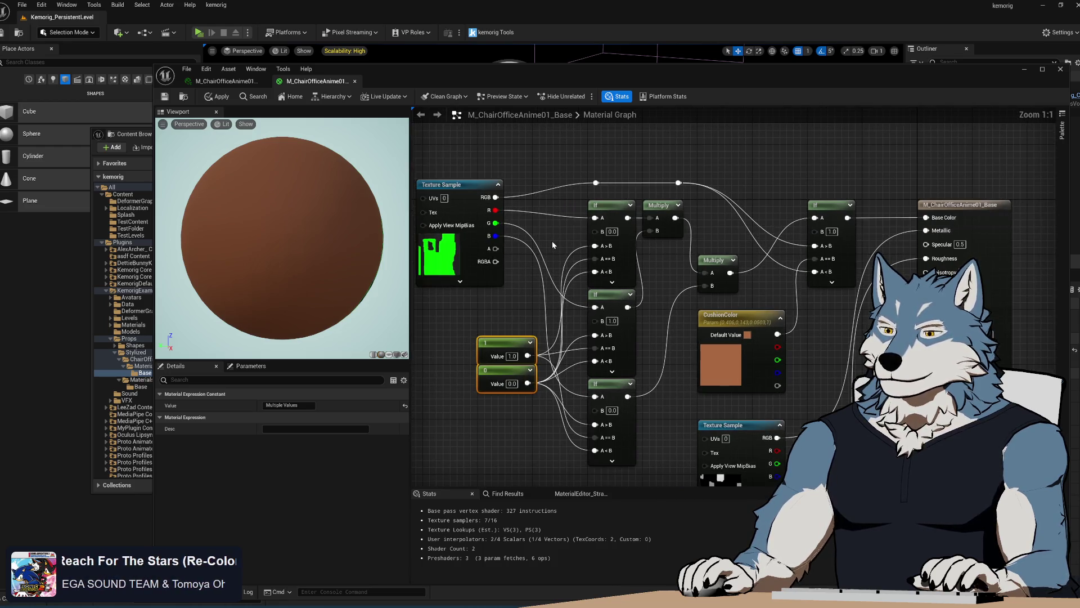
left_click_drag(495, 209, 595, 217)
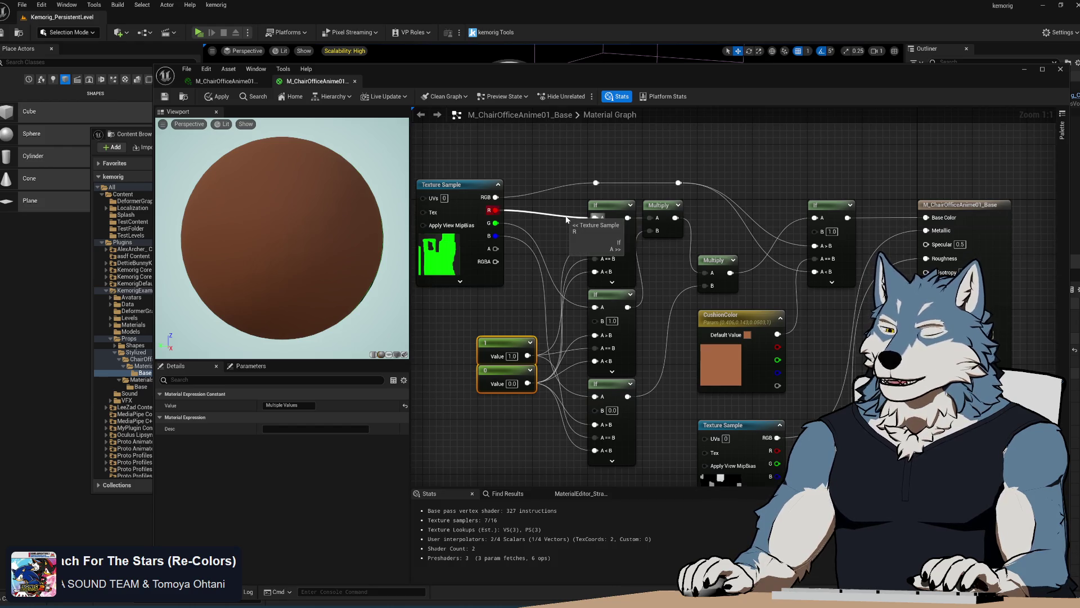
mouse_move(643, 335)
left_mouse_down()
mouse_move(622, 330)
mouse_move(649, 337)
left_mouse_up()
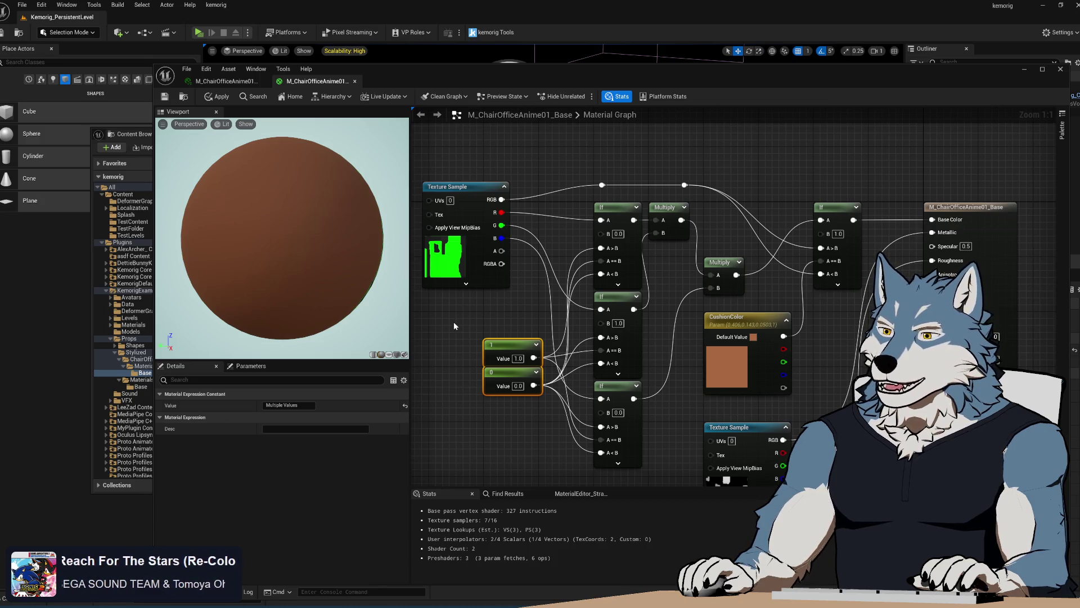
left_click(488, 319)
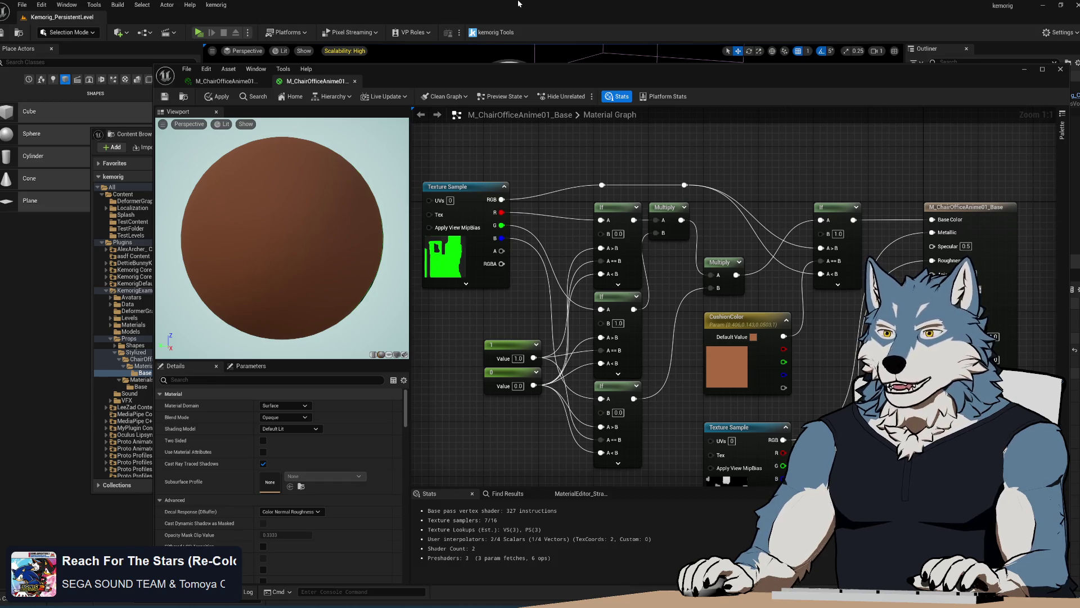
key("alt+Tab")
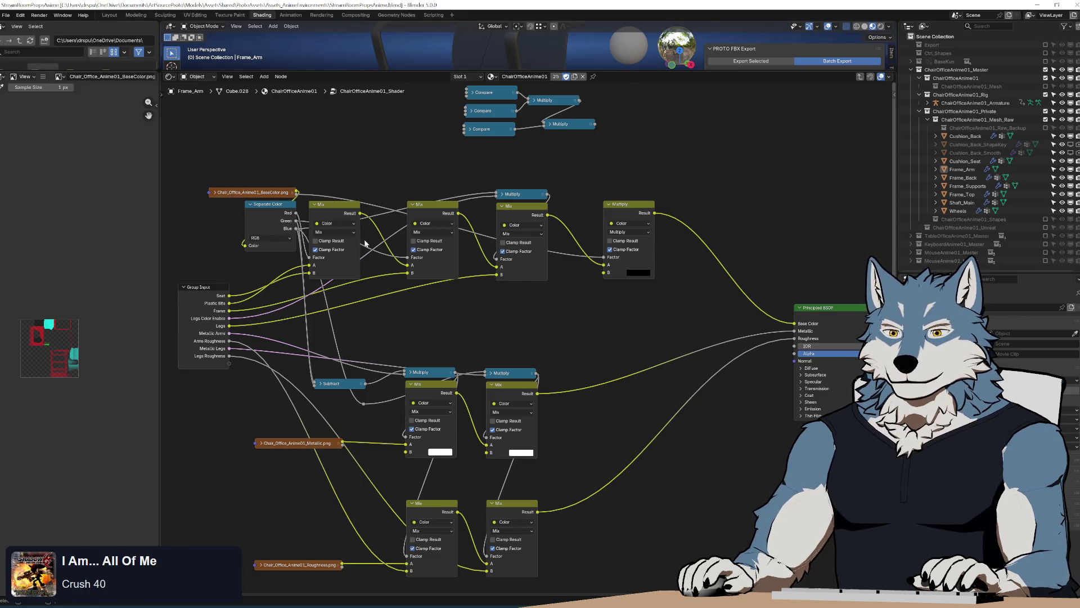
Step: Compare the Metallic, BaseColor and Roughness texture maps in Blender's Image Editor, then return to Unreal
left_click(288, 445)
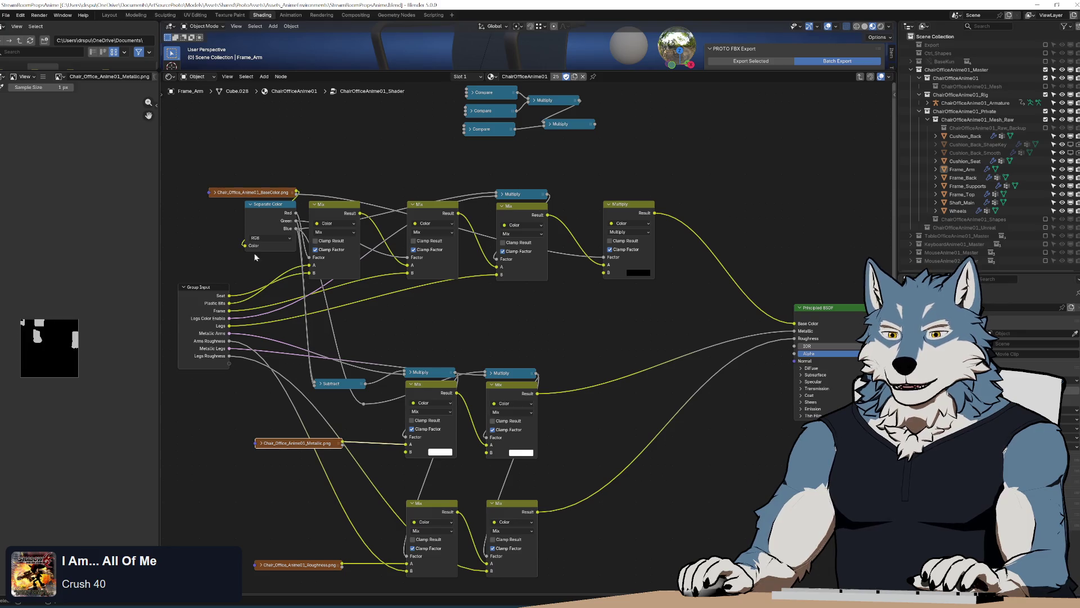
left_click(247, 194)
left_click(334, 565)
left_click(286, 441)
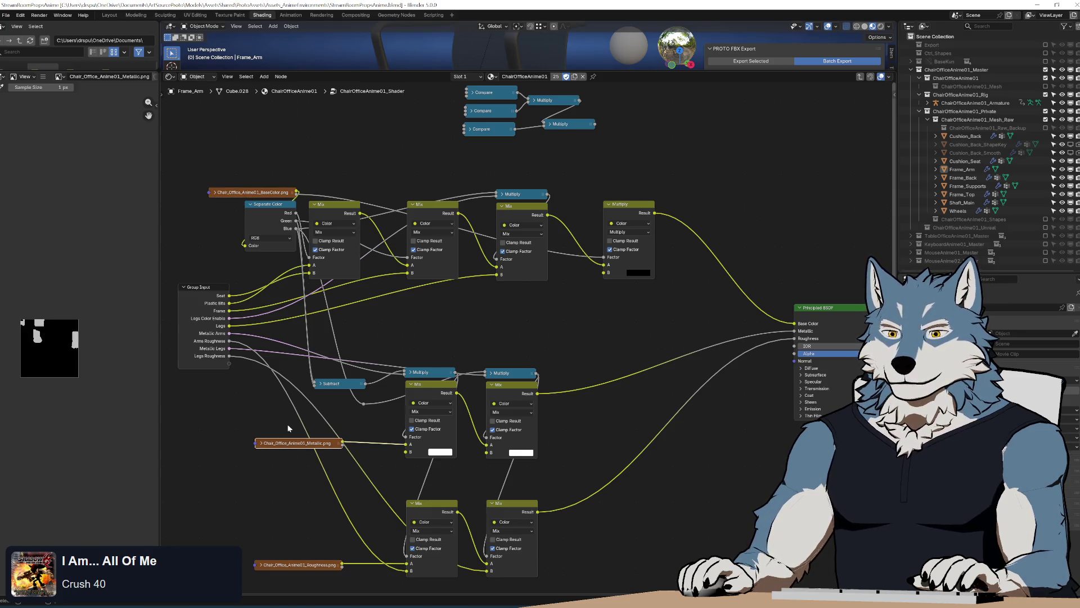
left_click(243, 192)
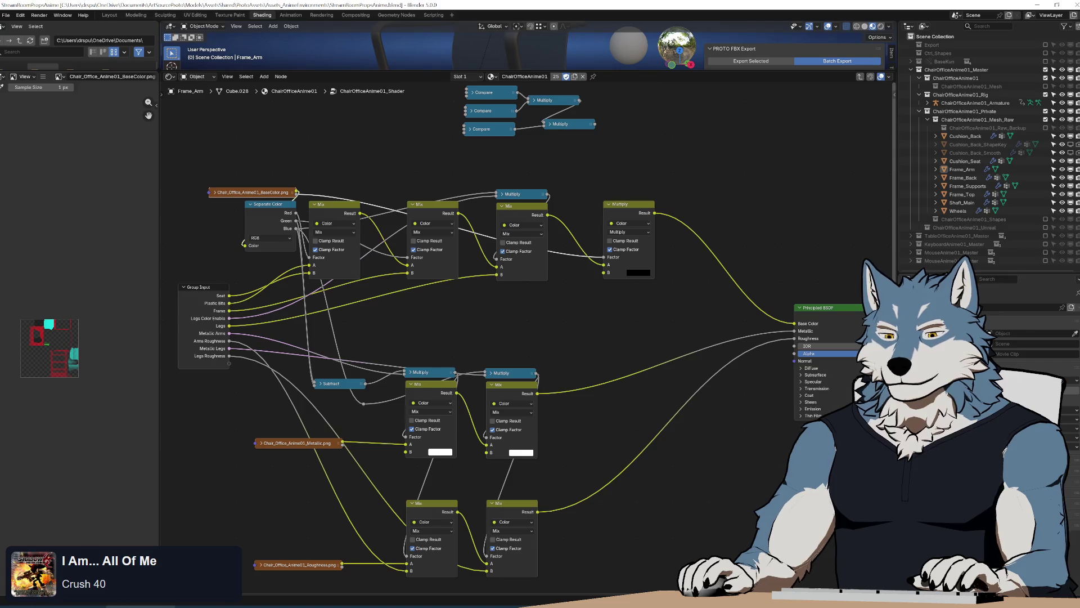
key("alt+Tab")
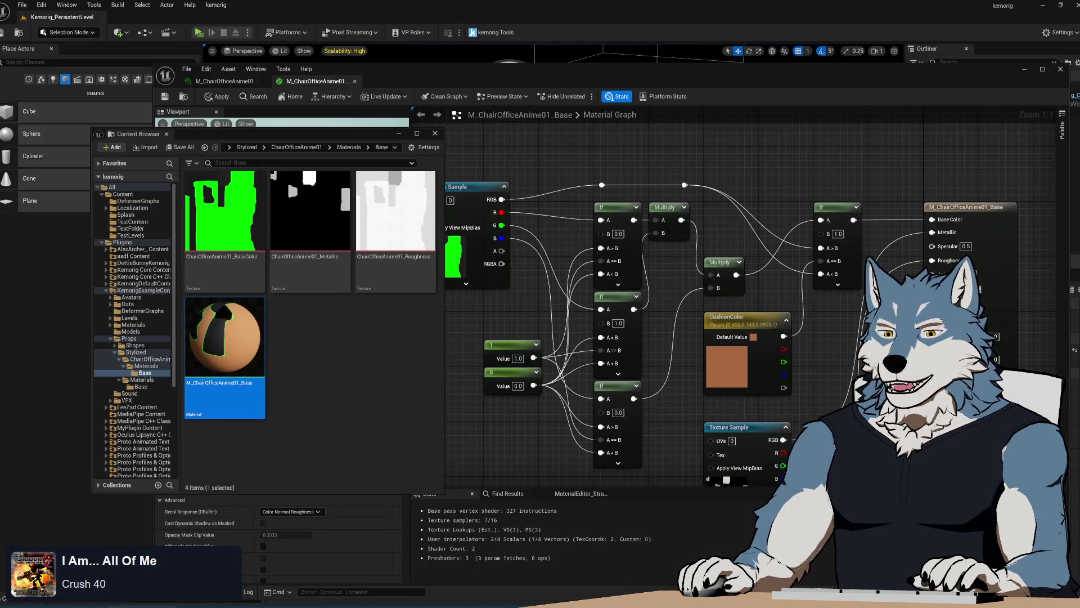
Step: Look in File Explorer's materials texture folder, then close it and return to the material editor
key("alt+Tab")
left_click(463, 183)
double_click(346, 222)
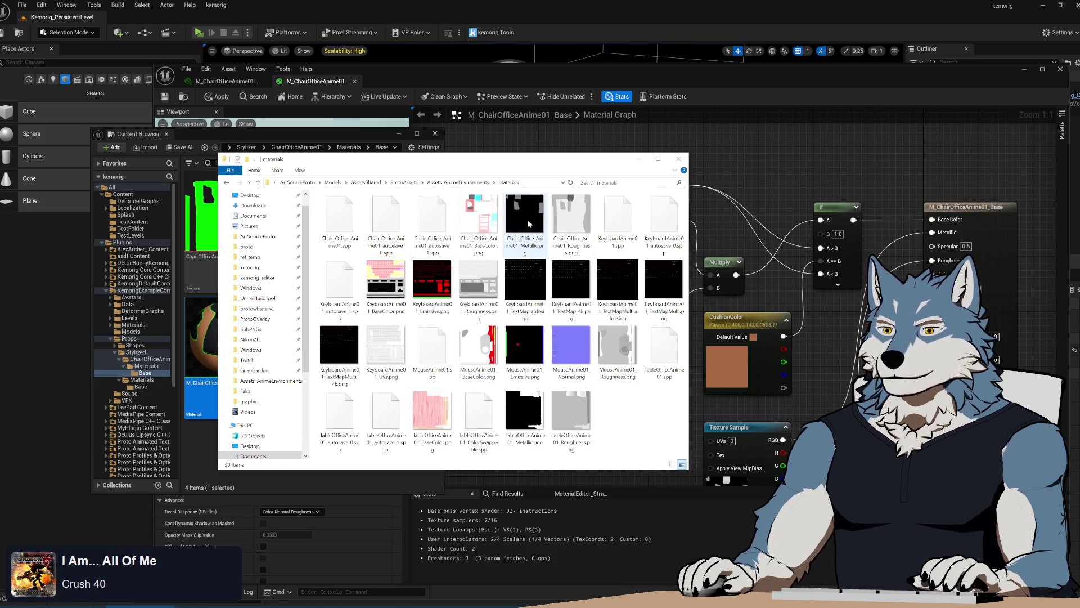
left_click(336, 136)
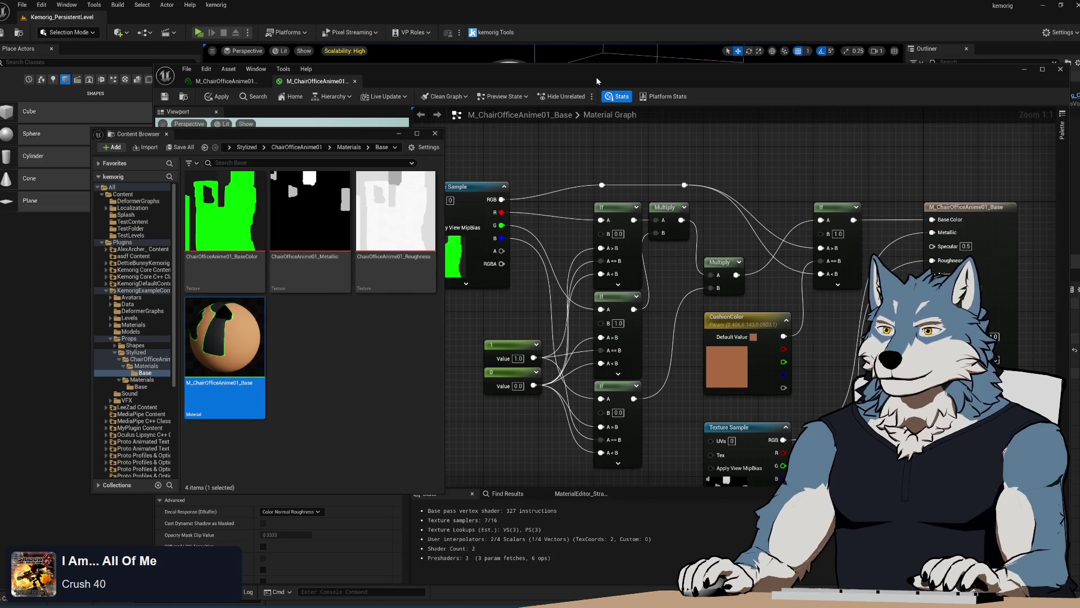
left_click(596, 76)
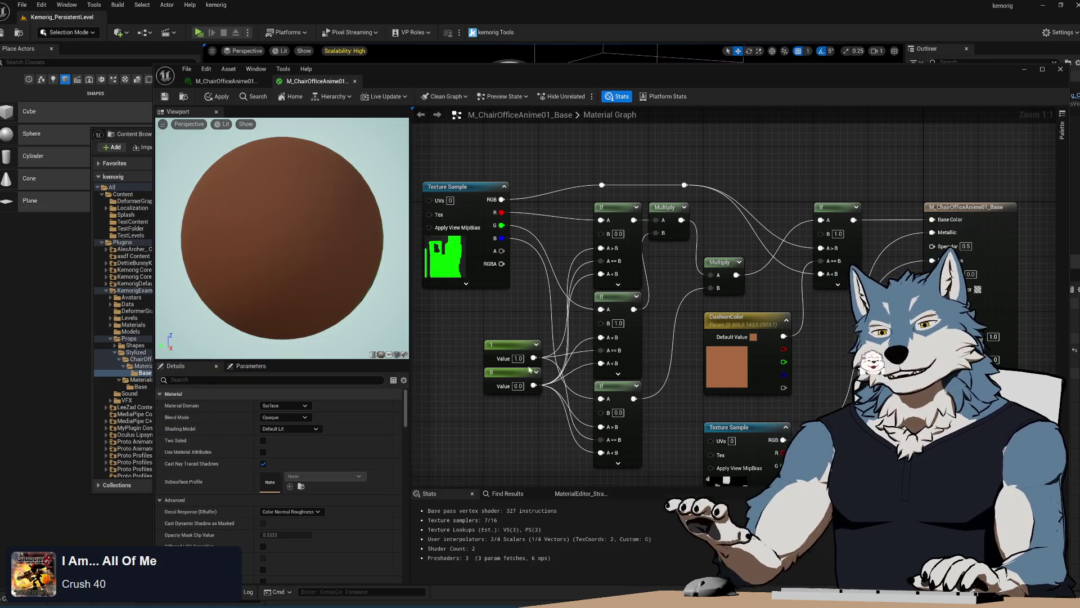
Step: Delete the If and Constant nodes from the chair base material graph
left_click_drag(653, 472, 528, 333)
left_click_drag(599, 257, 613, 269)
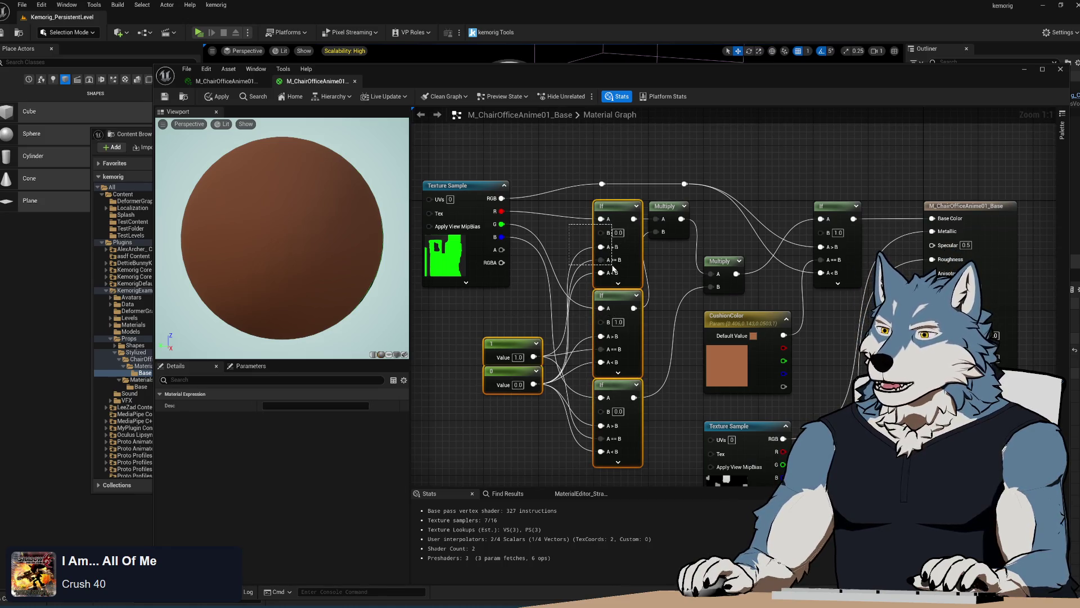
key("Delete")
Step: Delete the two Multiply nodes and the remaining If node, leaving Base Color unconnected
left_click_drag(607, 218, 838, 293)
left_click(732, 248)
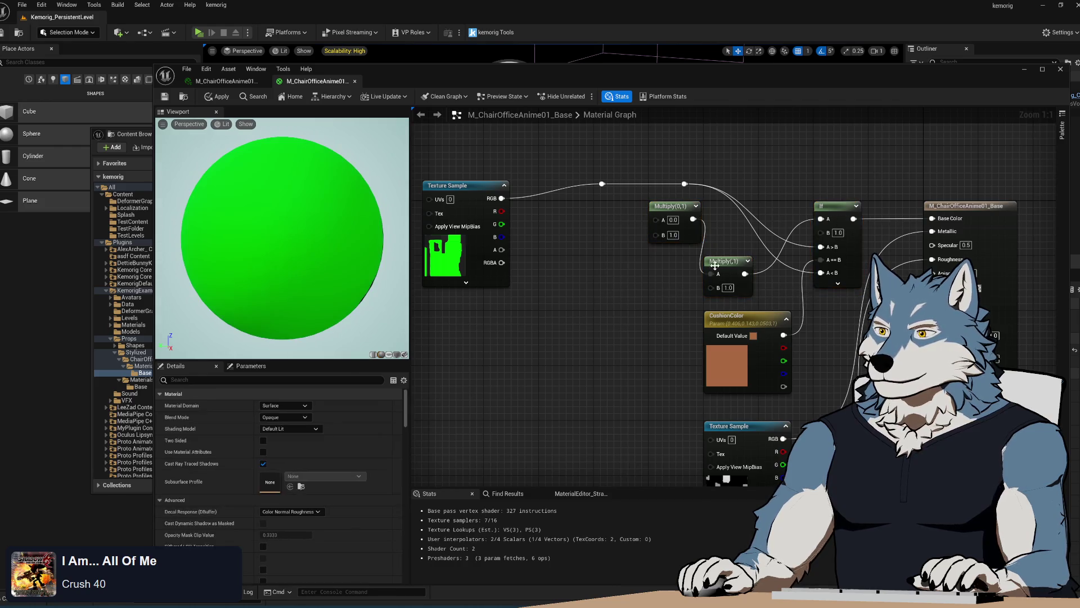
left_click_drag(769, 298, 769, 299)
left_click(839, 284, "ctrl")
key("Delete")
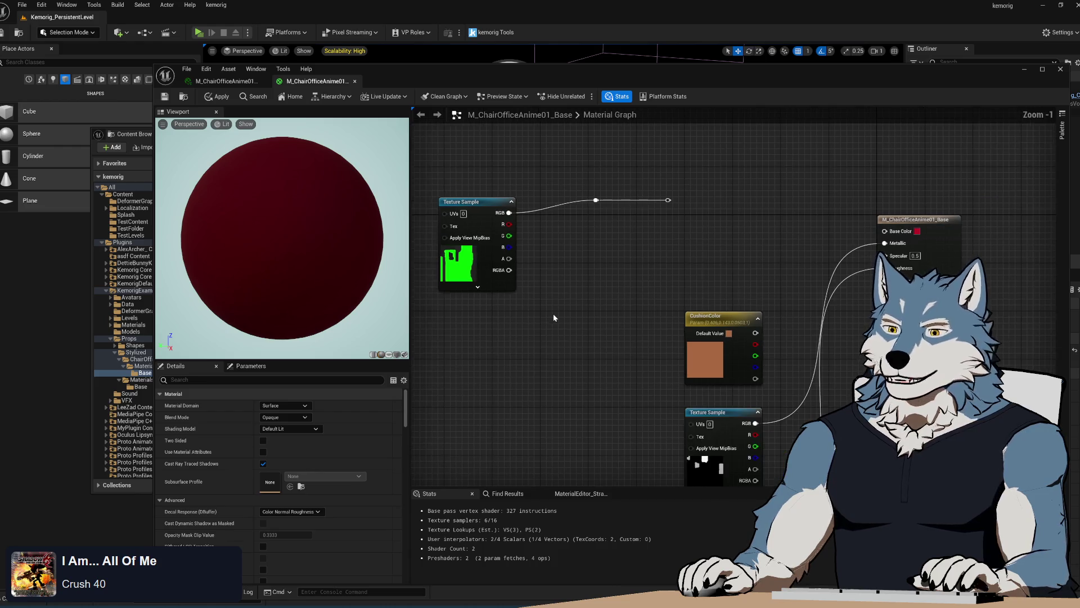
scroll(569, 366, "down", 1)
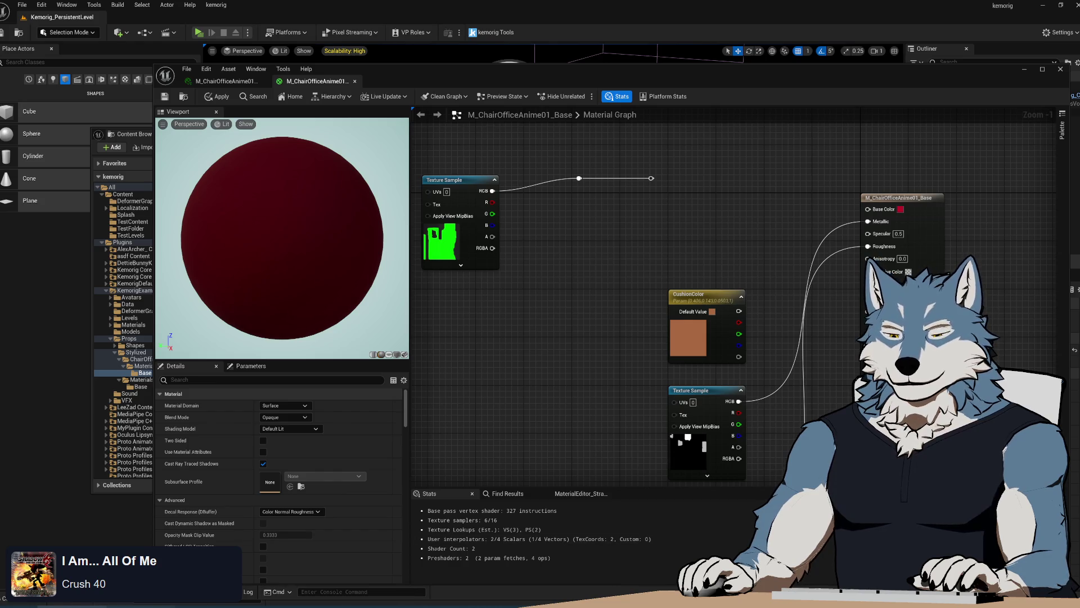
key("alt+Tab")
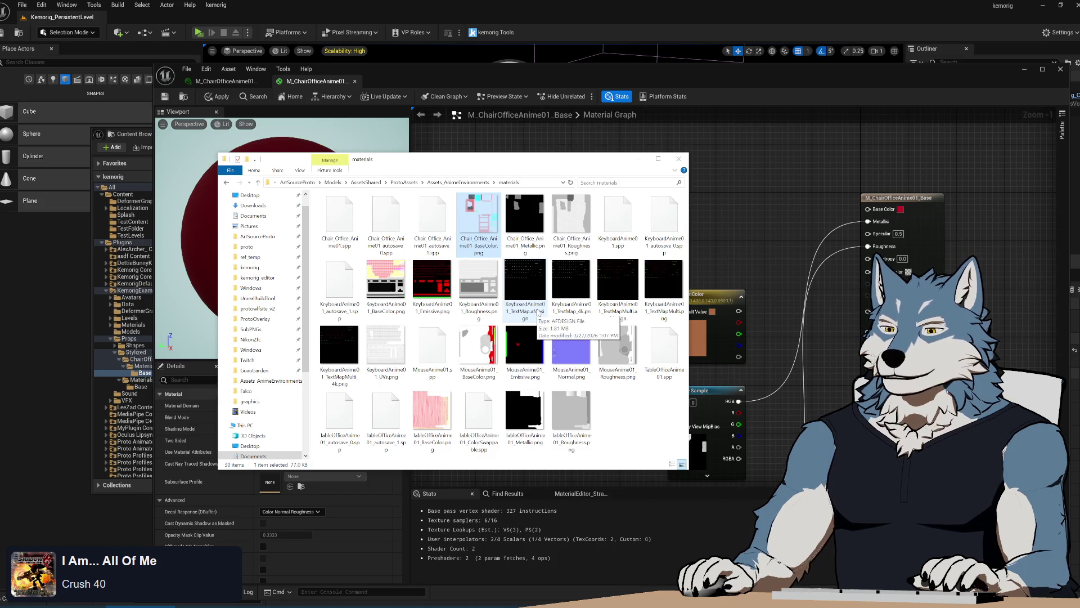
Step: Drag the BaseColor, Metallic and Roughness texture files from Explorer into the Base folder
left_click(570, 242, "shift")
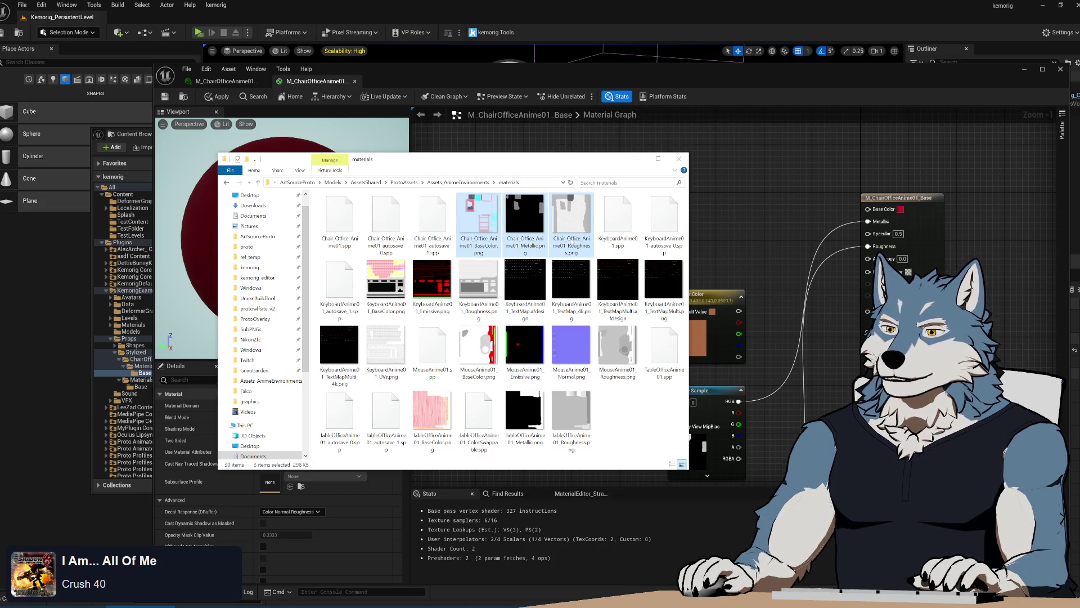
left_click_drag(132, 135, 414, 241)
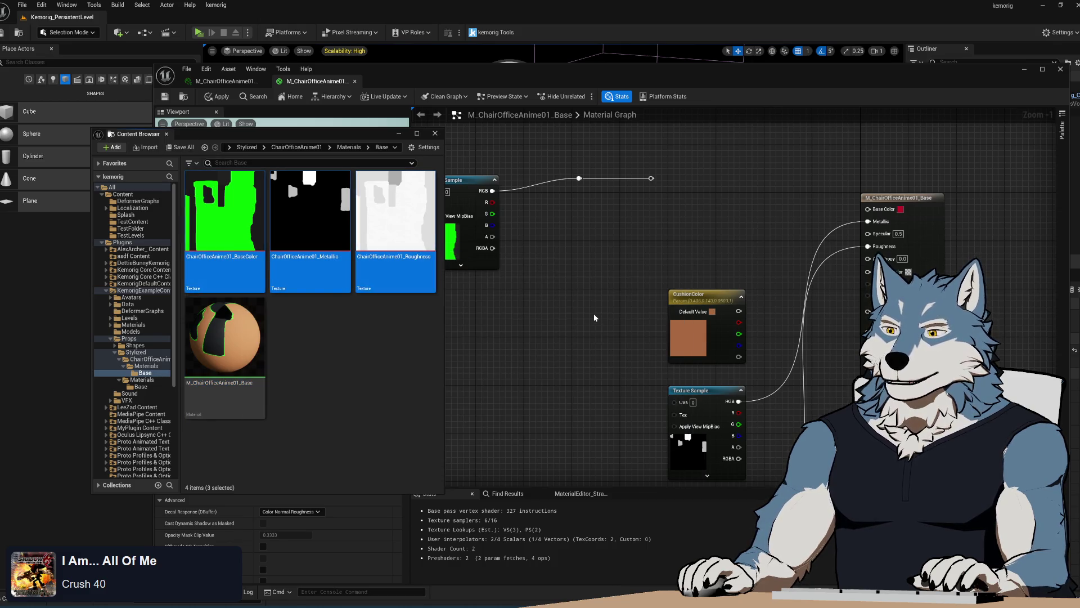
left_click(371, 356)
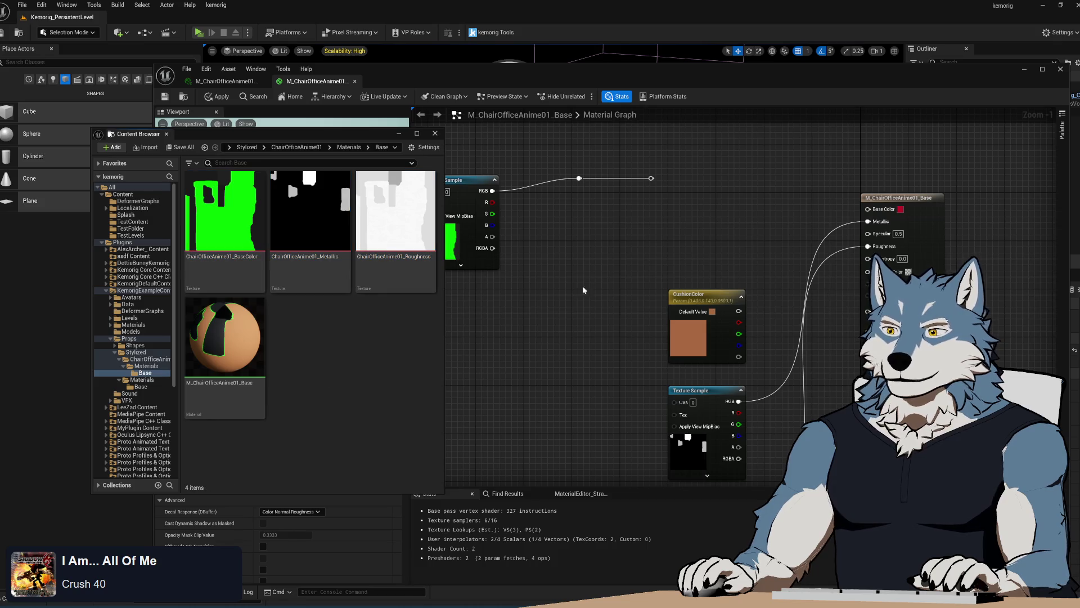
scroll(579, 298, "down", 4)
scroll(597, 394, "up", 3)
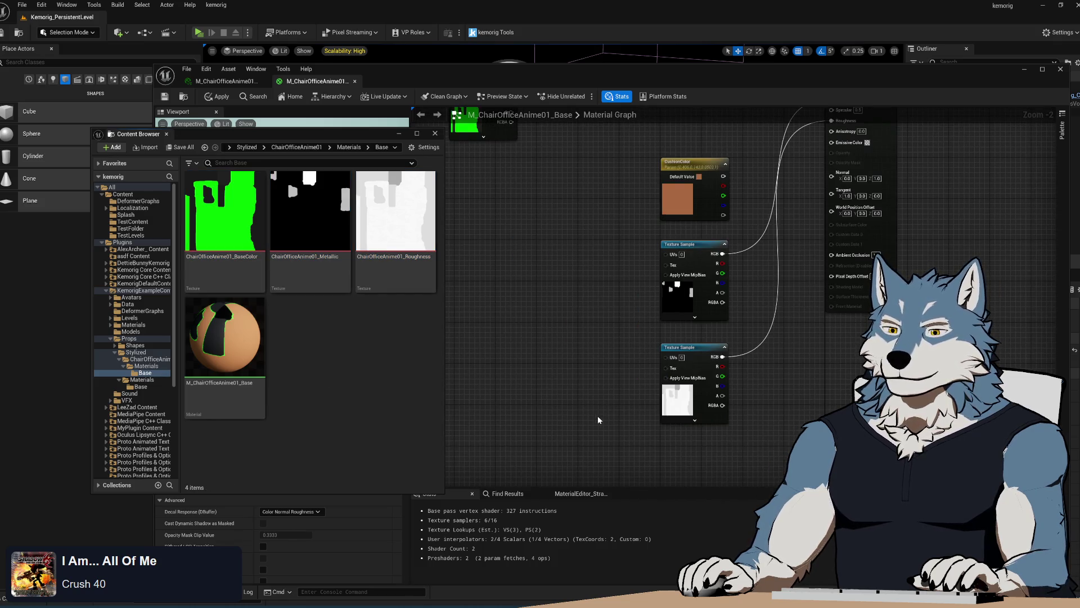
Step: Select the three old ChairOfficeAnime01 textures and force-delete them
key("alt+Tab")
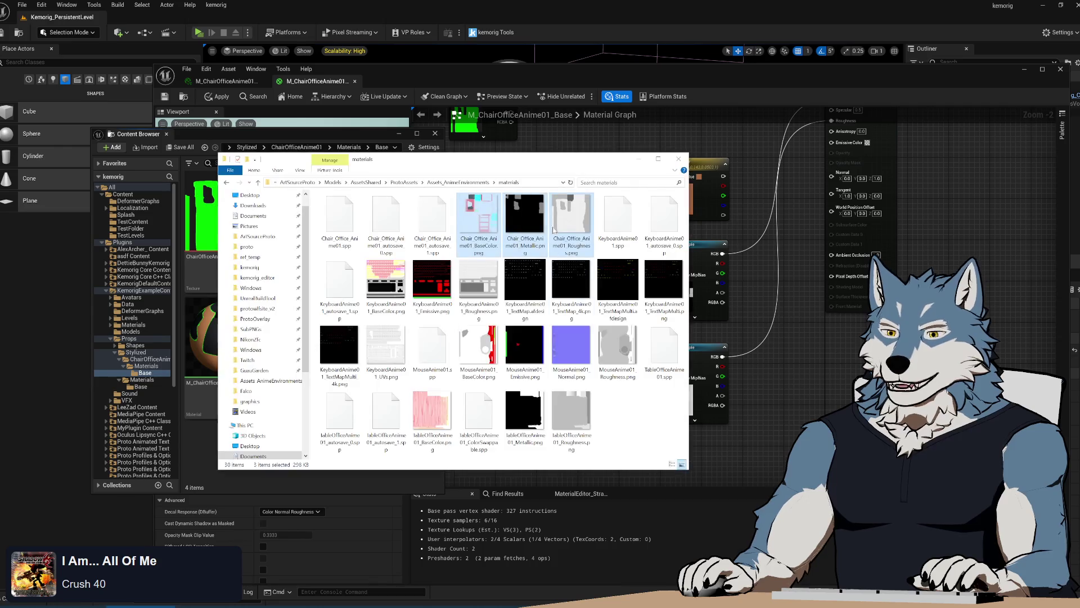
mouse_move(518, 176)
left_mouse_down()
mouse_move(829, 251)
mouse_move(631, 206)
mouse_move(609, 188)
left_mouse_up()
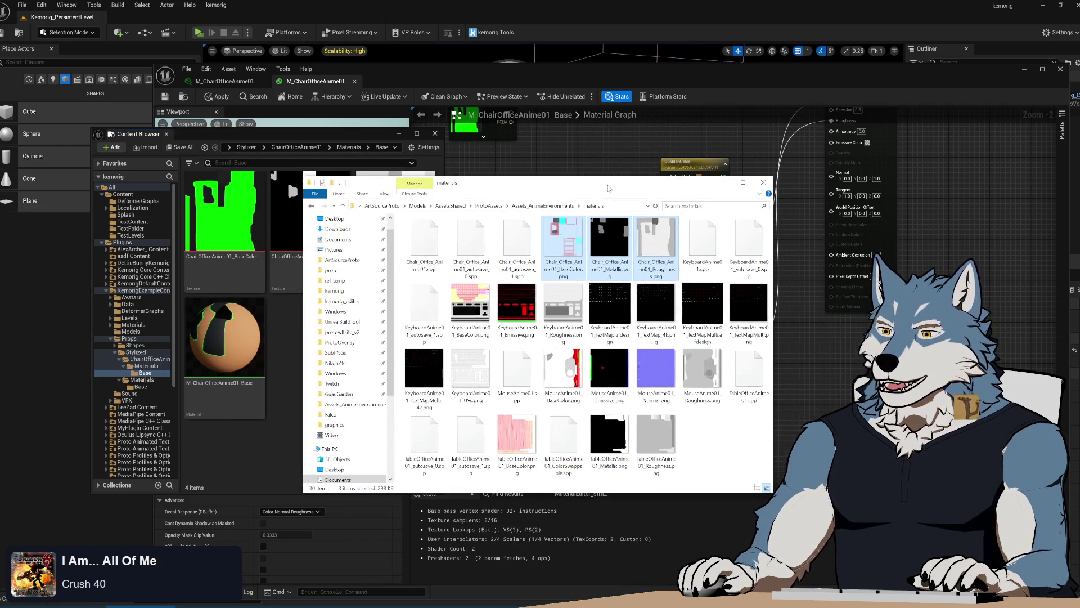
left_click(742, 458)
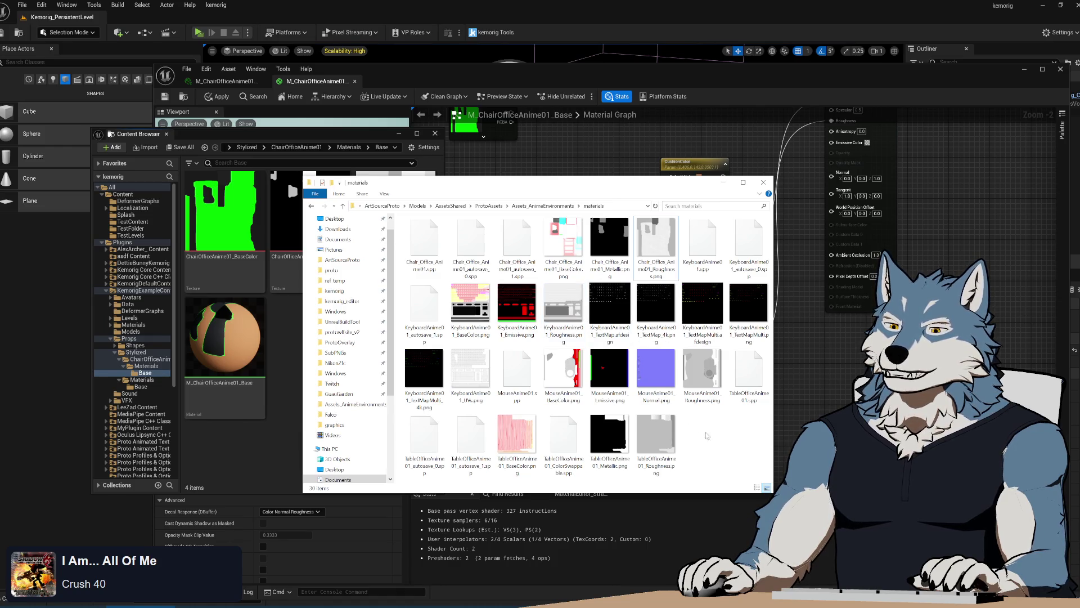
left_click_drag(656, 248, 286, 177)
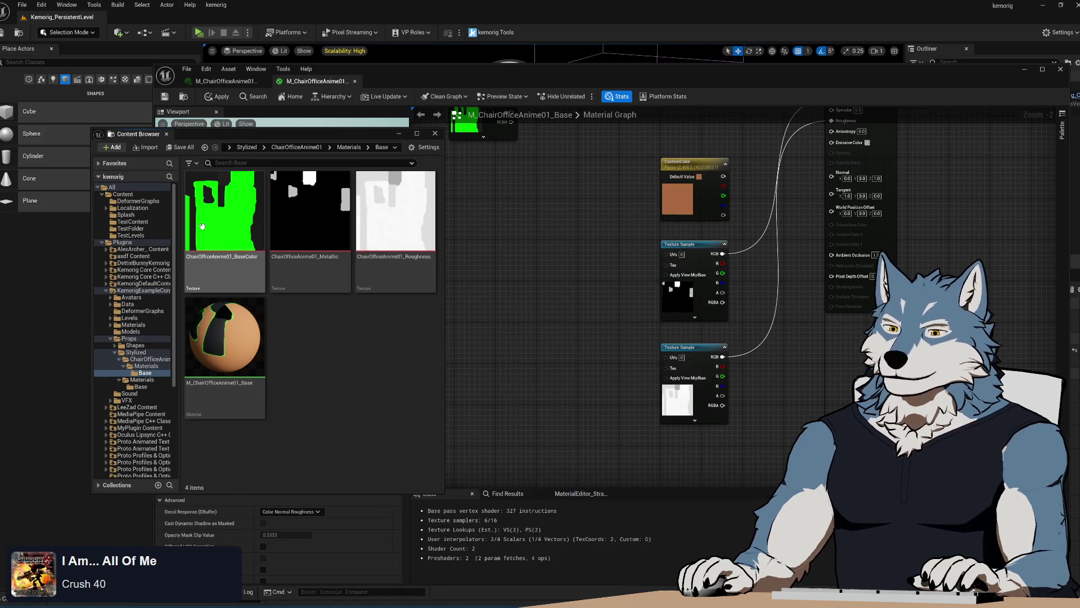
key("ctrl+shift+s")
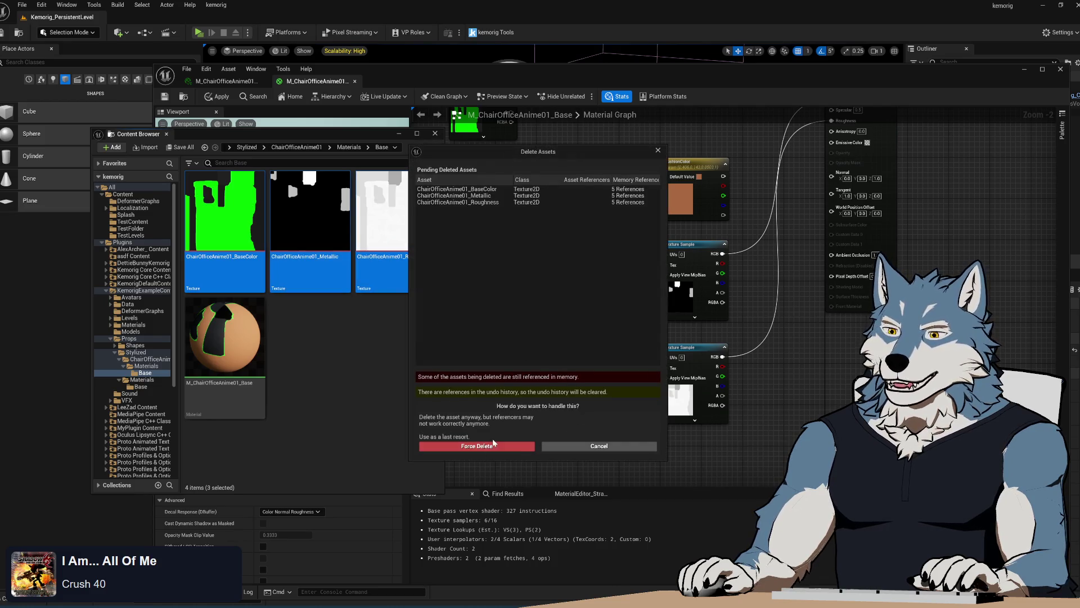
left_click(459, 443)
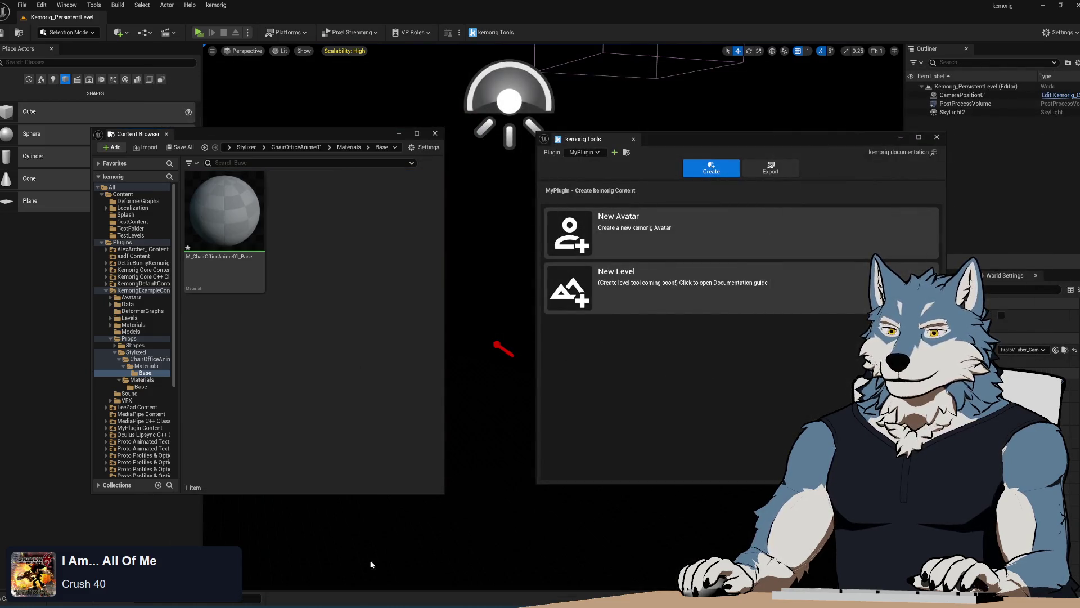
Step: Import the three Chair_Office_Anime01 PNGs into the Base folder and open the BaseColor texture
key("alt+Tab")
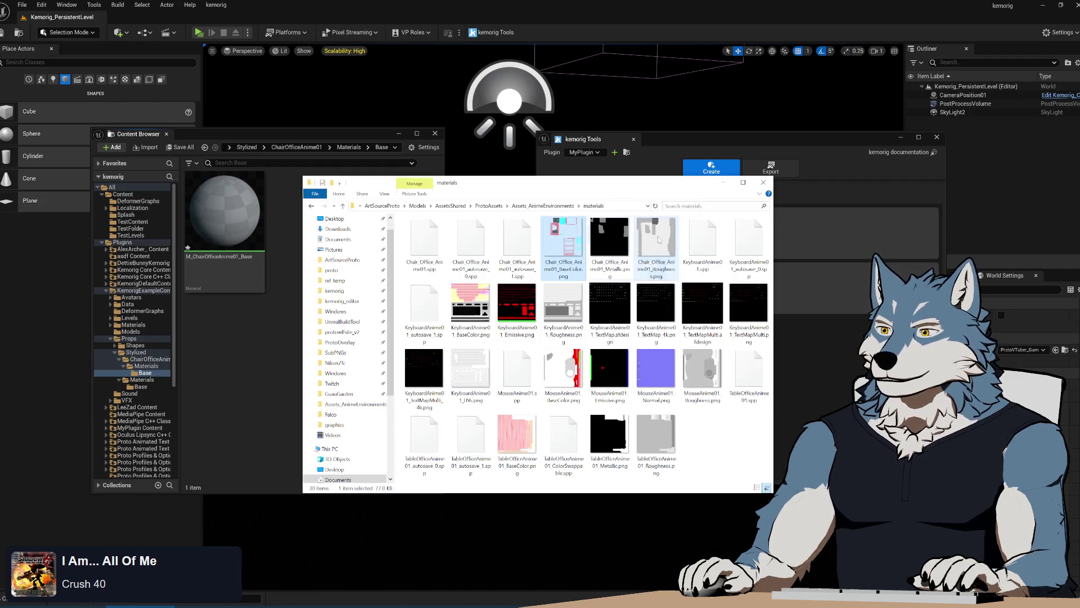
left_click_drag(656, 247, 248, 334)
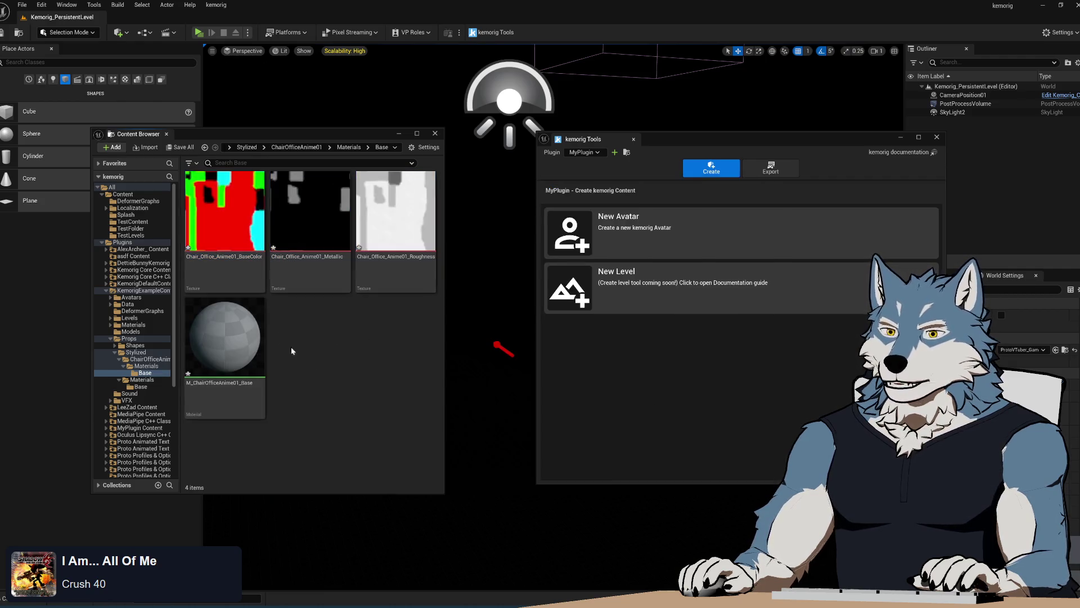
double_click(223, 220)
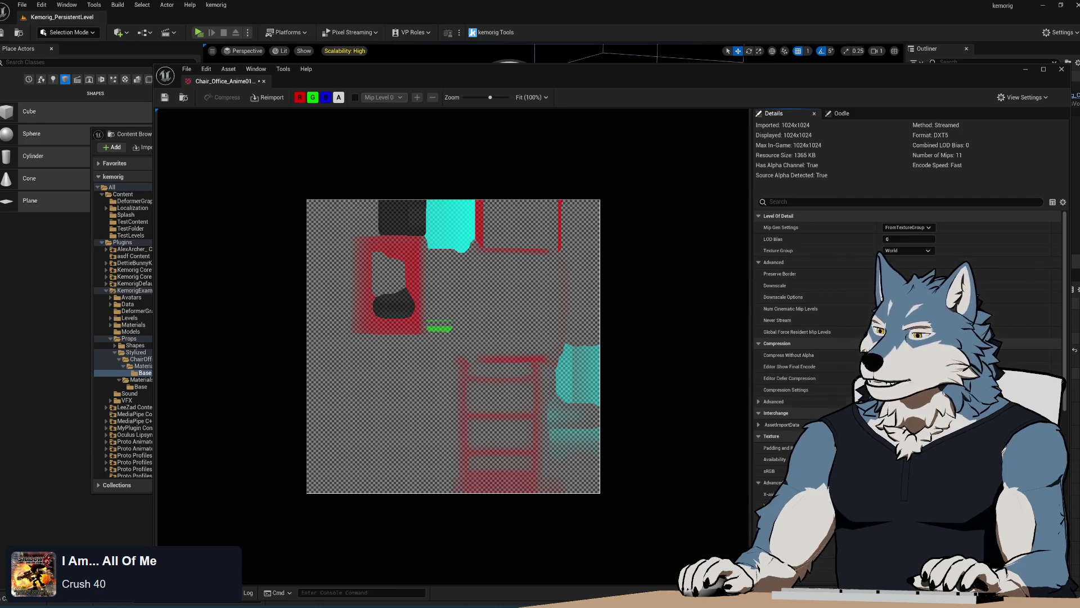
Step: View the BaseColor image file in an external image viewer, then close it
scroll(917, 252, "down", 4)
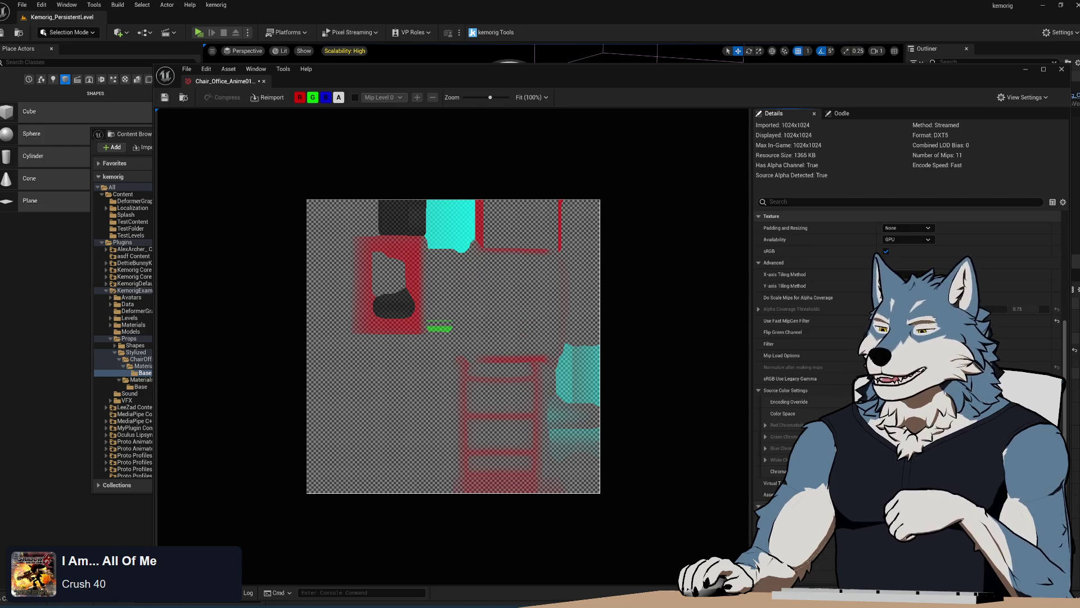
key("alt+Tab")
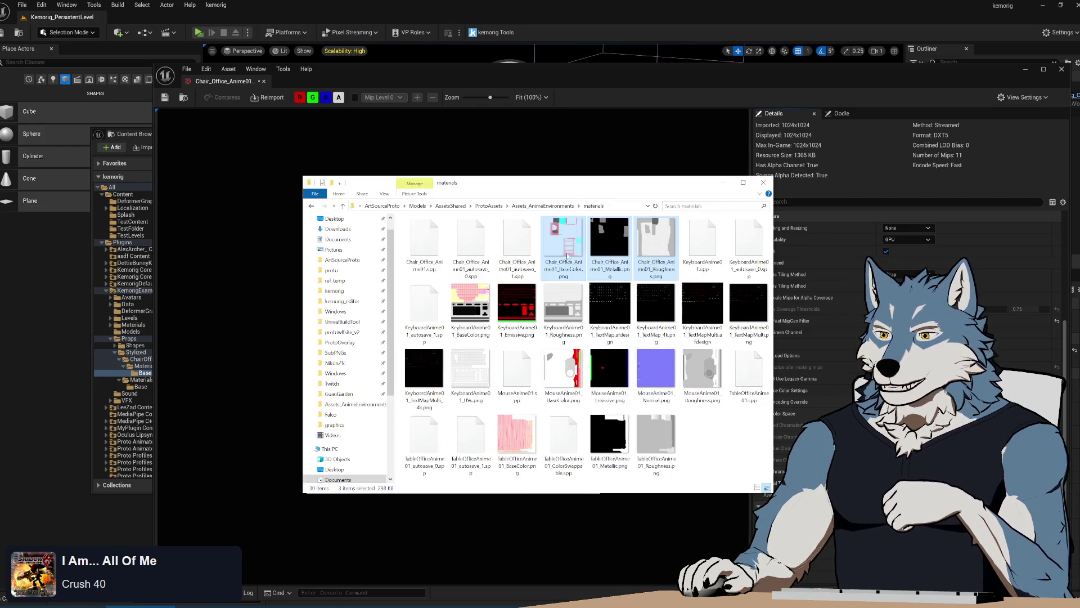
mouse_move(569, 251)
left_mouse_down()
mouse_move(528, 183)
mouse_move(391, 131)
mouse_move(390, 69)
mouse_move(444, 106)
mouse_move(374, 55)
mouse_move(417, 60)
mouse_move(481, 93)
mouse_move(446, 106)
left_mouse_up()
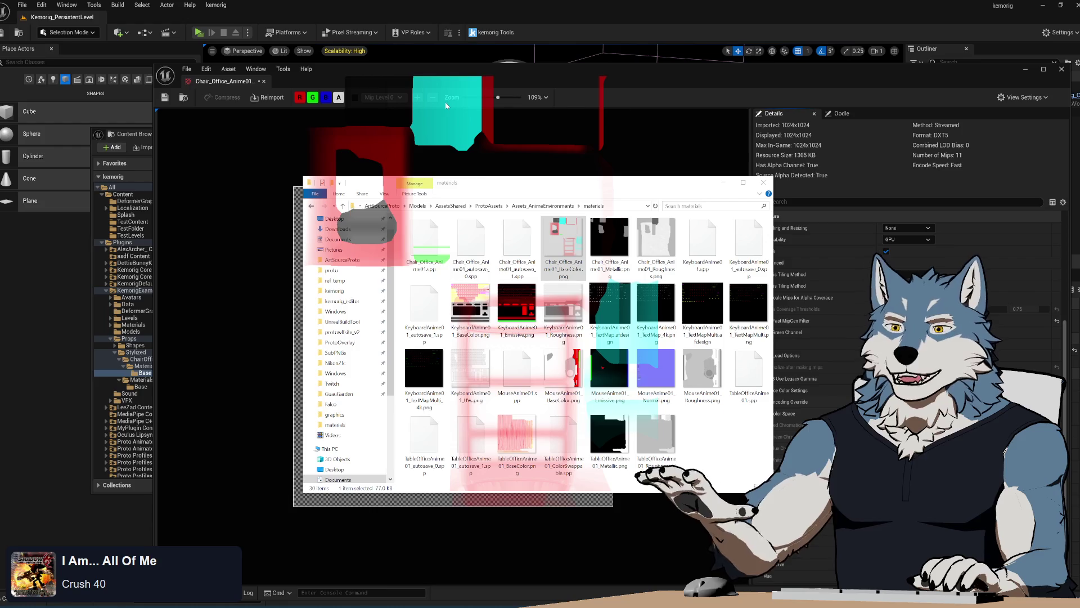
right_click(445, 103)
left_click(482, 208)
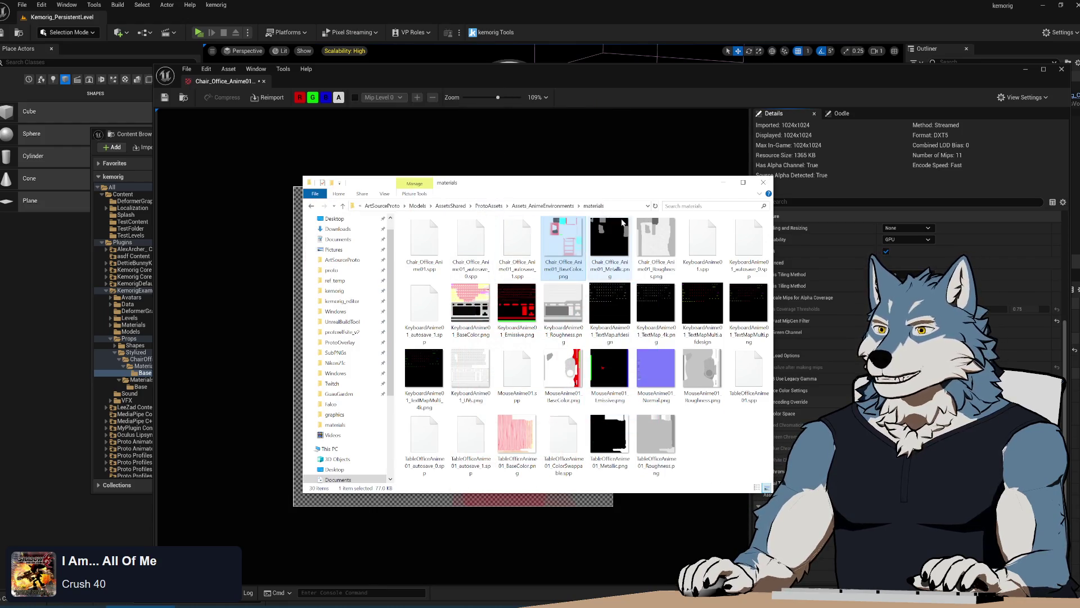
left_click_drag(623, 188, 615, 201)
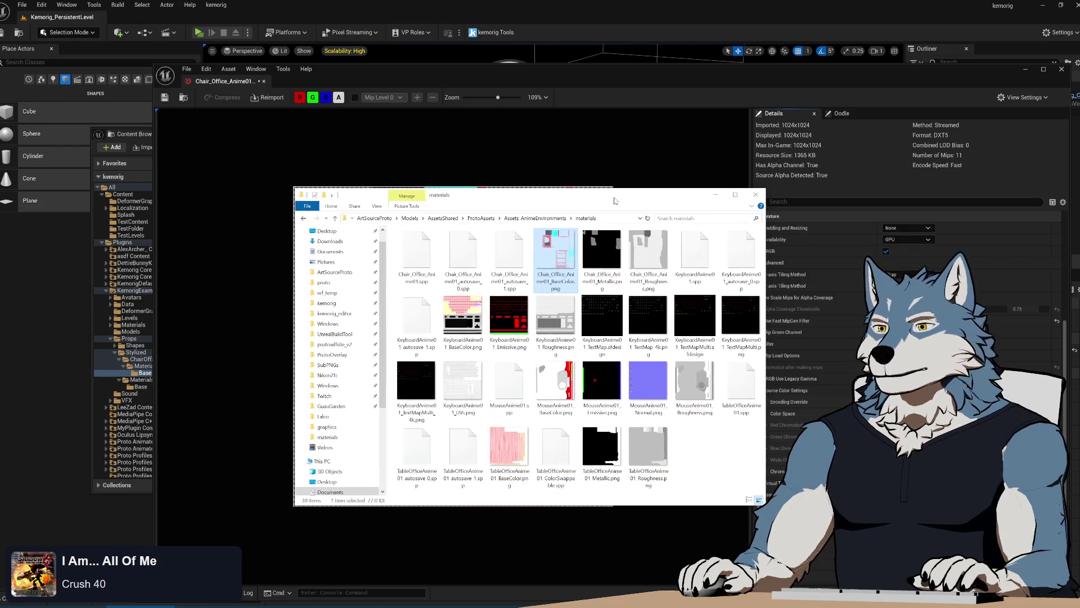
Step: Bring the BaseColor texture editor forward and look through its details settings
left_click_drag(645, 73, 626, 55)
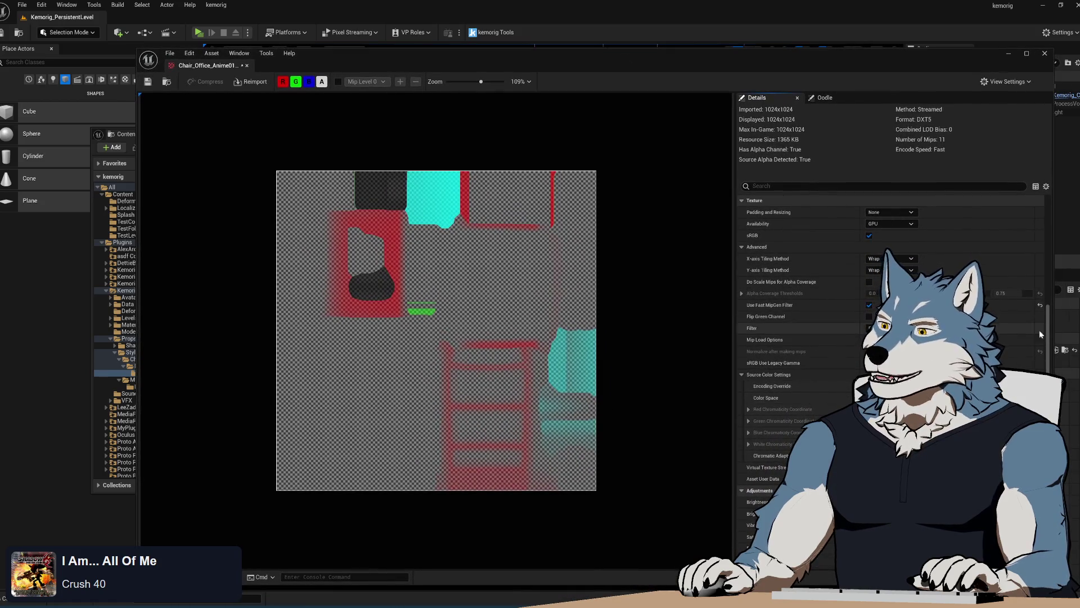
scroll(1027, 332, "down", 5)
scroll(1027, 332, "down", 12)
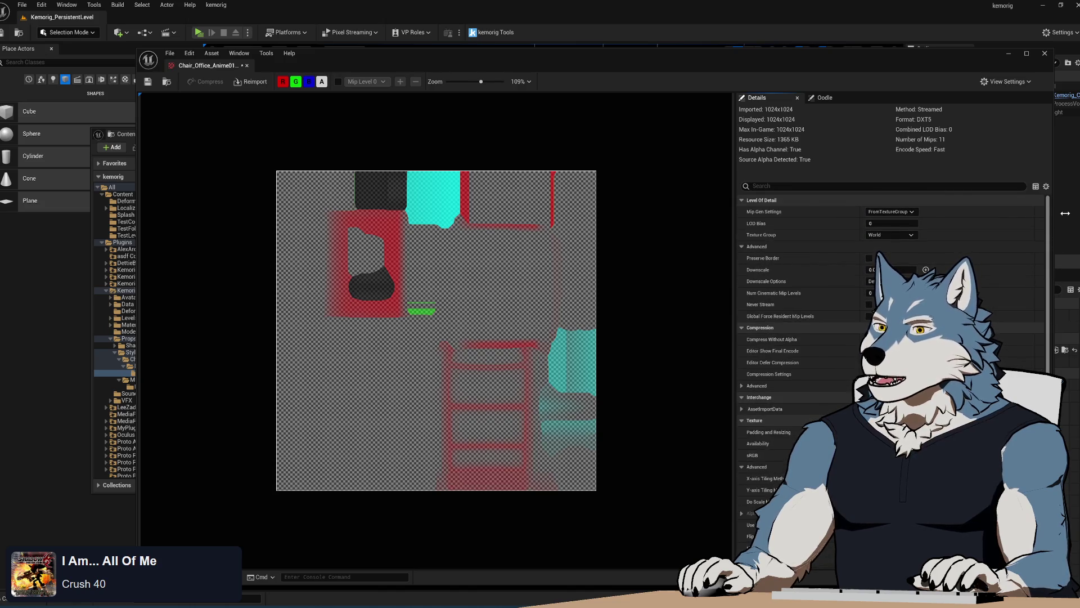
scroll(1067, 283, "down", 5)
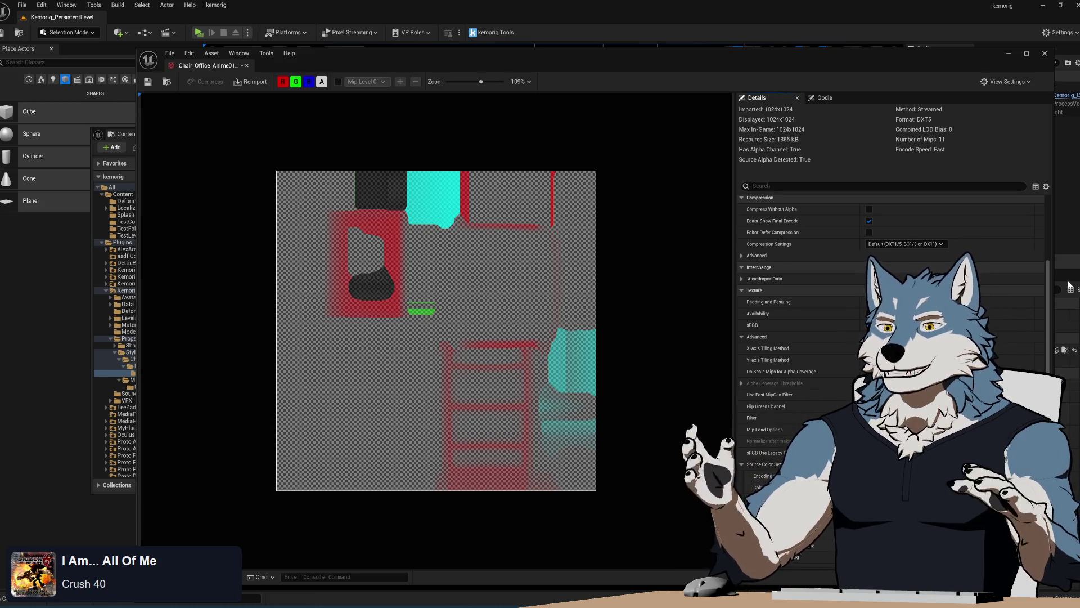
scroll(1050, 302, "down", 2)
scroll(1050, 302, "up", 2)
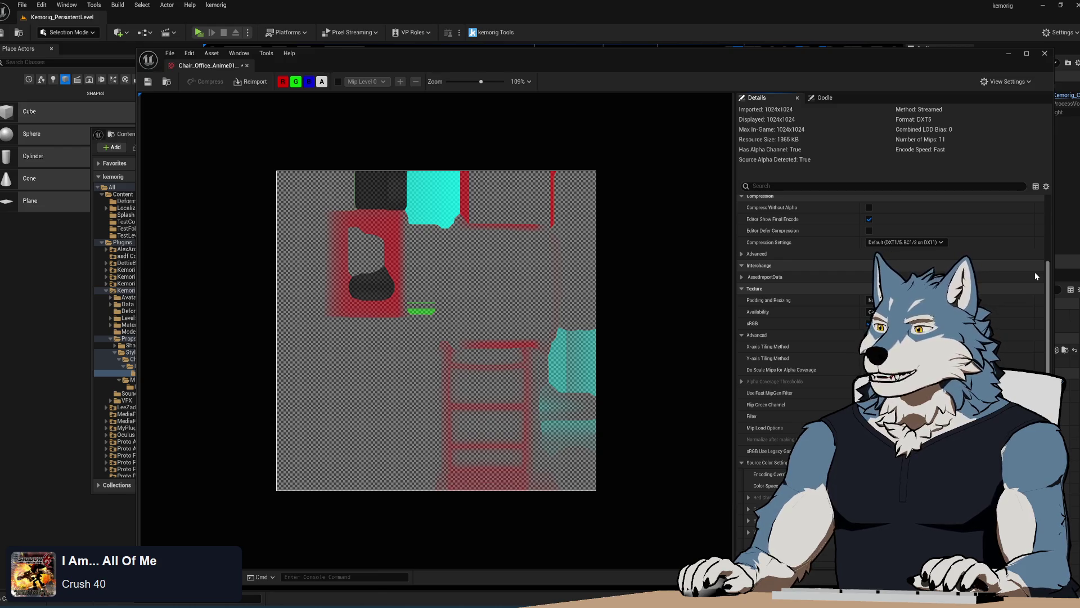
scroll(1035, 271, "down", 10)
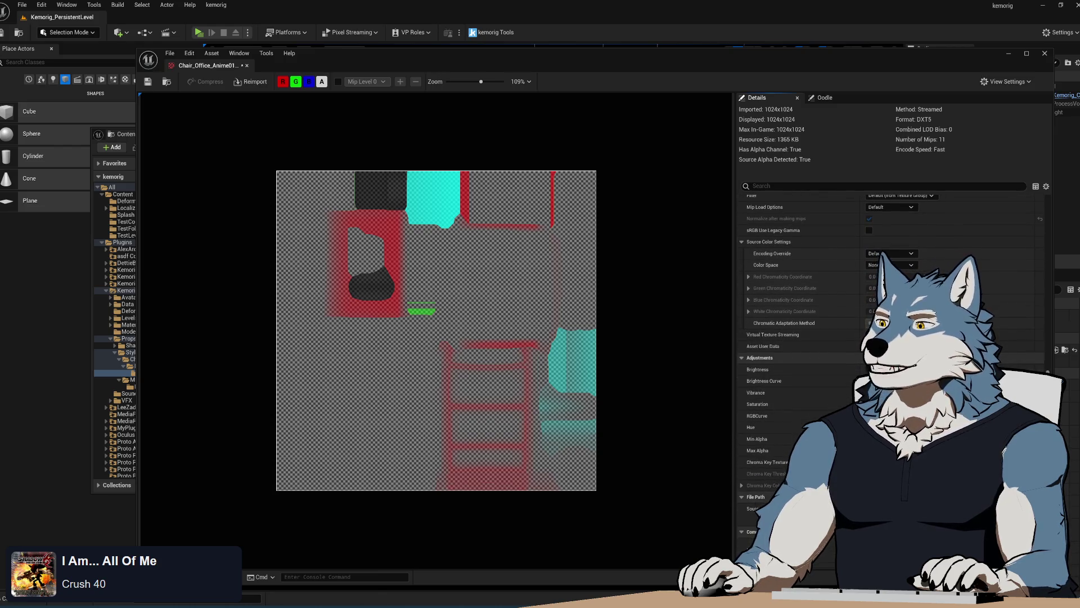
scroll(1050, 198, "up", 10)
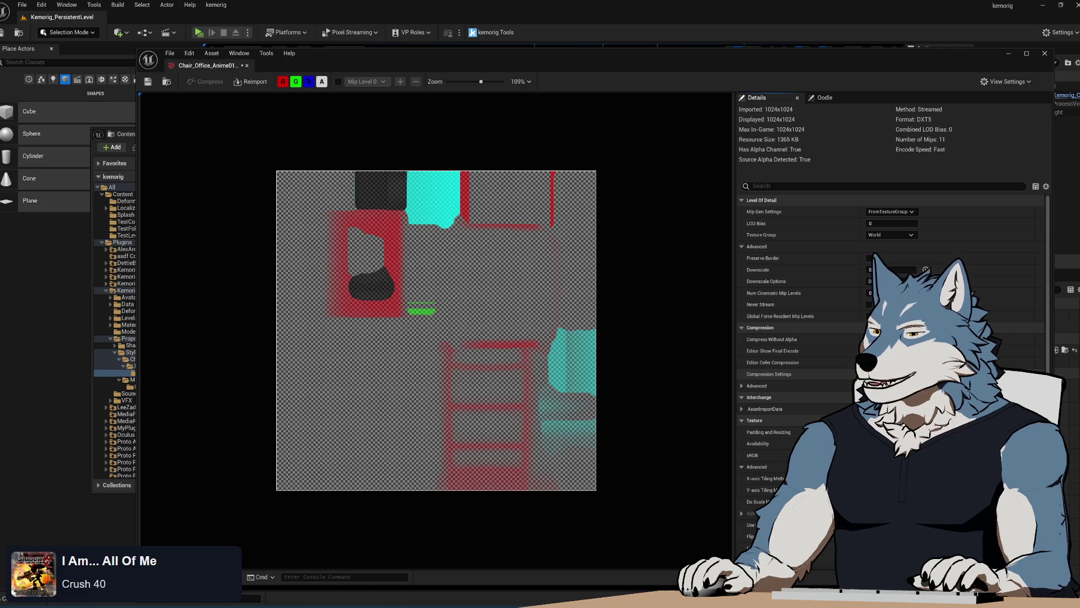
scroll(829, 356, "down", 5)
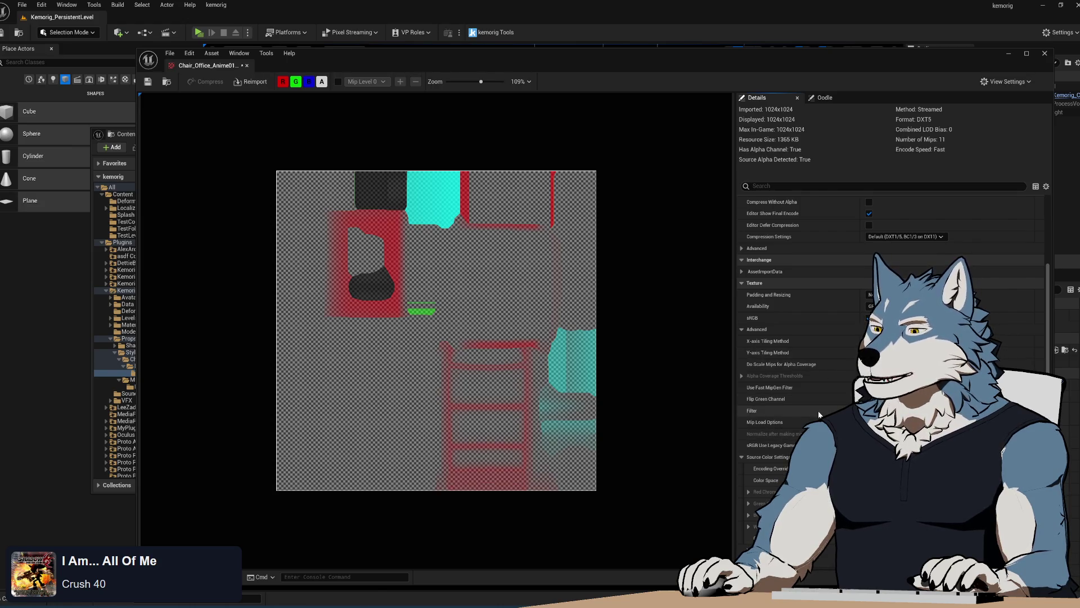
scroll(819, 414, "down", 2)
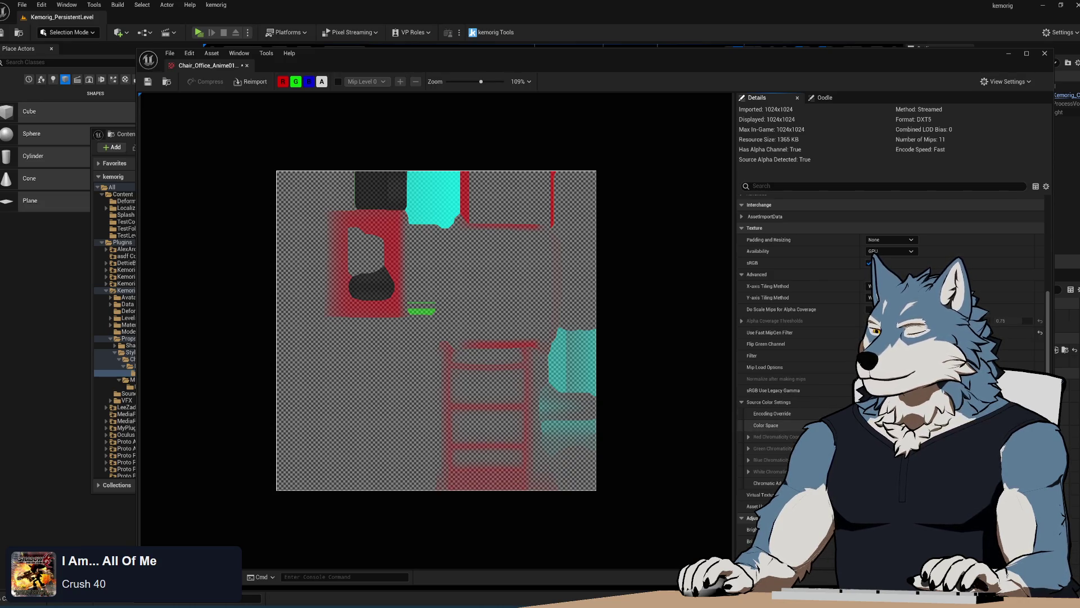
scroll(900, 237, "up", 2)
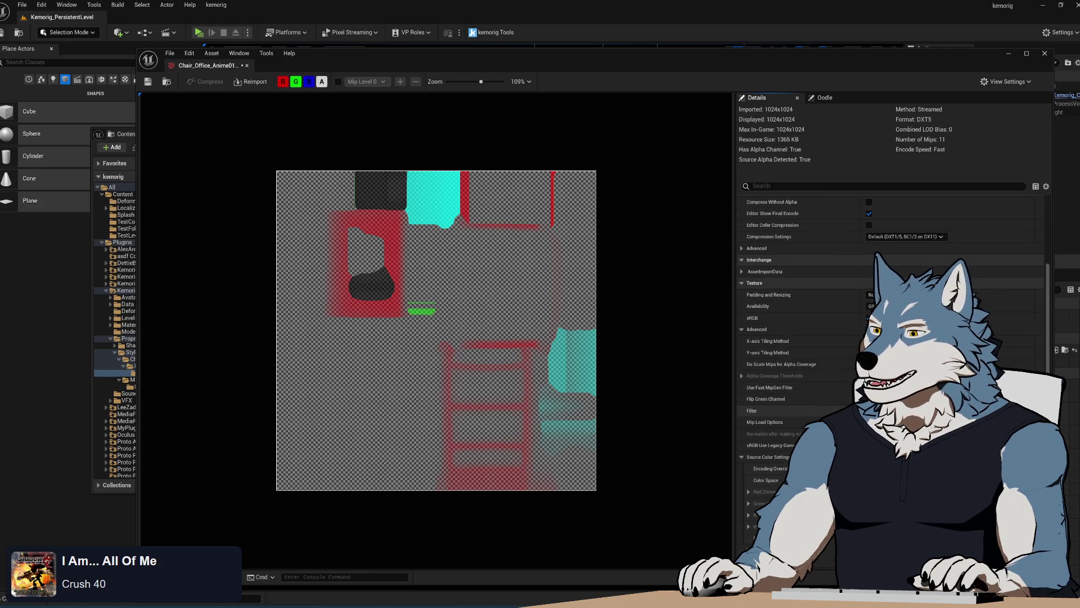
Step: Leave the BaseColor texture's Compression Settings on Default and return to the Content Browser
left_click(917, 236)
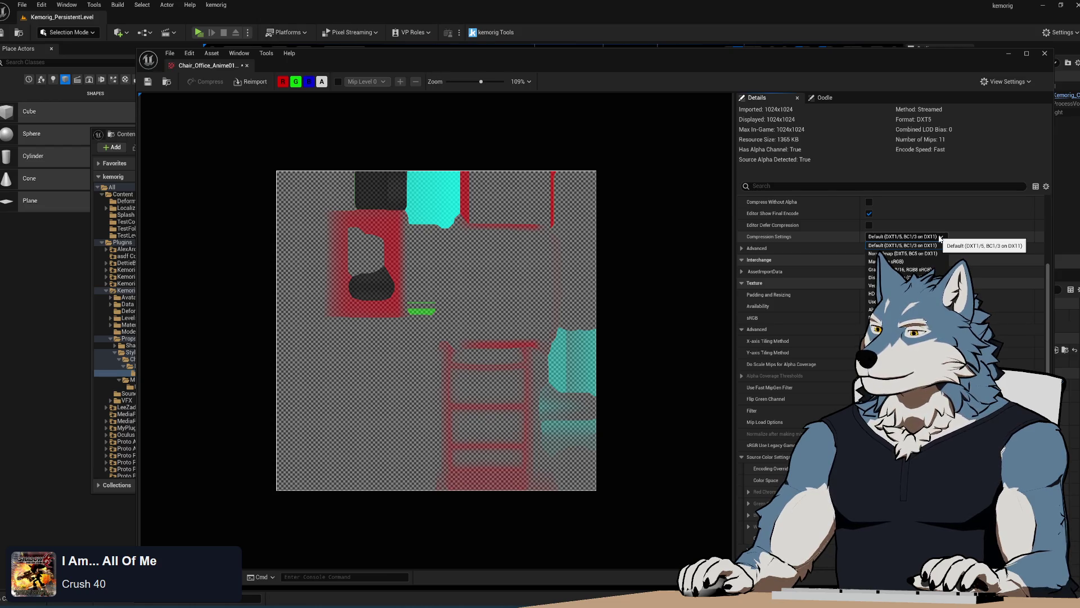
left_click(366, 334)
left_click(116, 141)
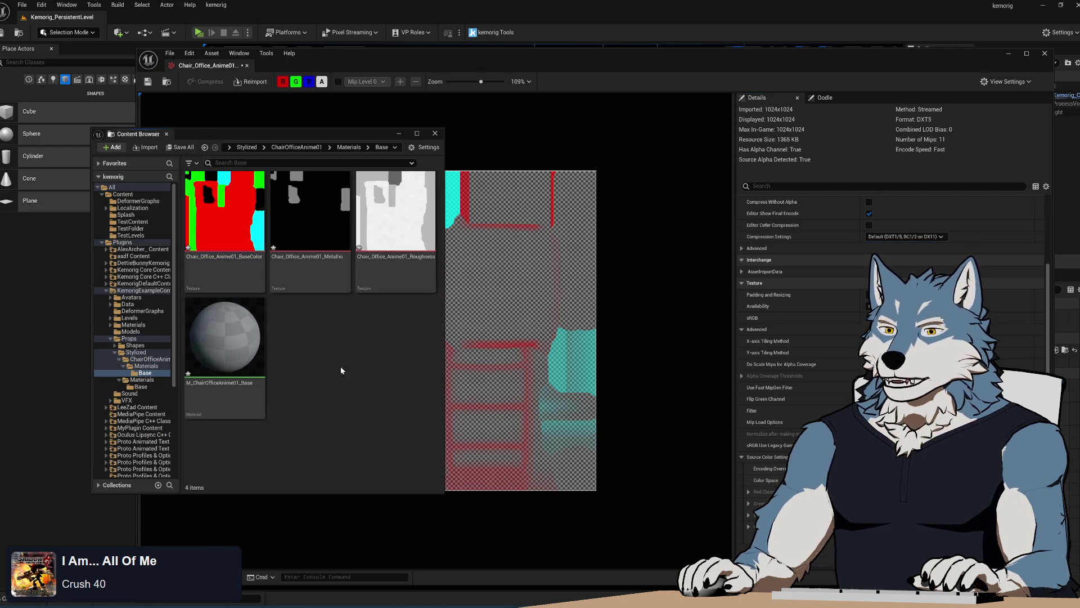
Step: Open the KeyboardAnime01_BaseColor texture from the keyboard's Base folder, inspect it, and close it
left_click(141, 387)
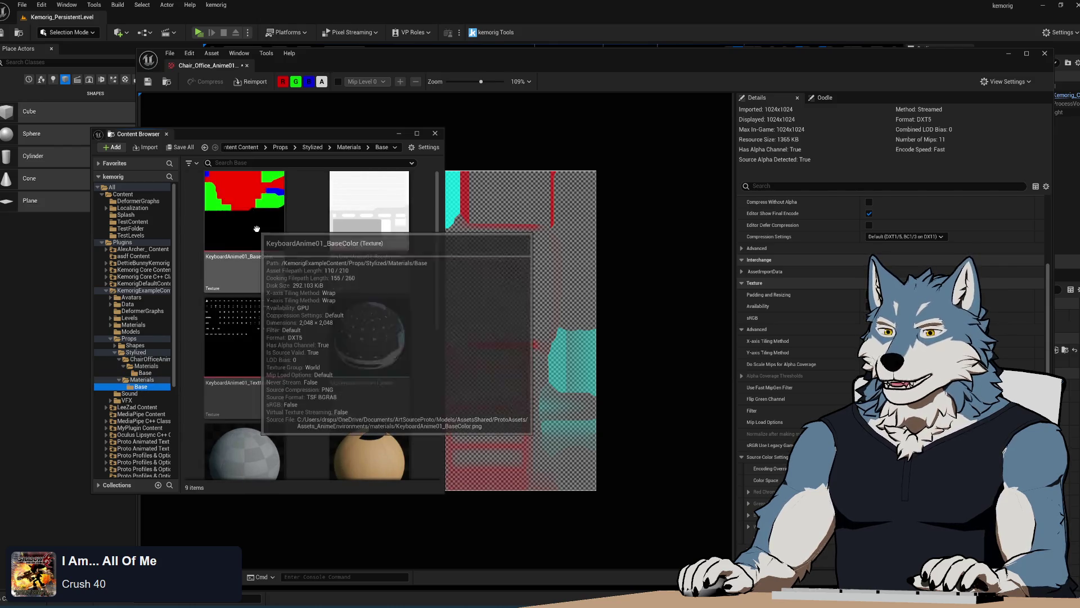
double_click(251, 223)
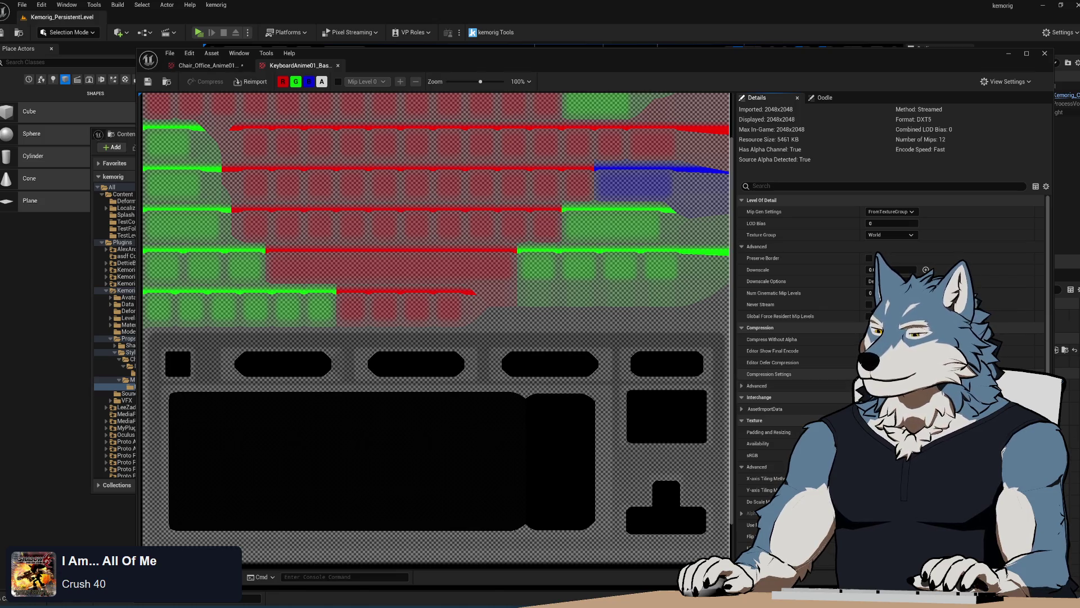
scroll(889, 337, "down", 3)
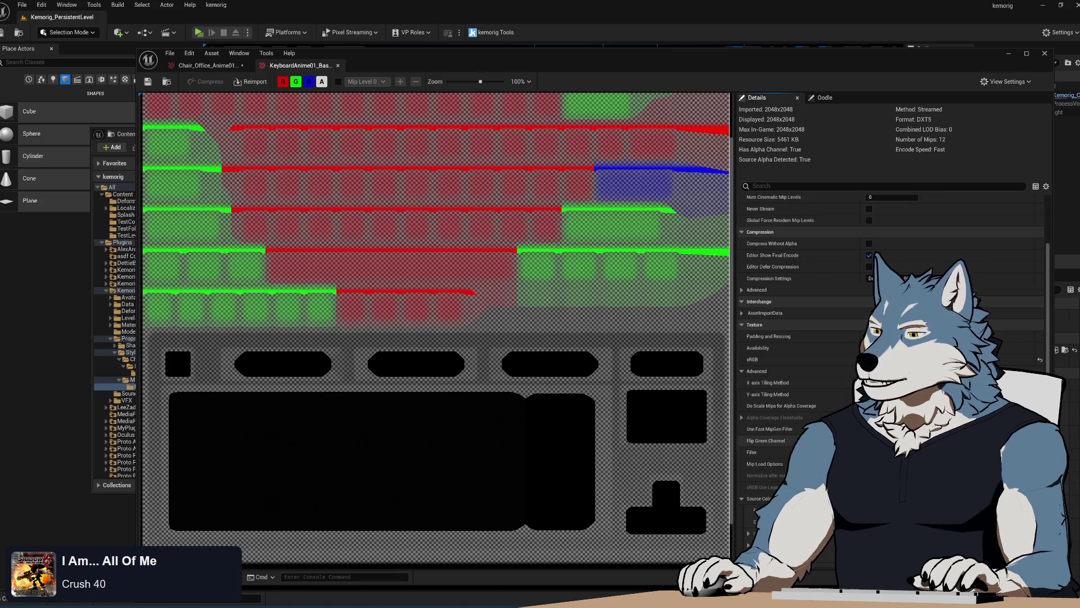
scroll(889, 338, "down", 3)
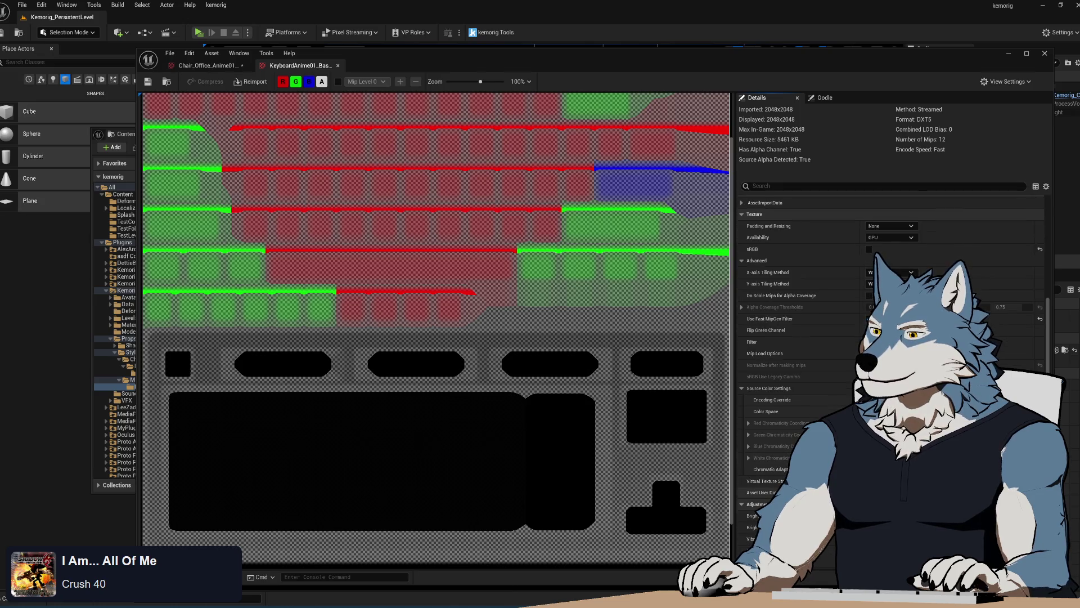
scroll(889, 337, "down", 4)
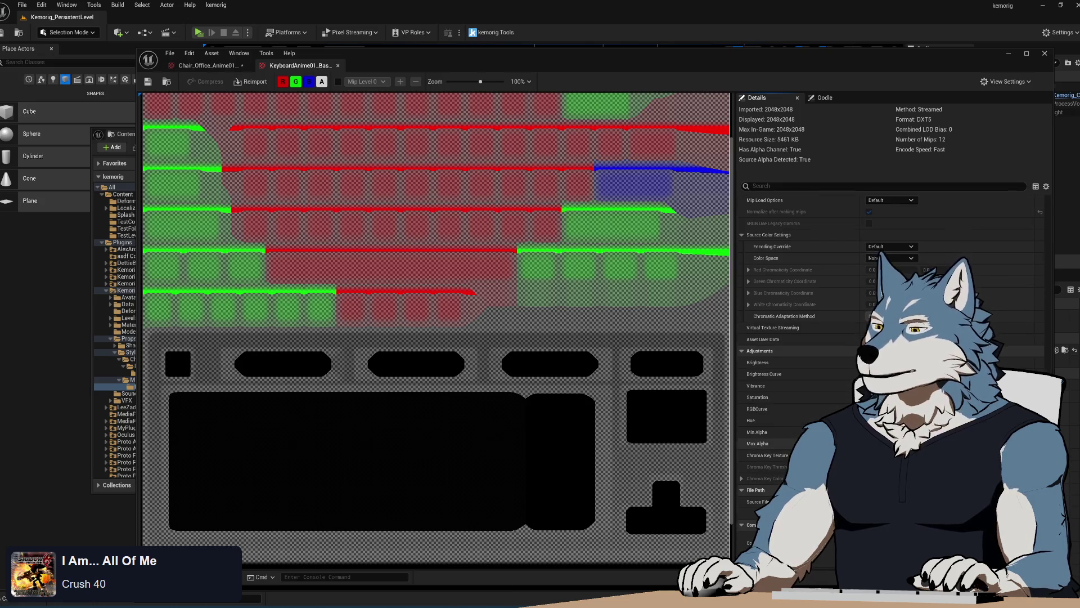
scroll(889, 338, "up", 10)
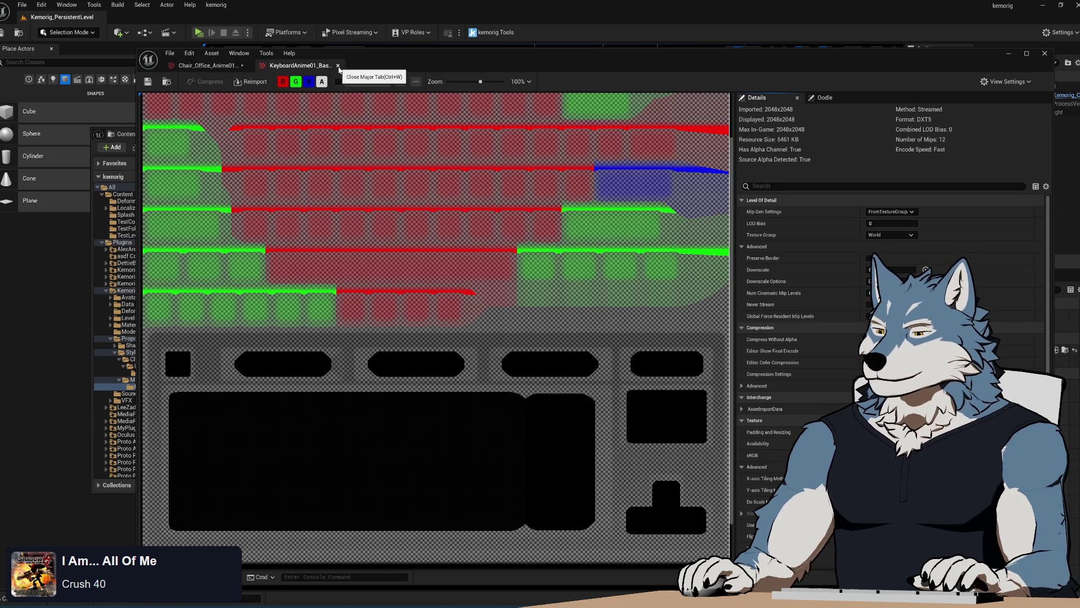
left_click(338, 66)
Step: Open M_KeyboardAnime01_Base in the material editor
left_click(116, 135)
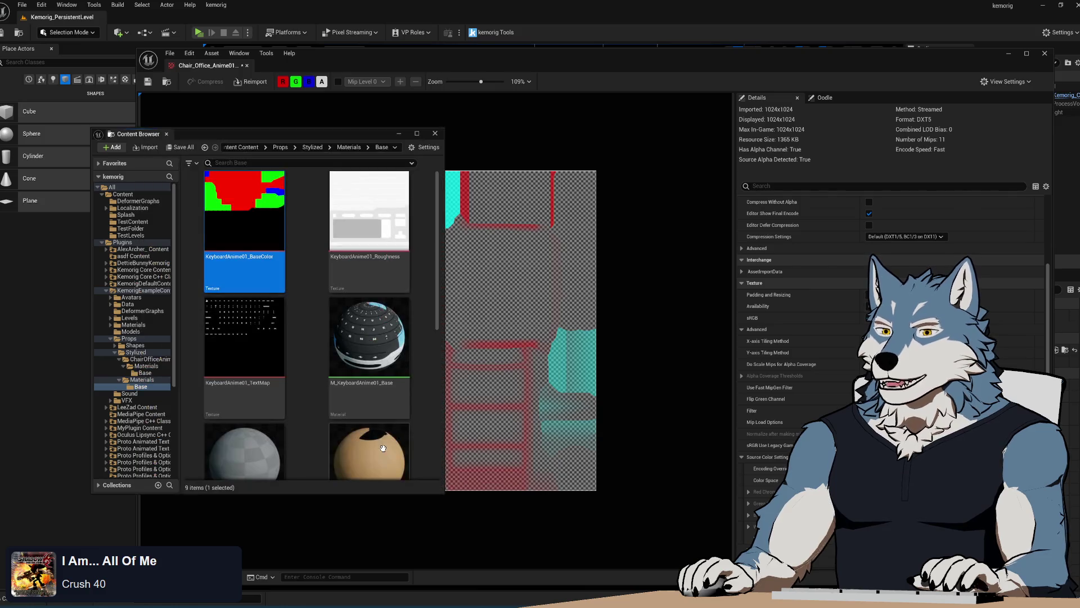
double_click(359, 335)
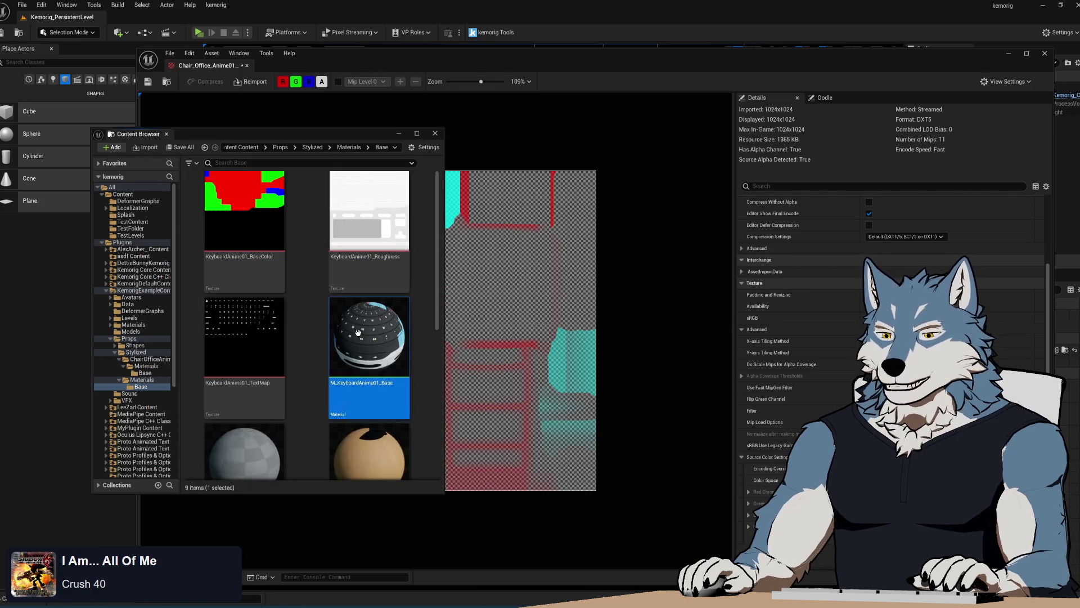
scroll(626, 365, "down", 5)
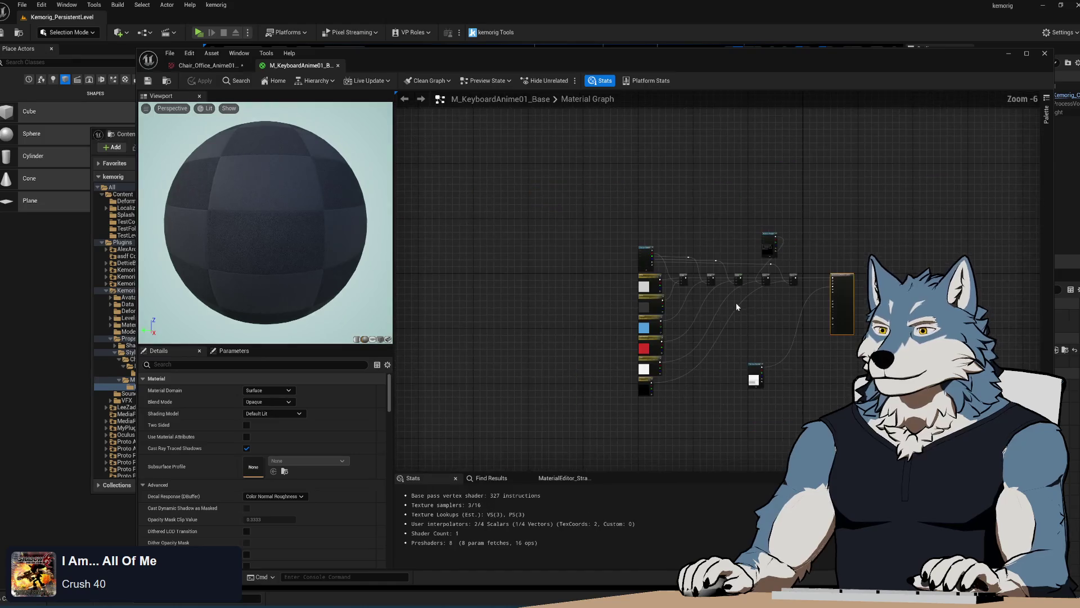
Step: Confirm the keyboard Texture Sample's Sampler Type is Linear Color, then return to the Chair_Office_Anime01 texture tab
scroll(671, 329, "up", 5)
left_click(591, 189)
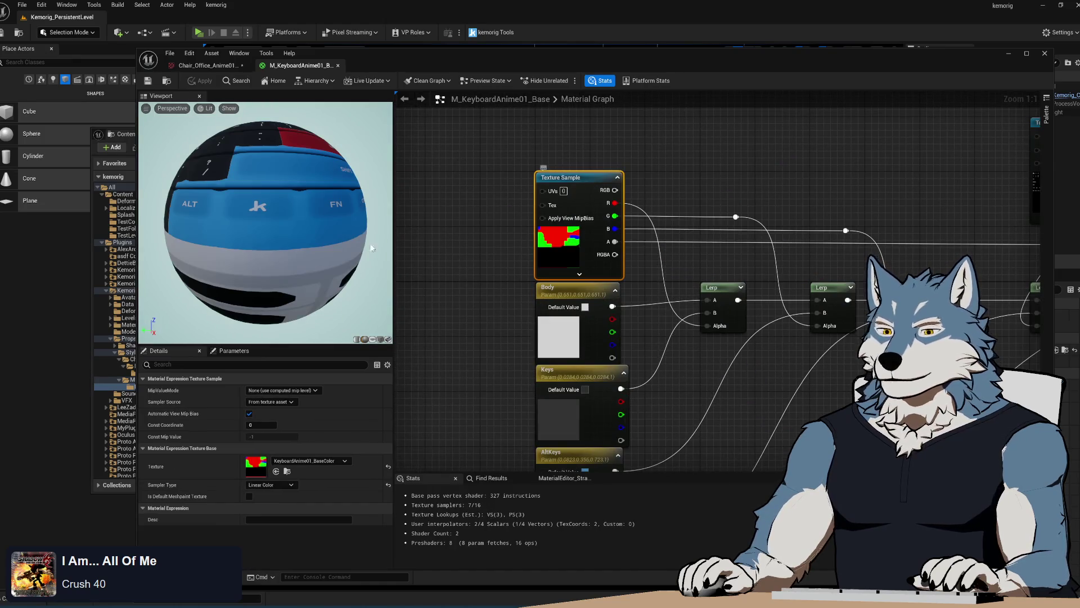
left_click(293, 486)
left_click(293, 487)
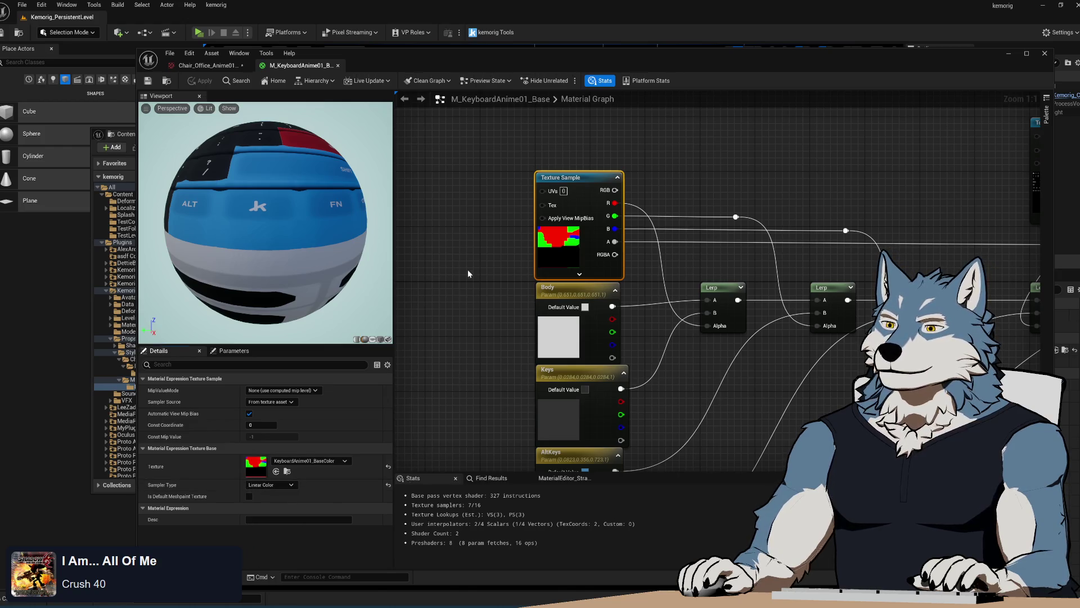
left_click(503, 232)
left_click(203, 66)
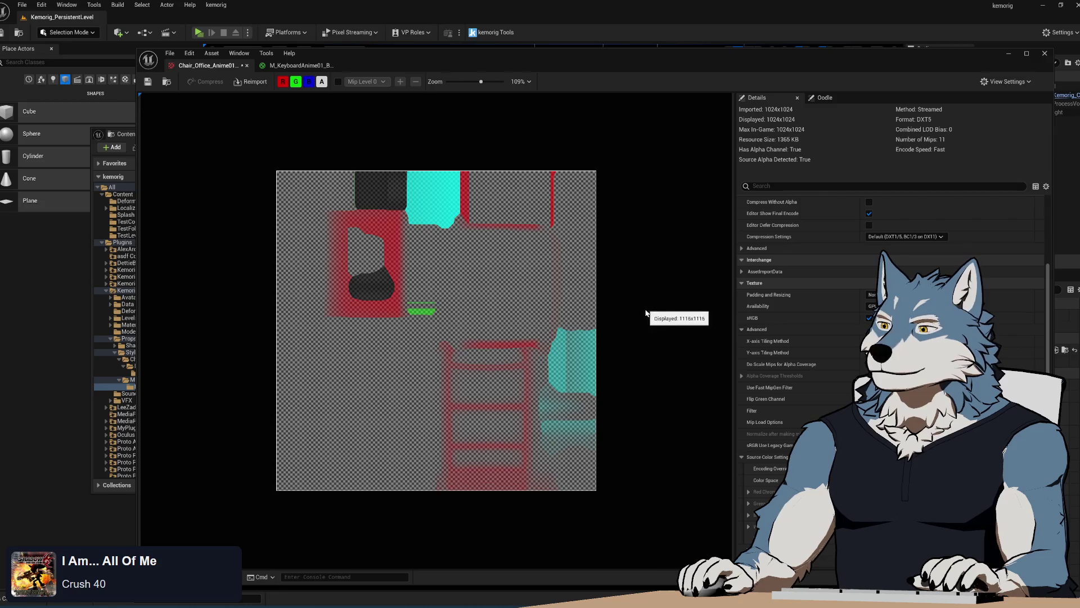
scroll(804, 365, "down", 5)
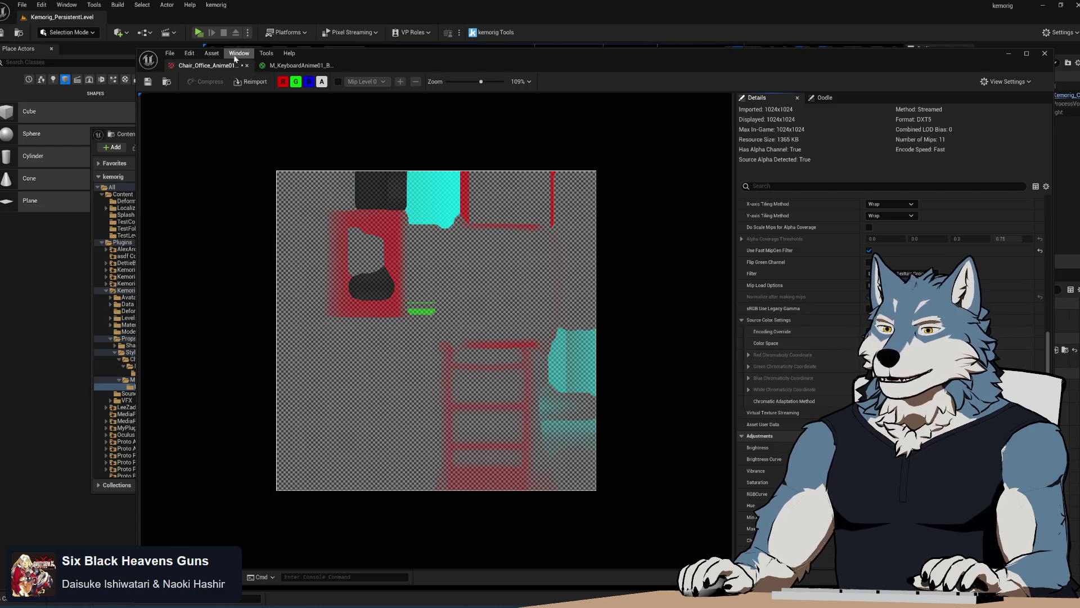
Step: Open M_ChairOfficeAnime01_Base from the chair's Base folder in the Content Browser
left_click(124, 129)
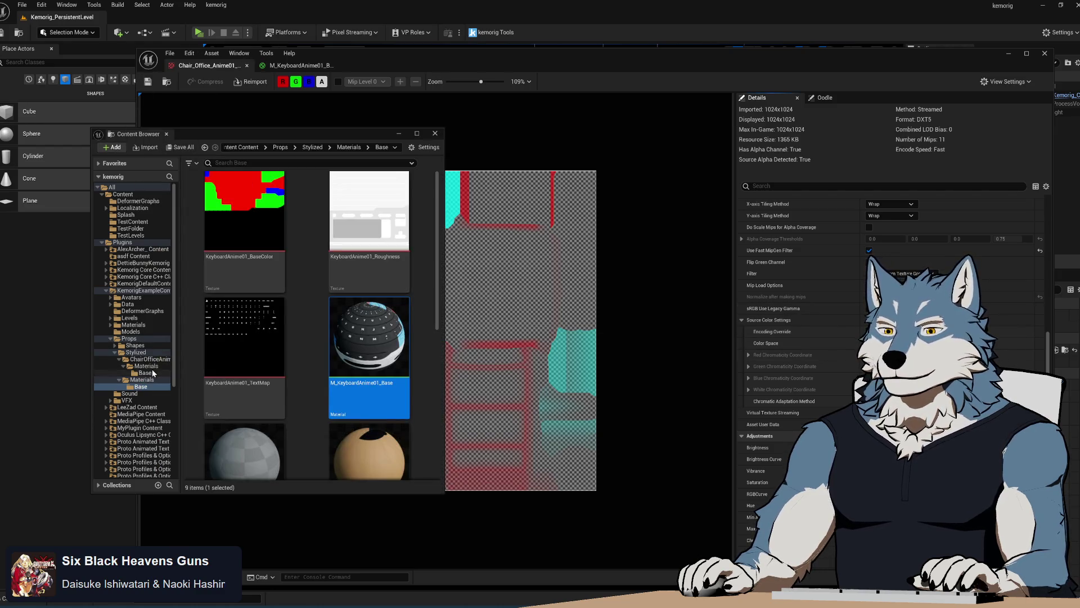
left_click(154, 373)
left_click(310, 225)
left_click(396, 225, "ctrl")
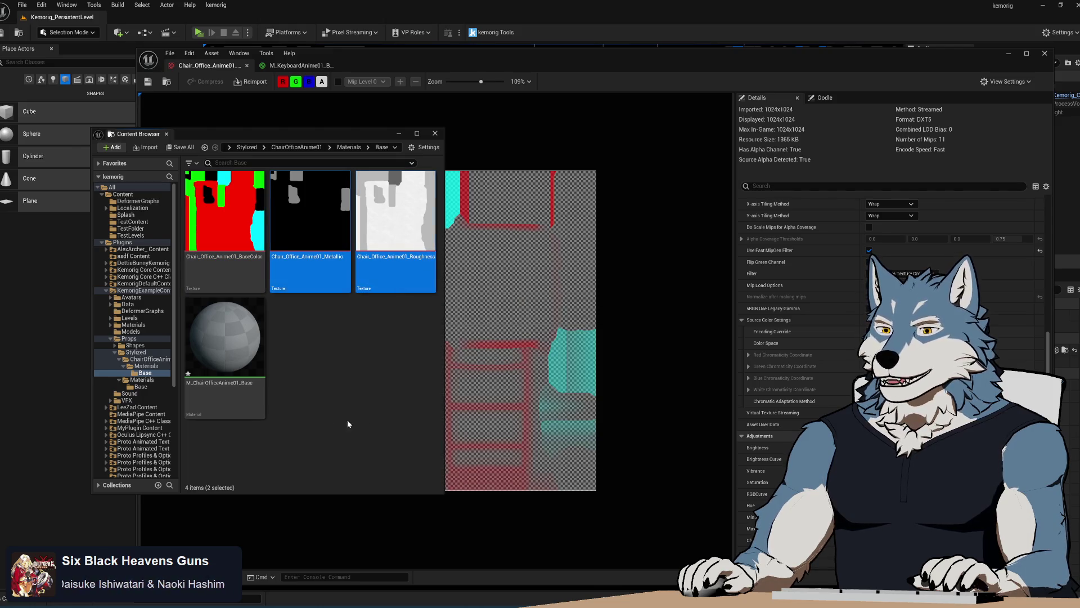
left_click(236, 388)
left_click(470, 298)
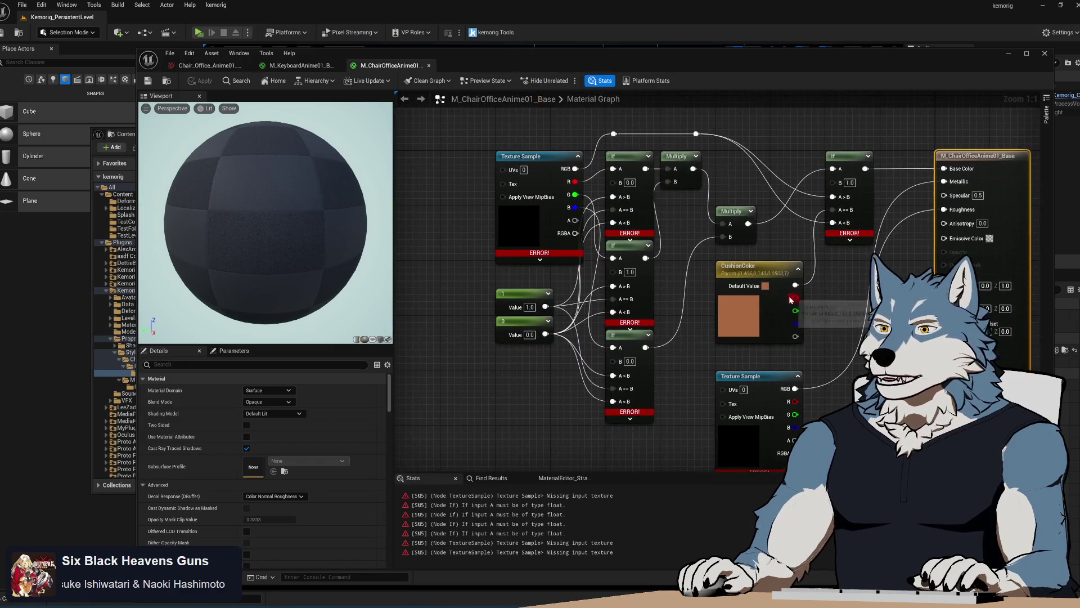
Step: Delete the old Texture Sample, constant, If, Multiply and CushionColor nodes, leaving the material output
scroll(596, 211, "down", 1)
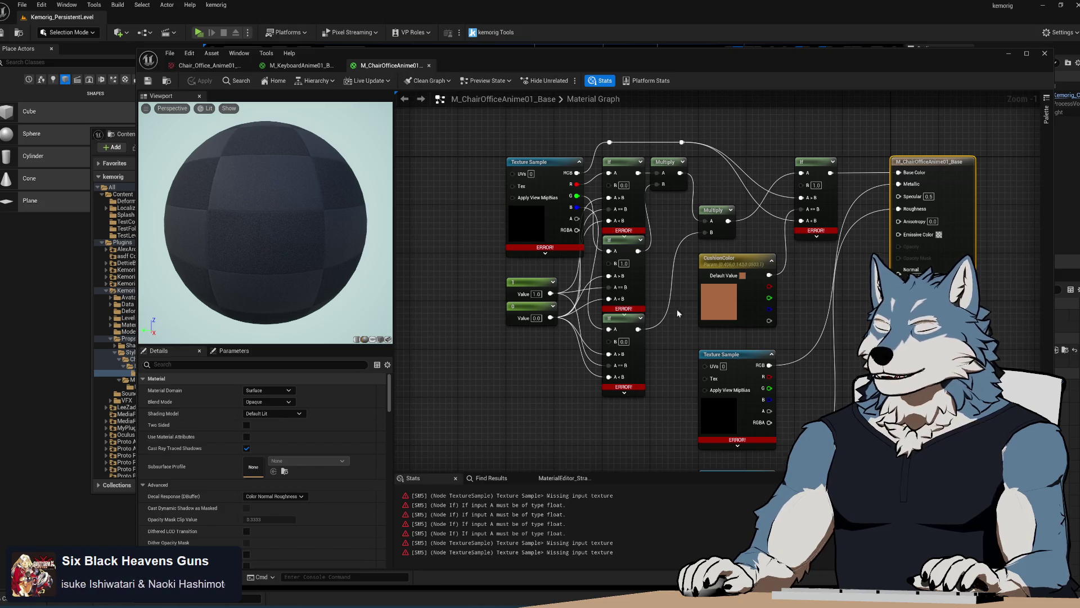
scroll(602, 247, "down", 3)
scroll(602, 246, "up", 2)
scroll(602, 243, "down", 1)
left_click_drag(441, 121, 555, 334)
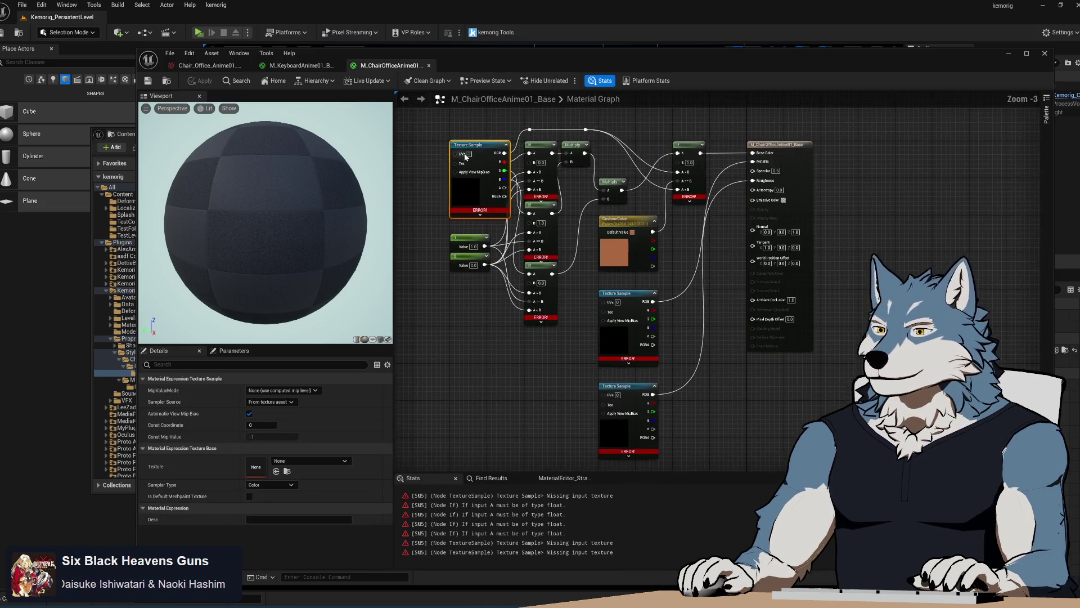
key("Delete")
mouse_move(498, 112)
left_mouse_down()
mouse_move(688, 464)
mouse_move(696, 450)
left_mouse_up()
key("Delete")
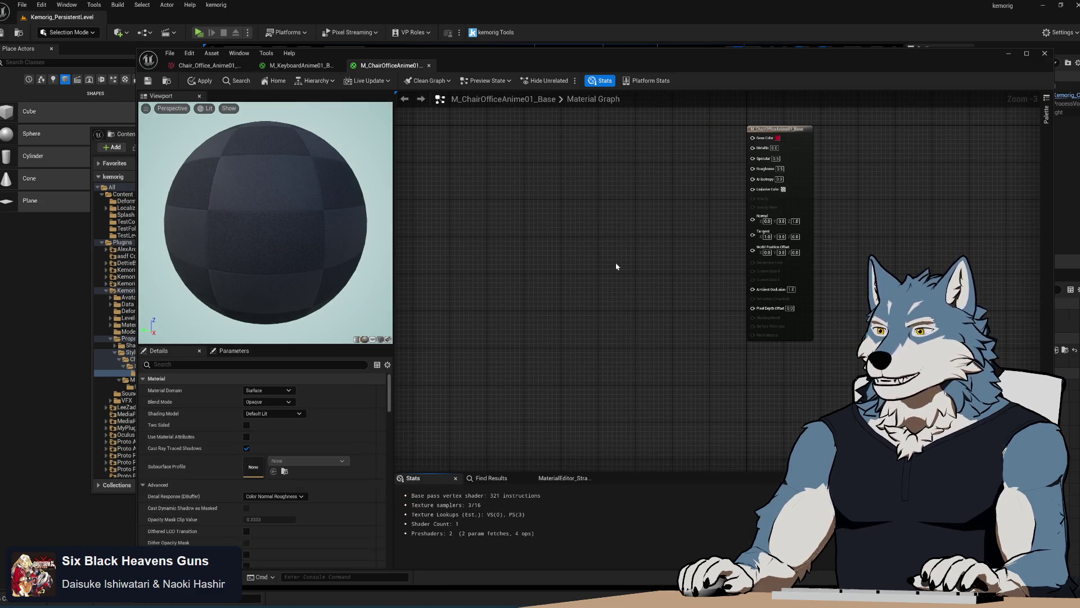
scroll(641, 274, "up", 2)
Step: Drop the chair BaseColor, Metallic and Roughness textures into the graph and spread the Texture Sample nodes apart
left_click(118, 134)
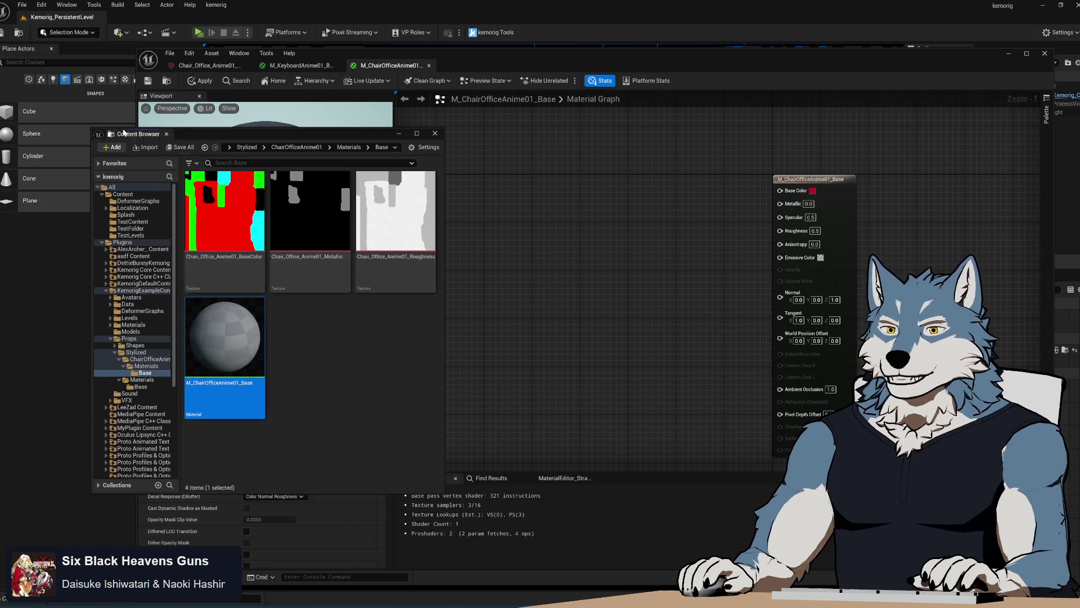
mouse_move(228, 219)
left_mouse_down()
mouse_move(590, 214)
mouse_move(590, 259)
mouse_move(544, 339)
mouse_move(481, 130)
mouse_move(464, 131)
left_mouse_up()
left_click_drag(625, 225, 494, 330)
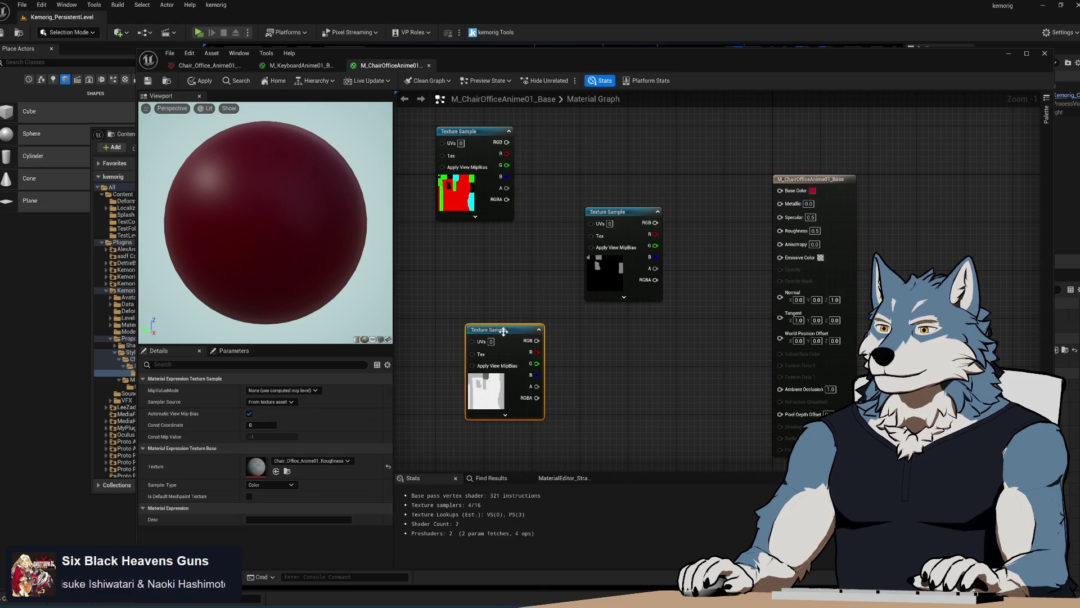
left_click_drag(626, 212, 628, 237)
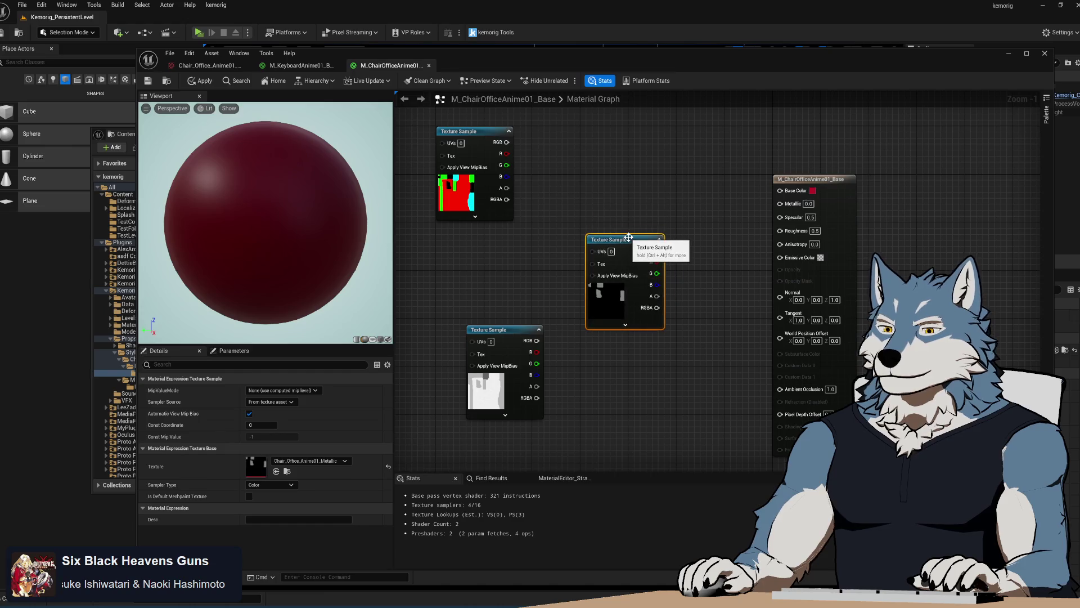
left_click(517, 335)
mouse_move(516, 337)
left_mouse_down()
mouse_move(637, 415)
mouse_move(632, 385)
left_mouse_up()
mouse_move(623, 240)
left_mouse_down()
mouse_move(672, 331)
mouse_move(618, 329)
mouse_move(617, 384)
left_mouse_up()
left_click_drag(470, 212, 506, 333)
left_click(507, 333)
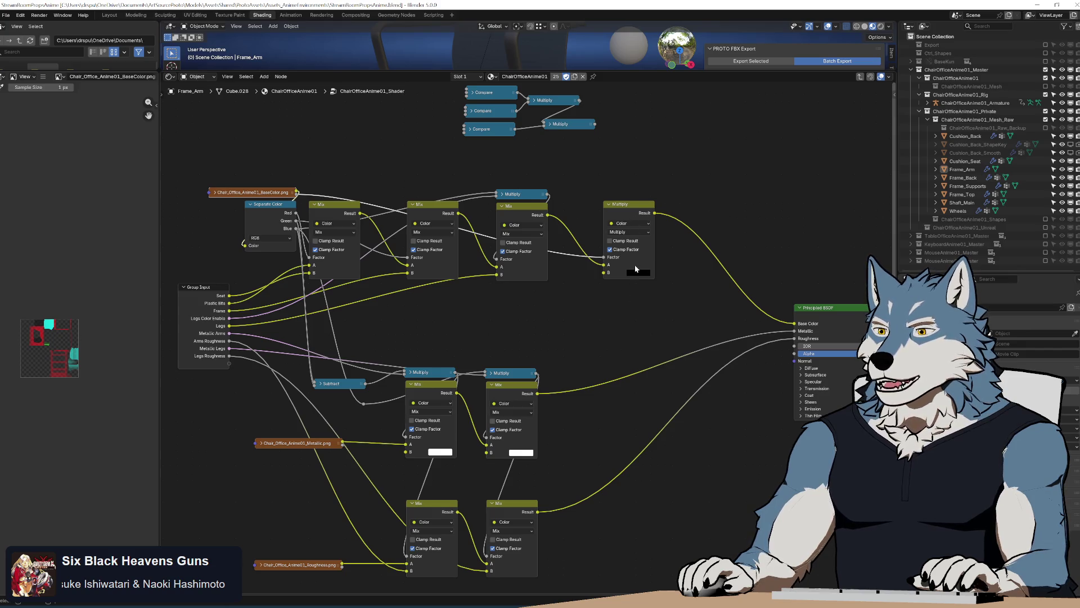
Step: Test white and grey values on Blender's Multiply B colour while orbiting the chair, then revert to black
mouse_move(640, 275)
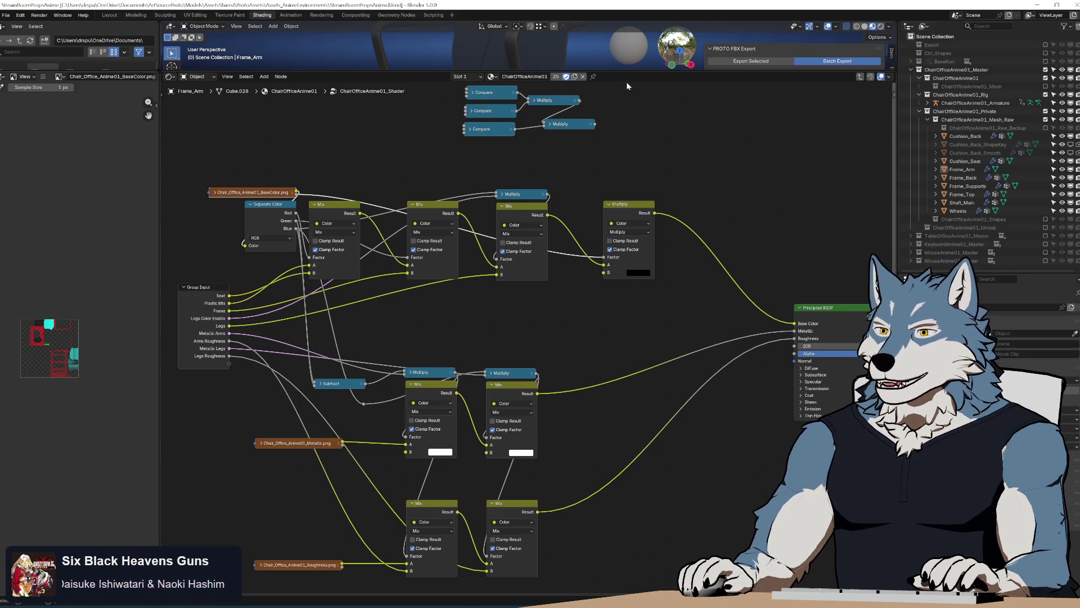
left_click_drag(493, 71, 493, 361)
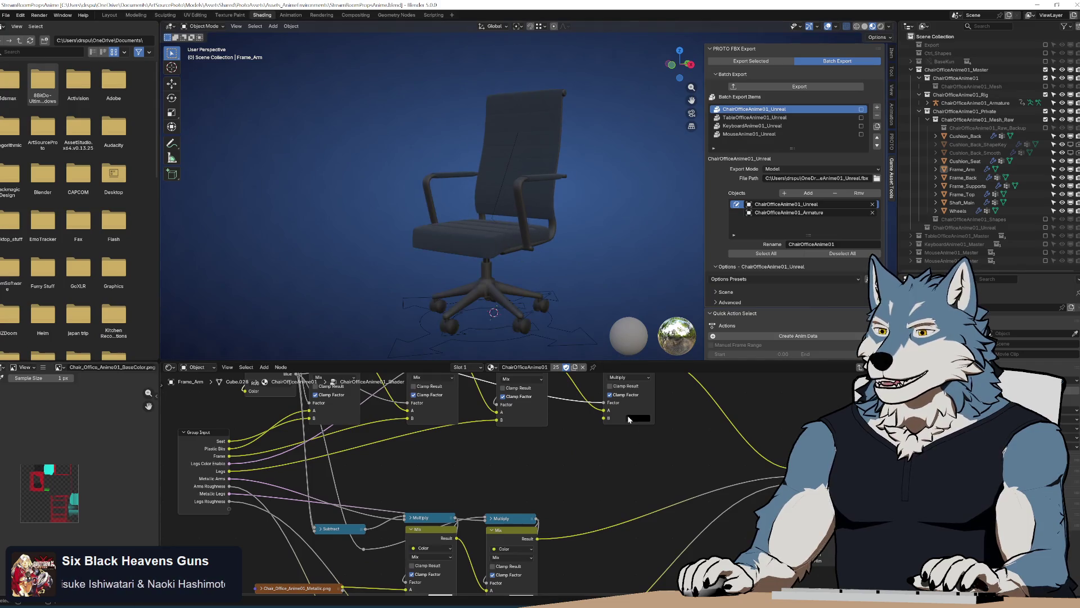
left_click(637, 418)
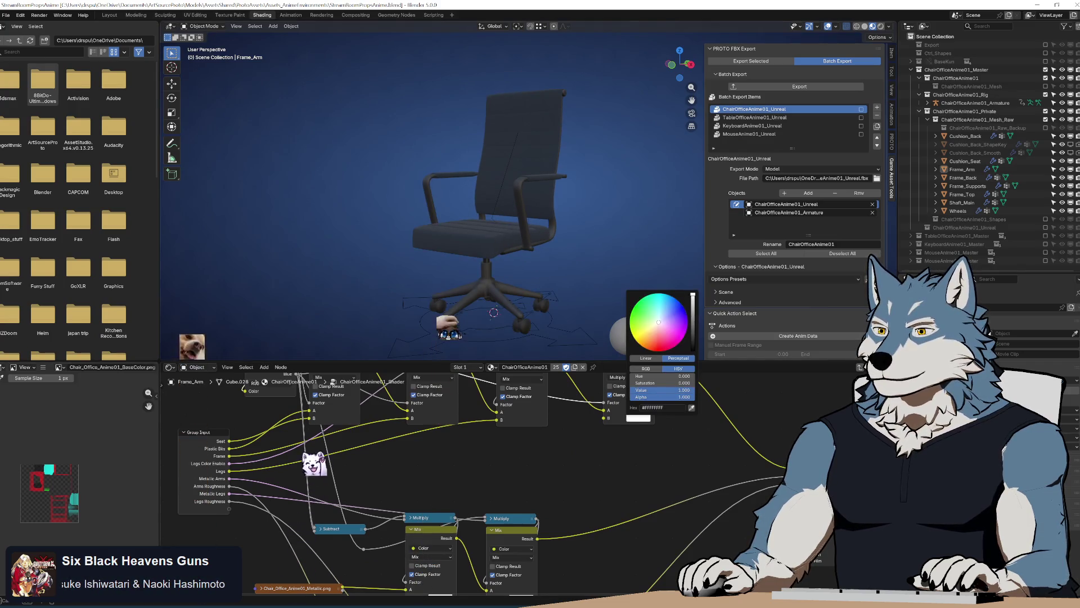
left_click_drag(692, 348, 693, 294)
mouse_move(550, 214)
left_mouse_down()
mouse_move(529, 278)
mouse_move(542, 218)
mouse_move(440, 218)
left_mouse_up()
left_click(639, 418)
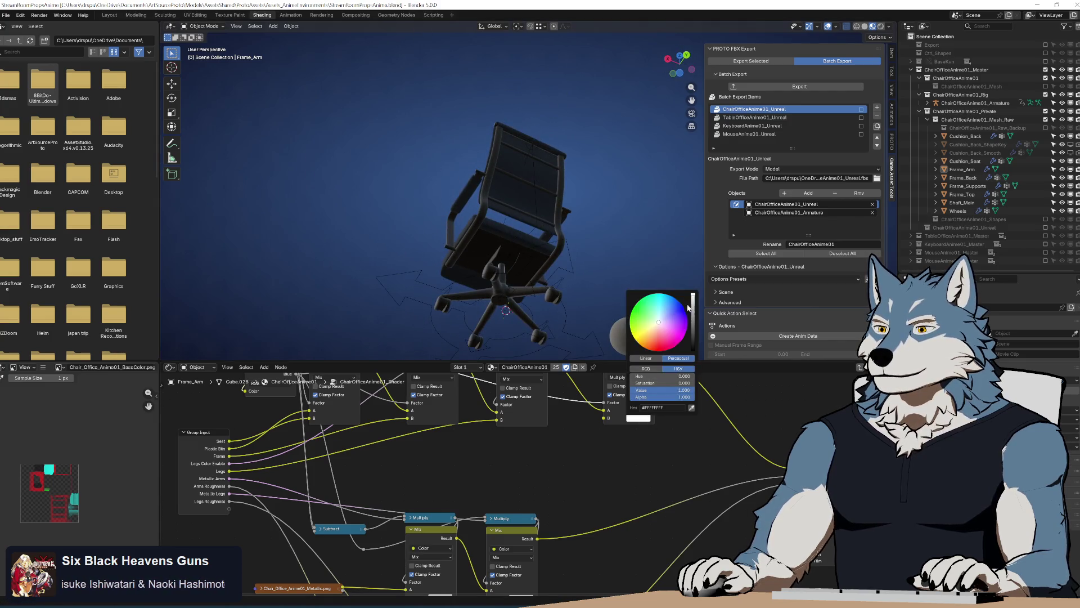
left_click_drag(692, 295, 693, 324)
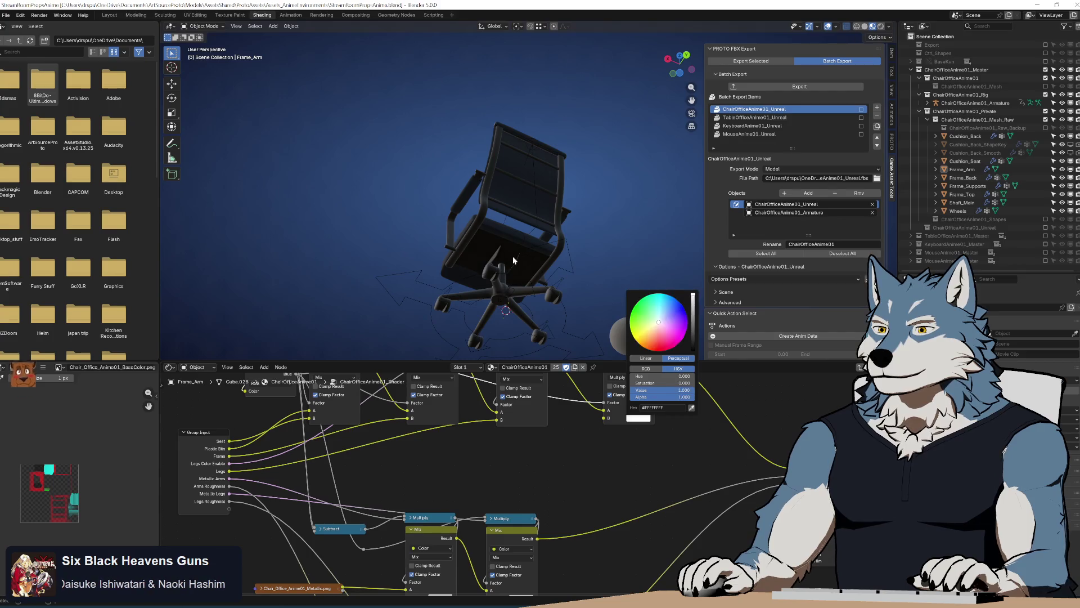
scroll(512, 256, "up", 5)
mouse_move(512, 256)
left_mouse_down()
mouse_move(525, 241)
mouse_move(591, 260)
mouse_move(630, 349)
left_mouse_up()
key("ctrl+z")
left_click_drag(666, 407, 670, 515)
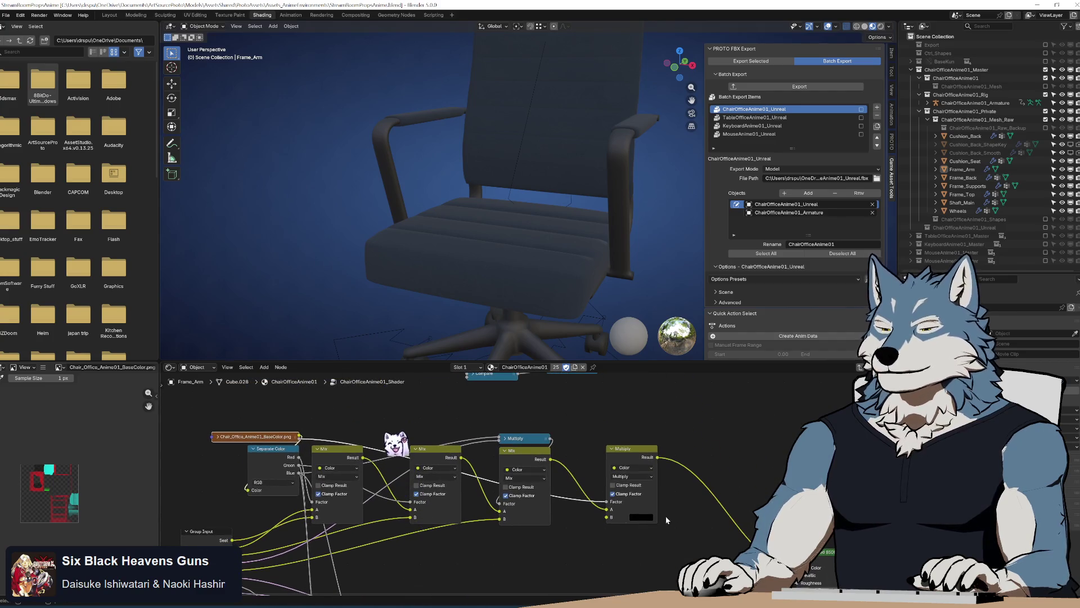
Step: Collapse the BaseColor image texture node and preview the mask, then the final Multiply result, on the chair
left_click(218, 438)
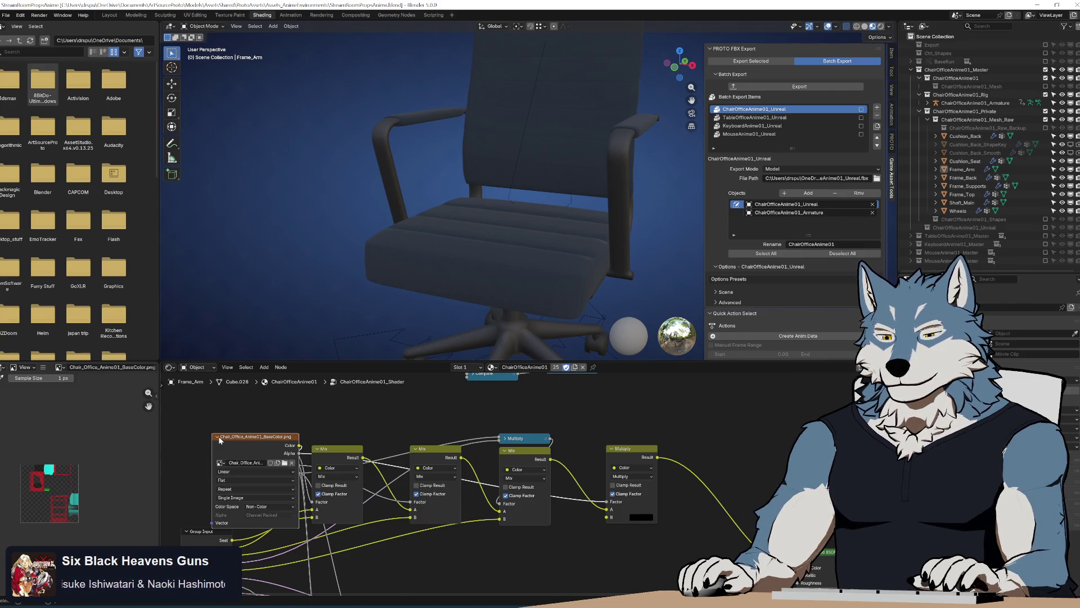
left_click(218, 438)
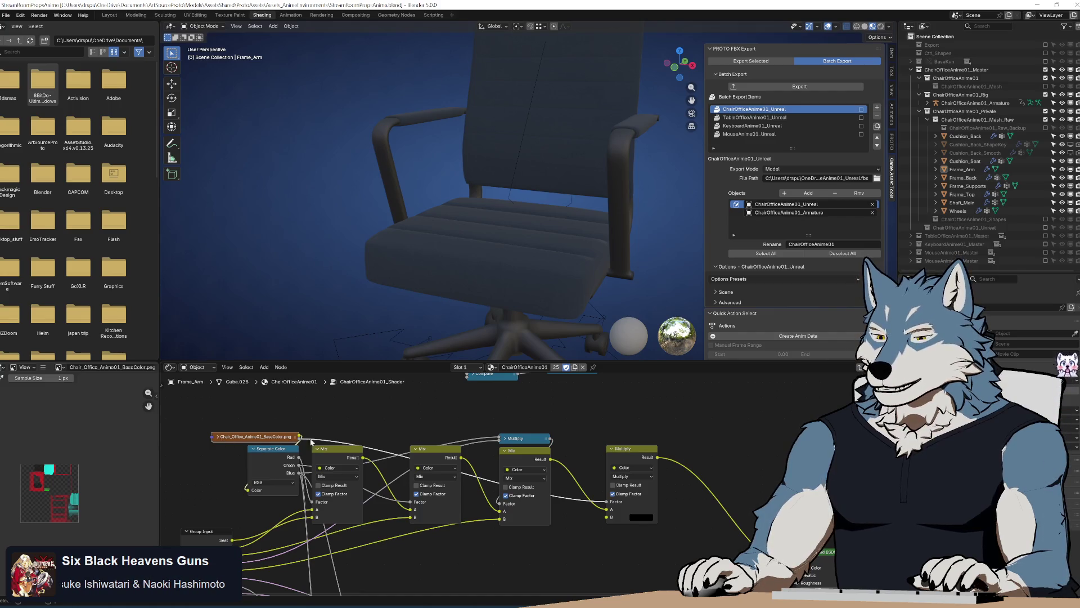
left_click_drag(416, 442, 364, 415)
left_click(225, 406, "ctrl+shift")
mouse_move(603, 218)
left_mouse_down()
mouse_move(521, 199)
mouse_move(528, 153)
mouse_move(466, 194)
left_mouse_up()
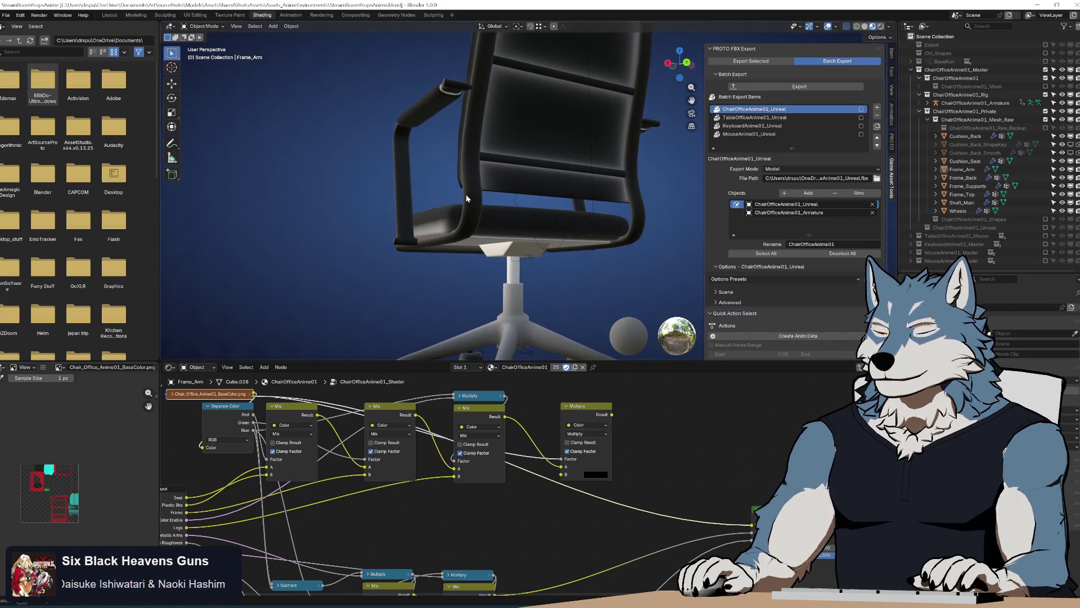
left_click(693, 454, "ctrl+shift")
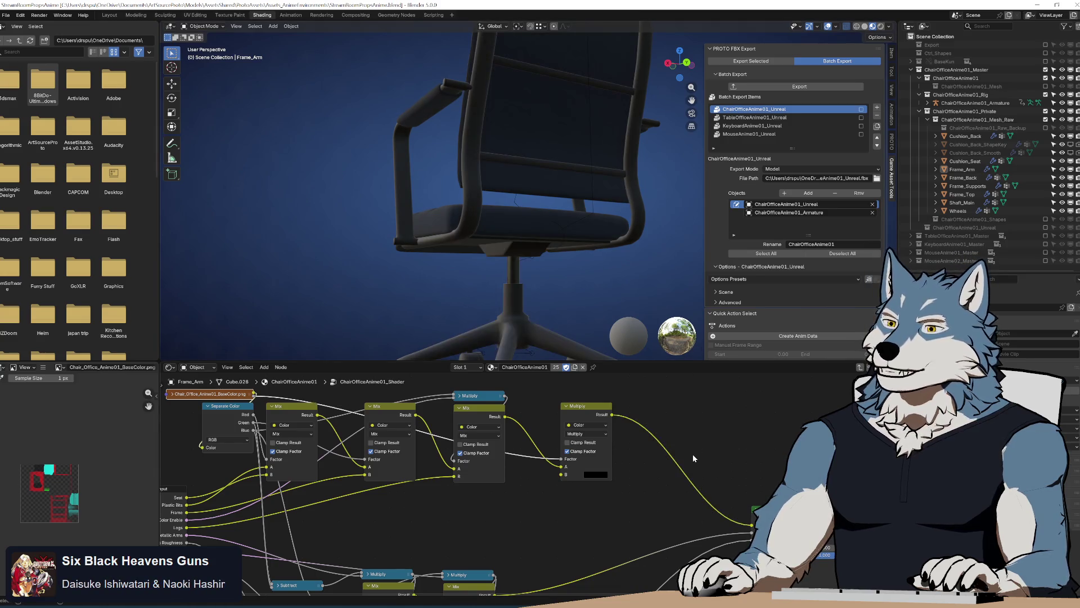
mouse_move(540, 220)
left_mouse_down()
mouse_move(519, 232)
mouse_move(600, 286)
mouse_move(552, 255)
mouse_move(570, 286)
left_mouse_up()
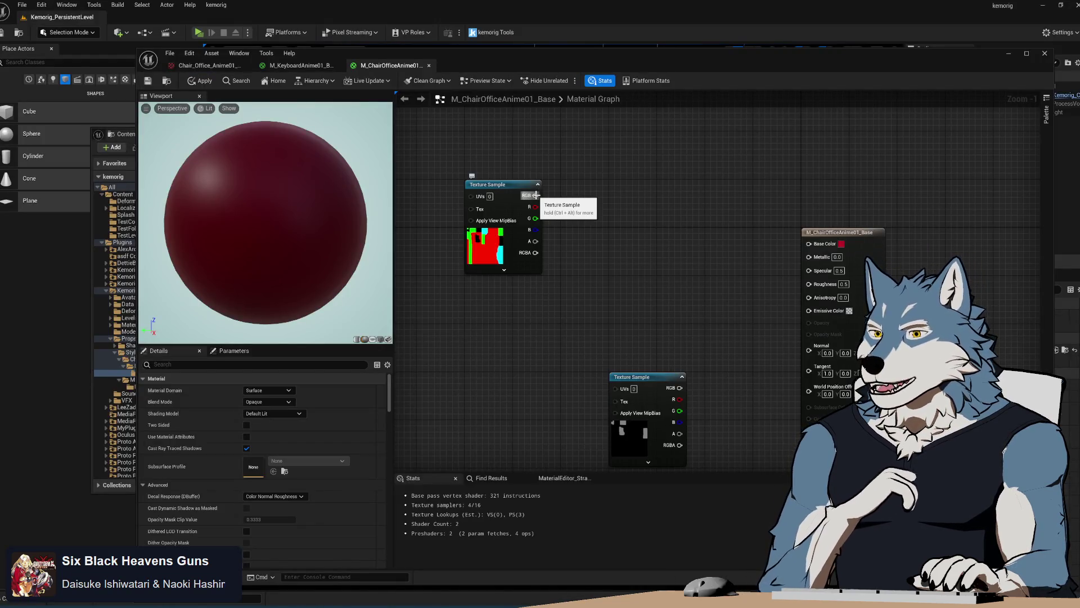
Step: Add a Multiply node via the 'mult' search and place it left of the material output
right_click(692, 277)
type("b")
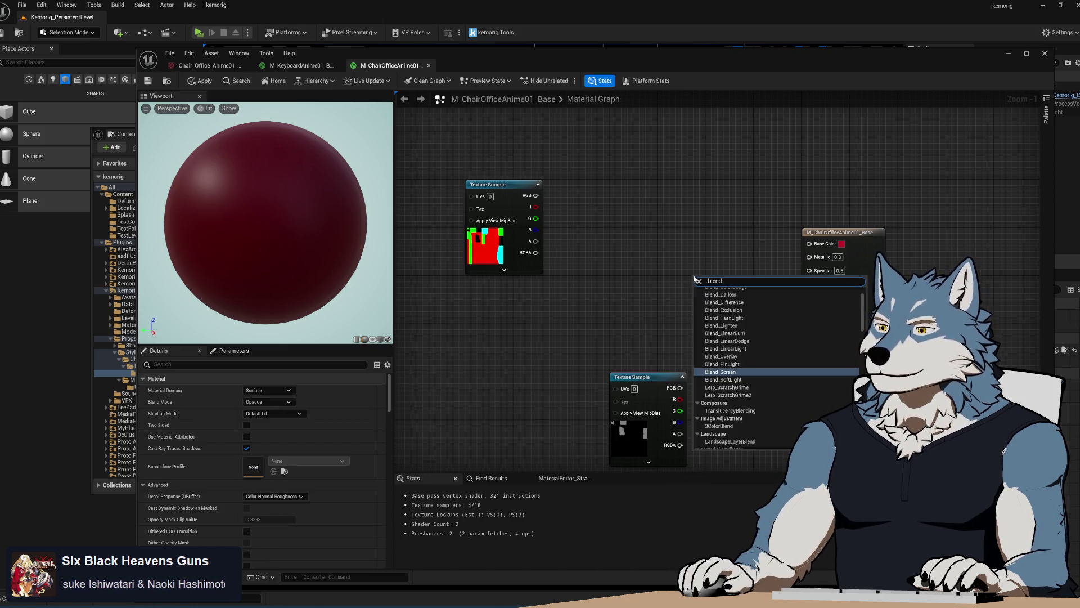
type("lend")
key("ctrl+a")
type("mult")
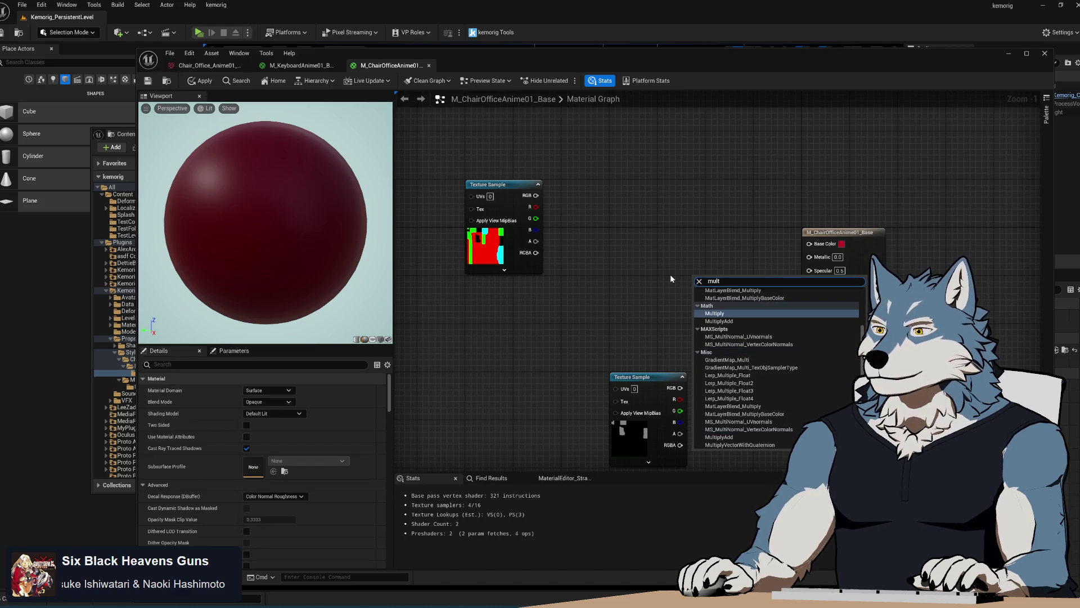
key("ctrl+z")
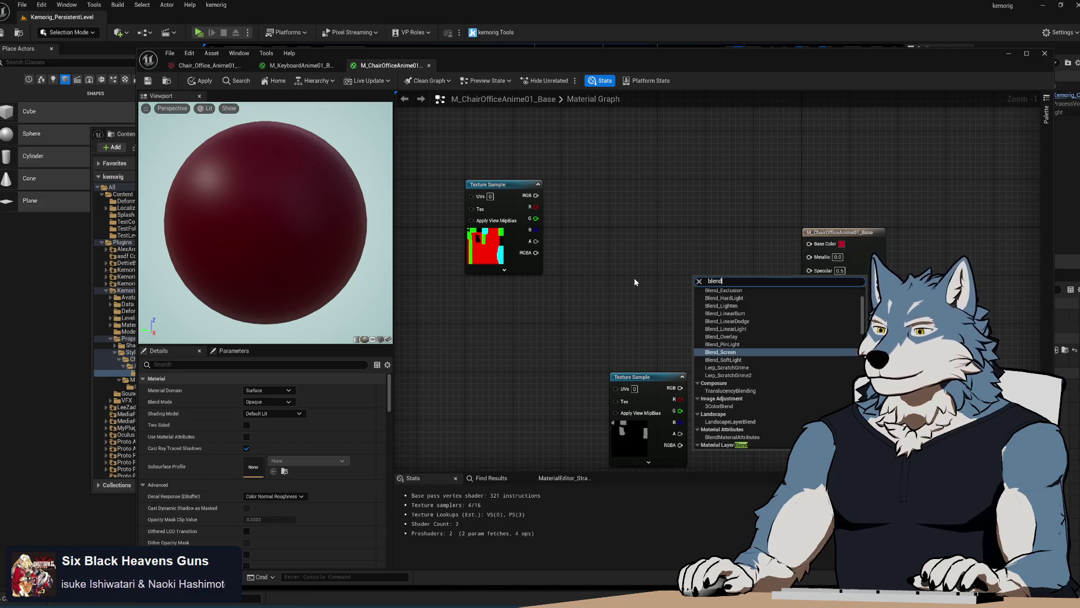
scroll(766, 373, "up", 3)
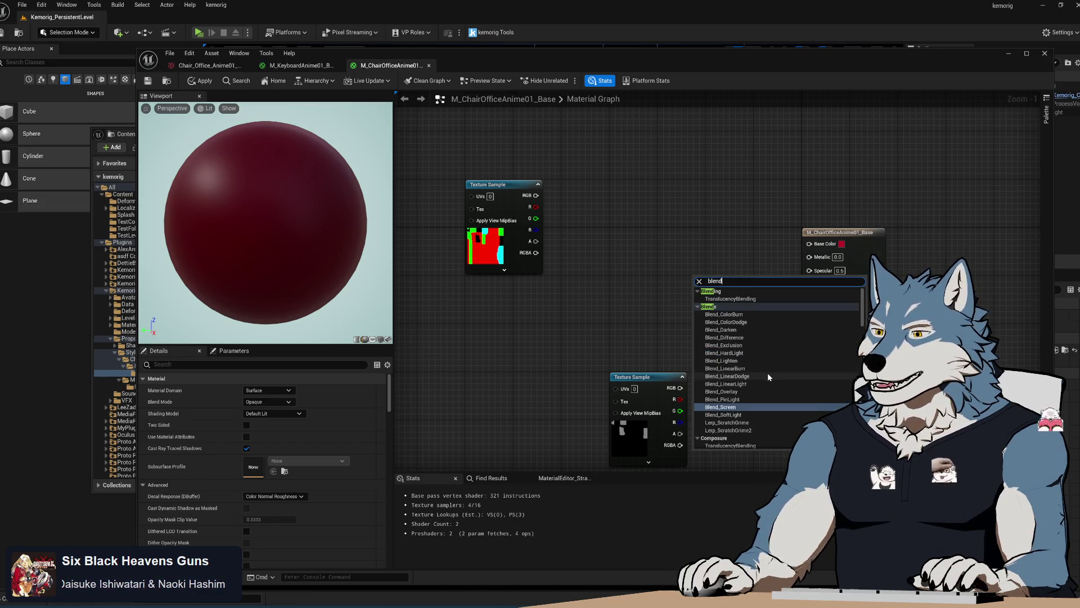
key("ctrl+a")
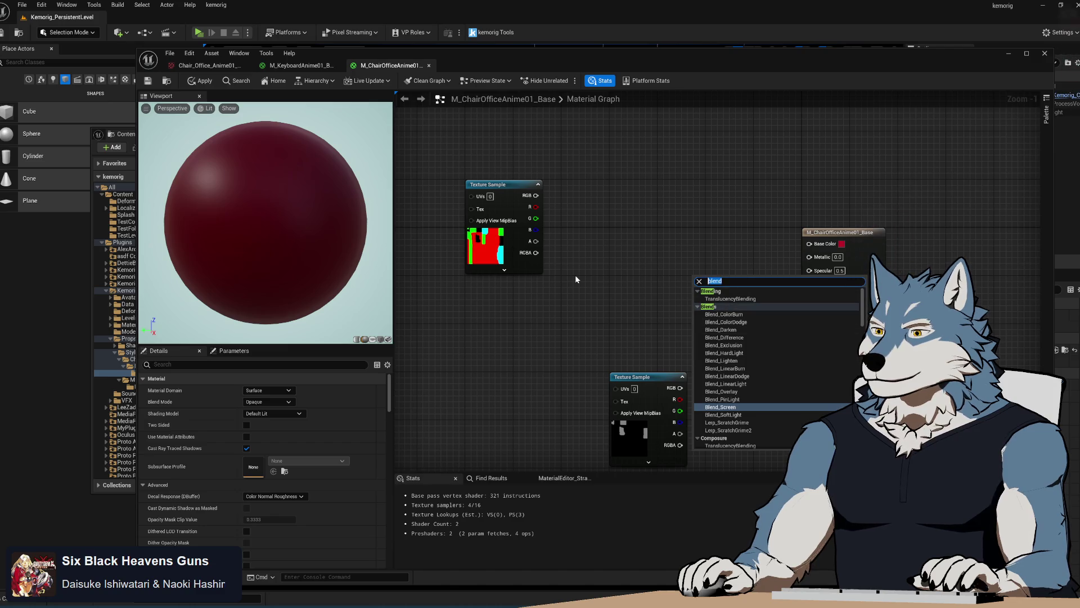
type("mult")
key("Return")
left_click_drag(717, 278, 731, 233)
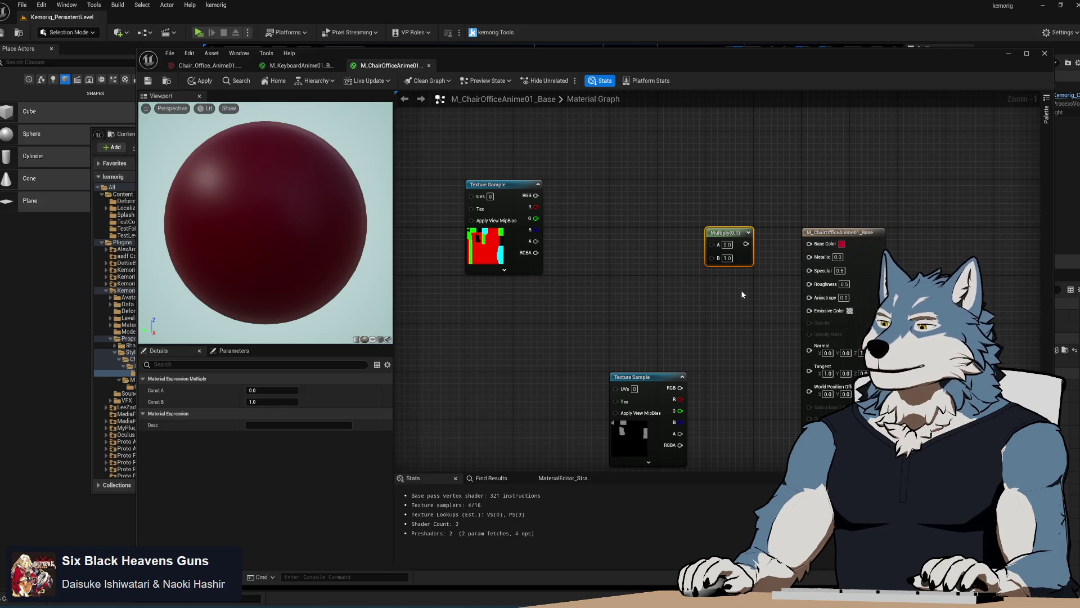
Step: Add a Lerp node to the graph via the 'lerp' node search
right_click(642, 274)
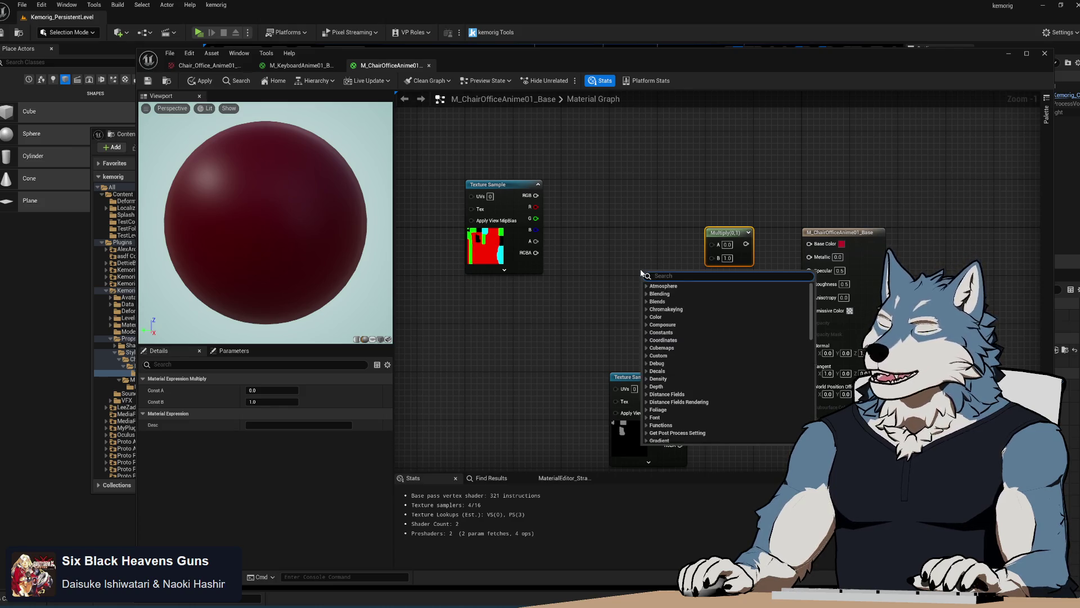
type("blend")
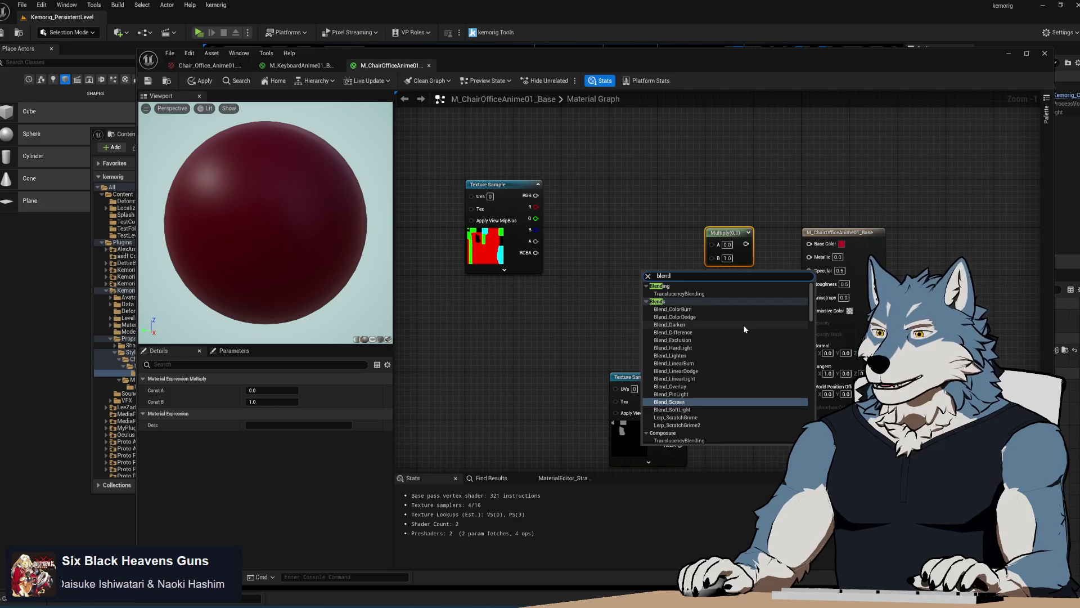
key("ctrl+a")
type("mix")
key("ctrl+a")
type("blend")
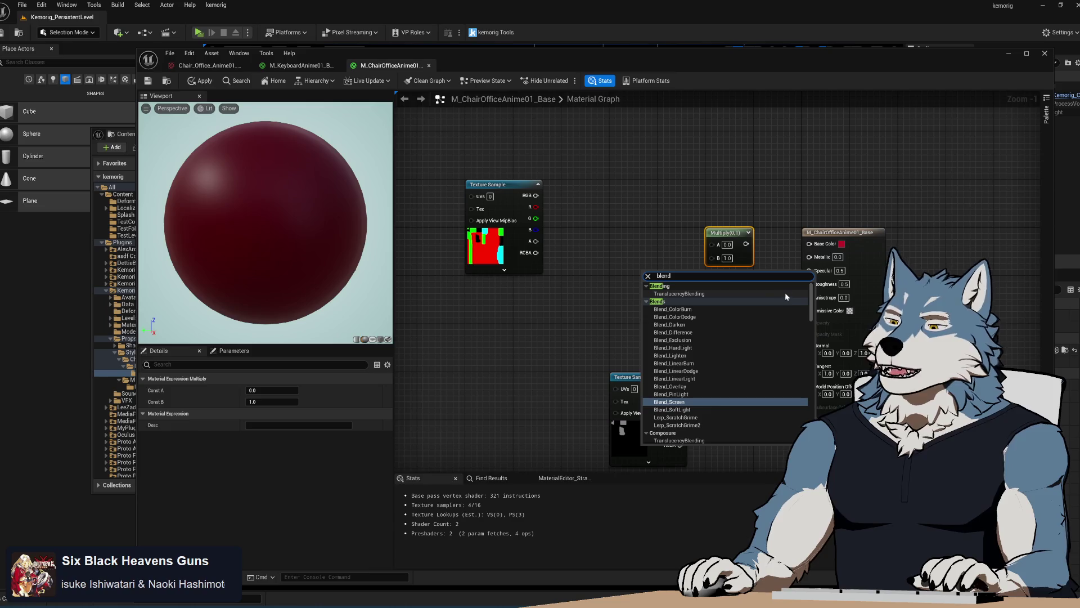
mouse_move(811, 302)
left_mouse_down()
mouse_move(811, 330)
mouse_move(776, 309)
left_mouse_up()
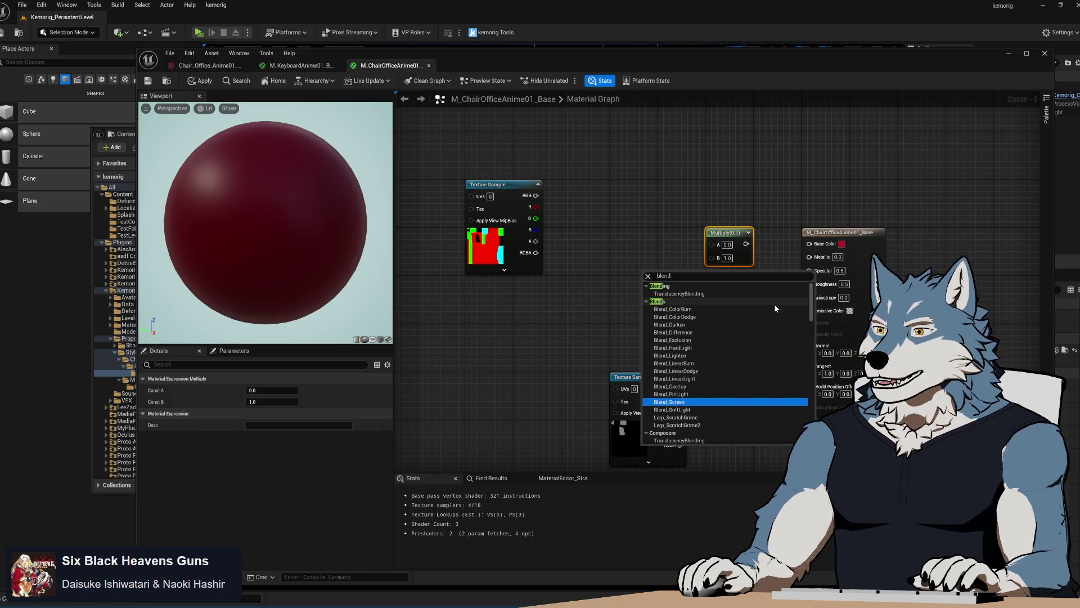
left_click(737, 280)
key("BackSpace")
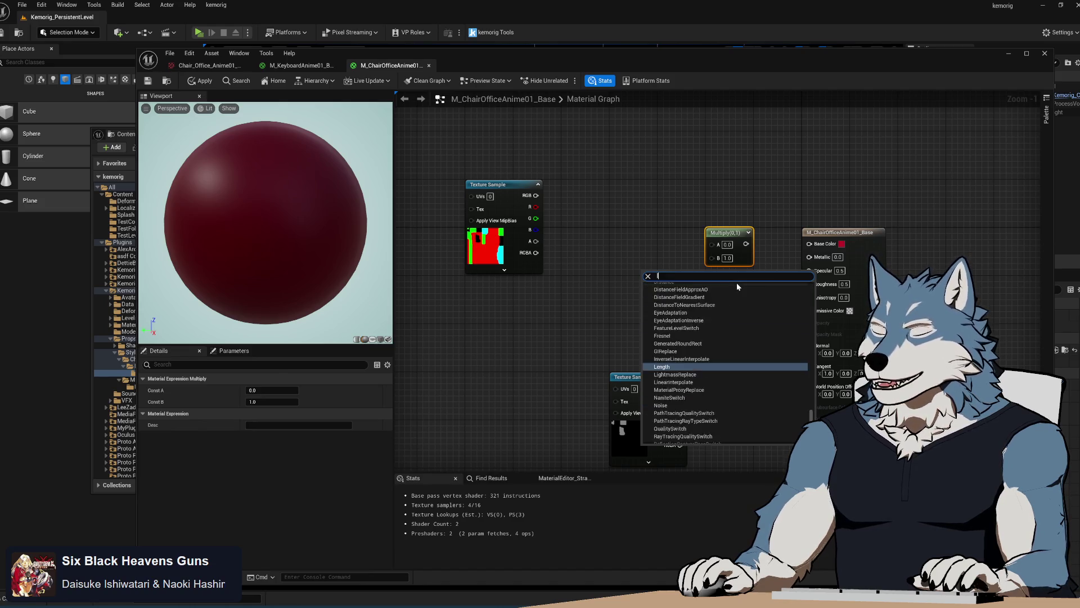
type("lerp")
key("Return")
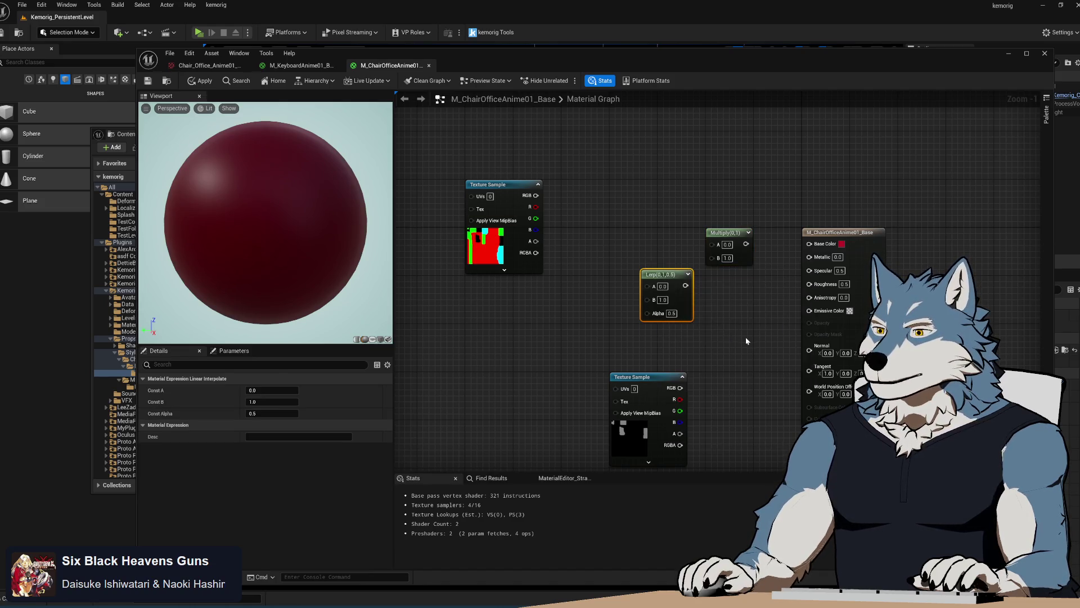
Step: Wire the texture's alpha into the Lerp Alpha and the Lerp output into Base Color
left_click_drag(642, 320, 647, 313)
left_click_drag(661, 275, 726, 281)
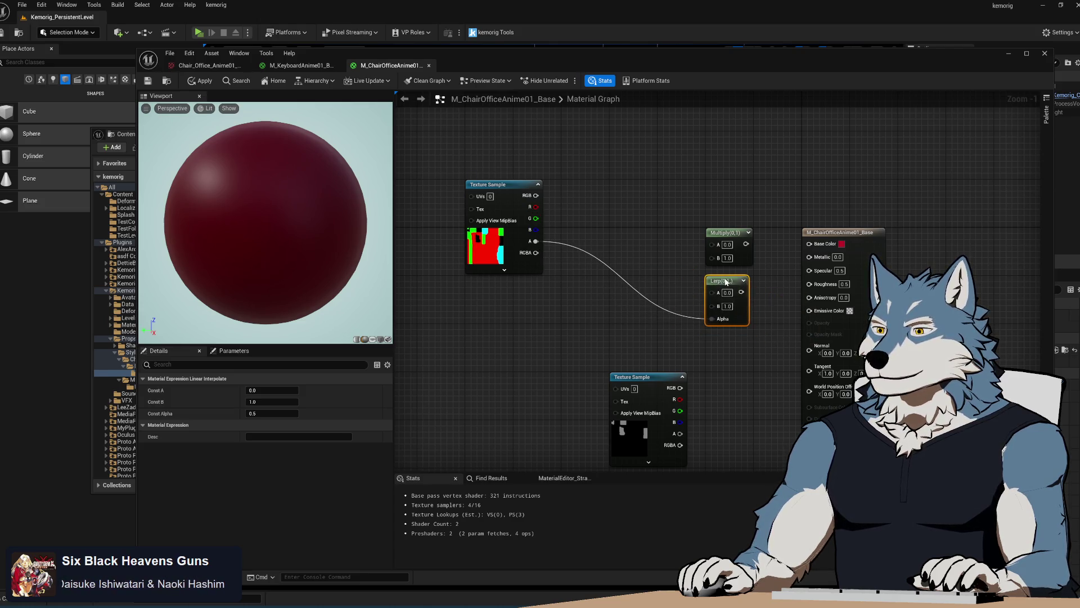
left_click_drag(726, 233, 554, 323)
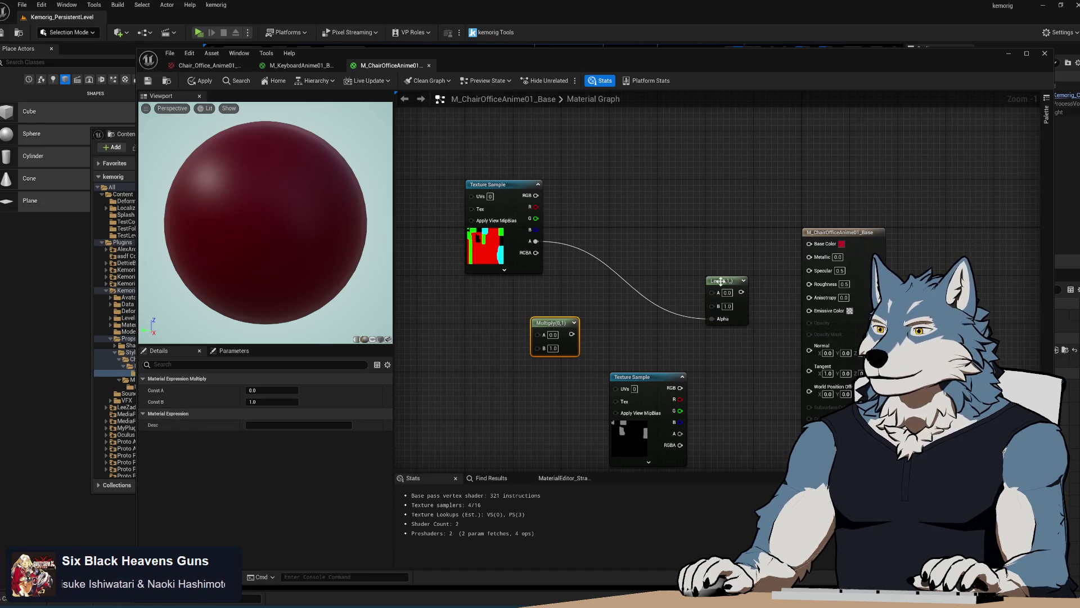
left_click_drag(725, 280, 724, 232)
left_click_drag(844, 248, 842, 245)
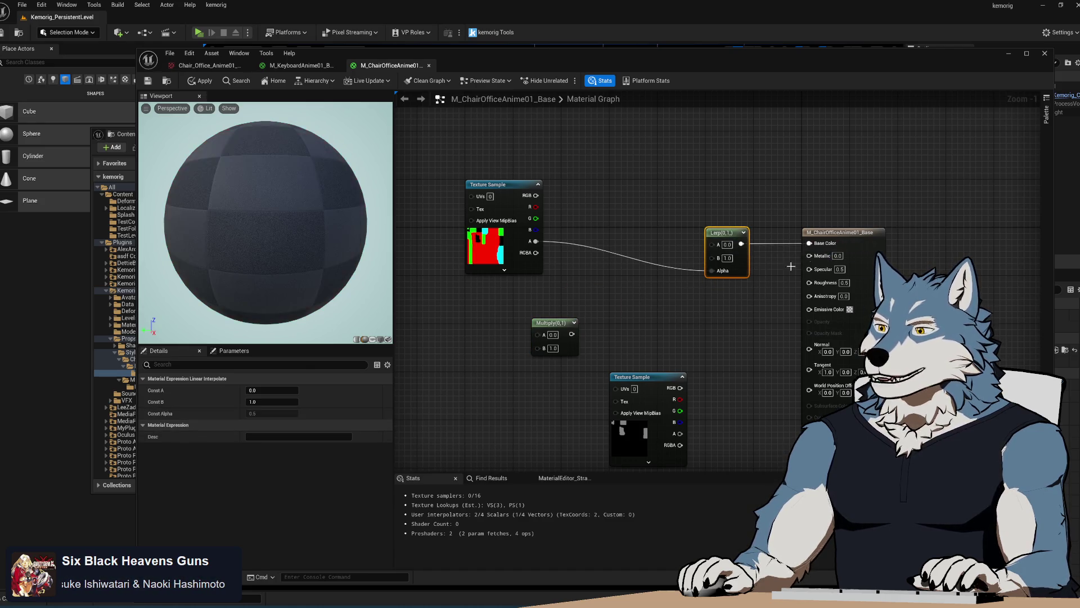
Step: Move the Multiply and two Texture Sample nodes left to clear space before the Lerp
left_click_drag(565, 328, 641, 332)
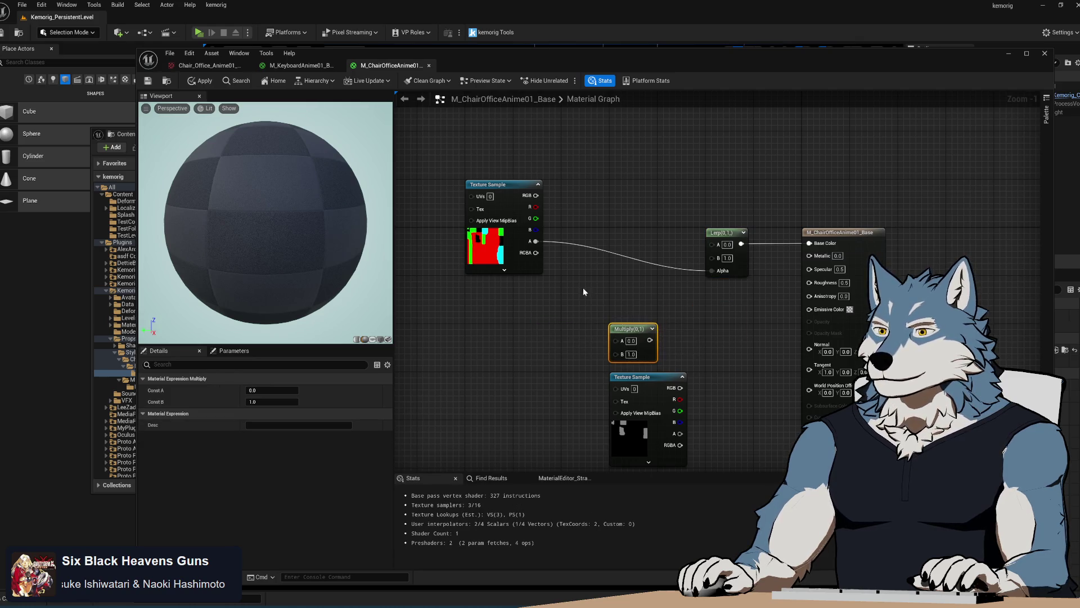
left_click_drag(569, 231, 473, 183)
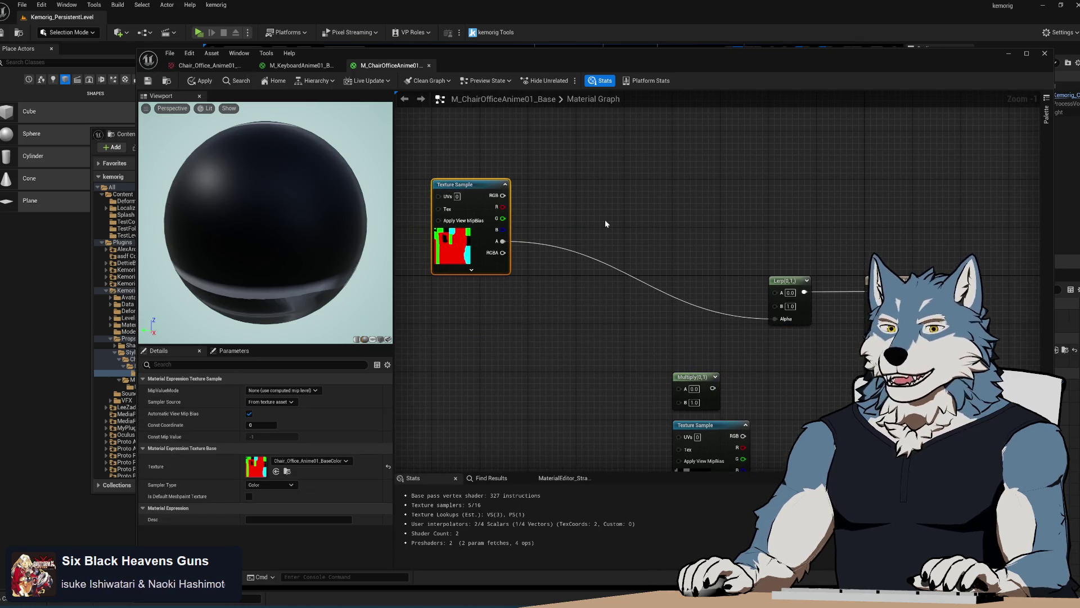
left_click(606, 219)
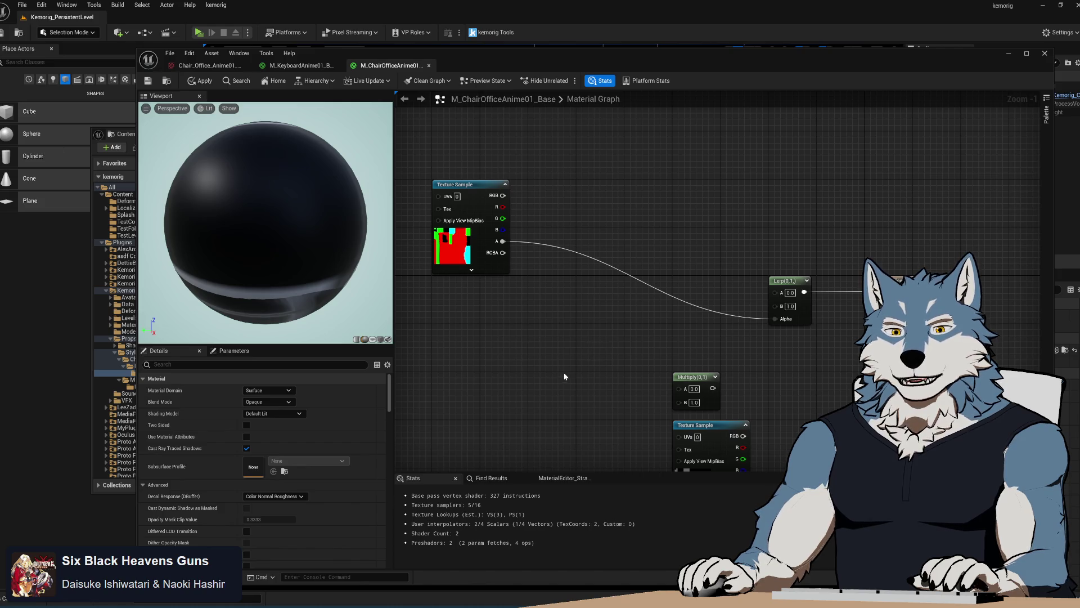
left_click_drag(556, 334, 531, 298)
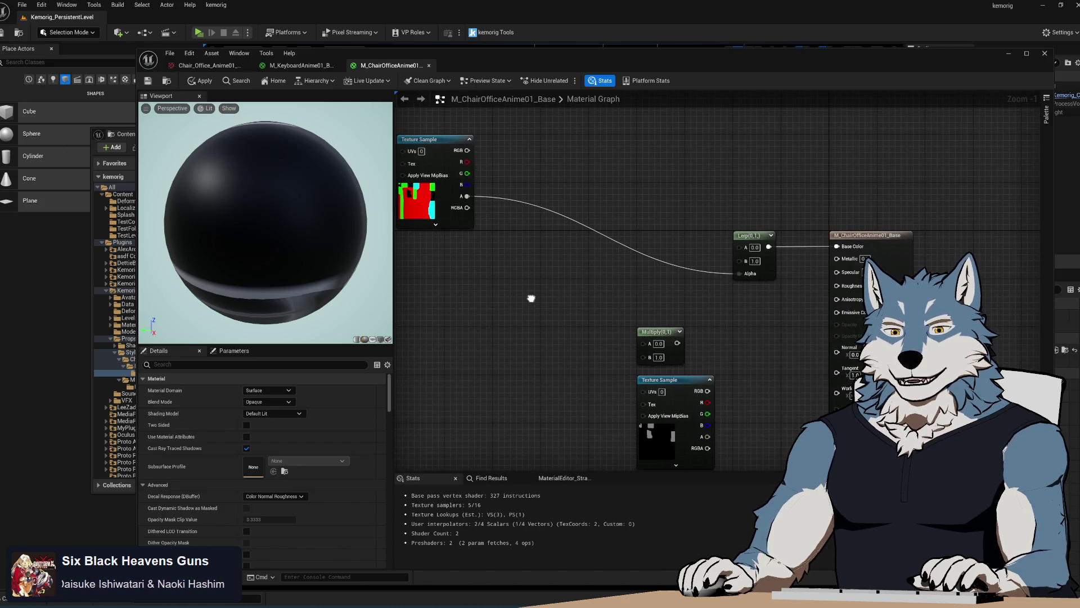
mouse_move(531, 298)
left_mouse_down()
mouse_move(529, 308)
mouse_move(560, 201)
mouse_move(576, 248)
mouse_move(574, 331)
mouse_move(547, 346)
left_mouse_up()
scroll(529, 308, "down", 1)
left_click_drag(563, 242, 762, 492)
mouse_move(631, 338)
left_mouse_down()
mouse_move(558, 312)
mouse_move(555, 379)
left_mouse_up()
left_click(561, 336)
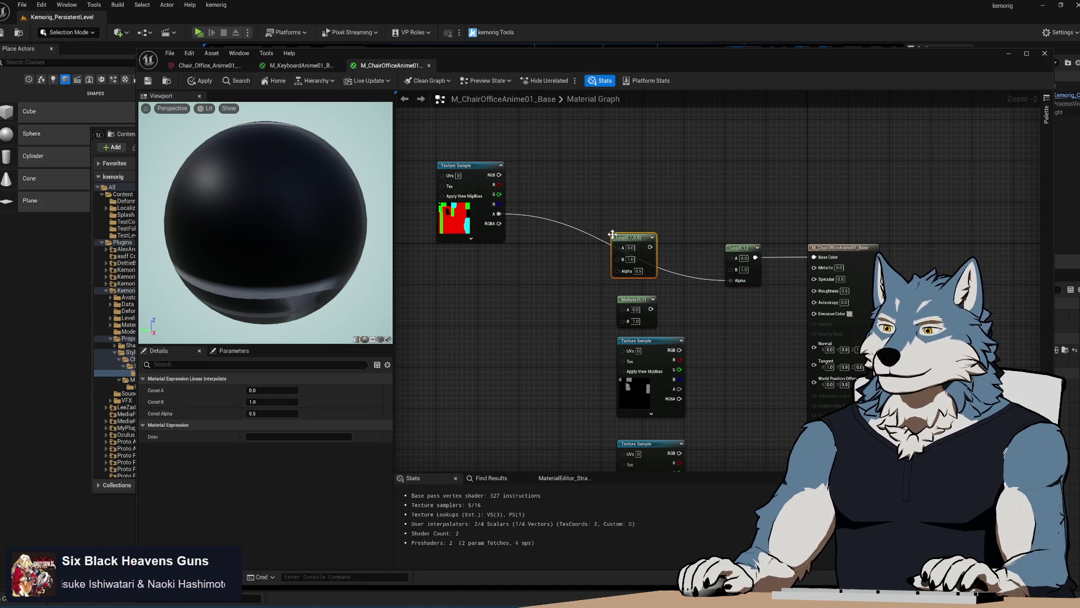
Step: Add two more Lerp nodes and arrange them in a chain ahead of the first Lerp
left_click(541, 285)
left_click(471, 306)
left_click_drag(647, 281, 678, 291)
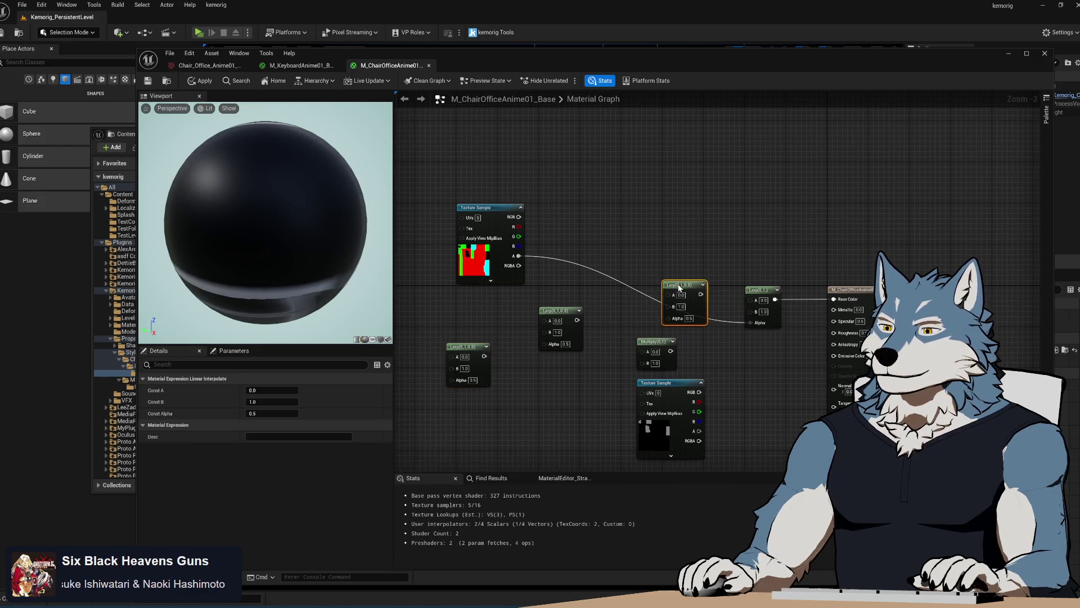
mouse_move(519, 217)
left_mouse_down()
mouse_move(672, 307)
mouse_move(746, 258)
mouse_move(745, 302)
mouse_move(720, 277)
mouse_move(630, 254)
mouse_move(595, 308)
mouse_move(638, 350)
mouse_move(622, 325)
left_mouse_up()
key("Escape")
left_click_drag(561, 310, 601, 292)
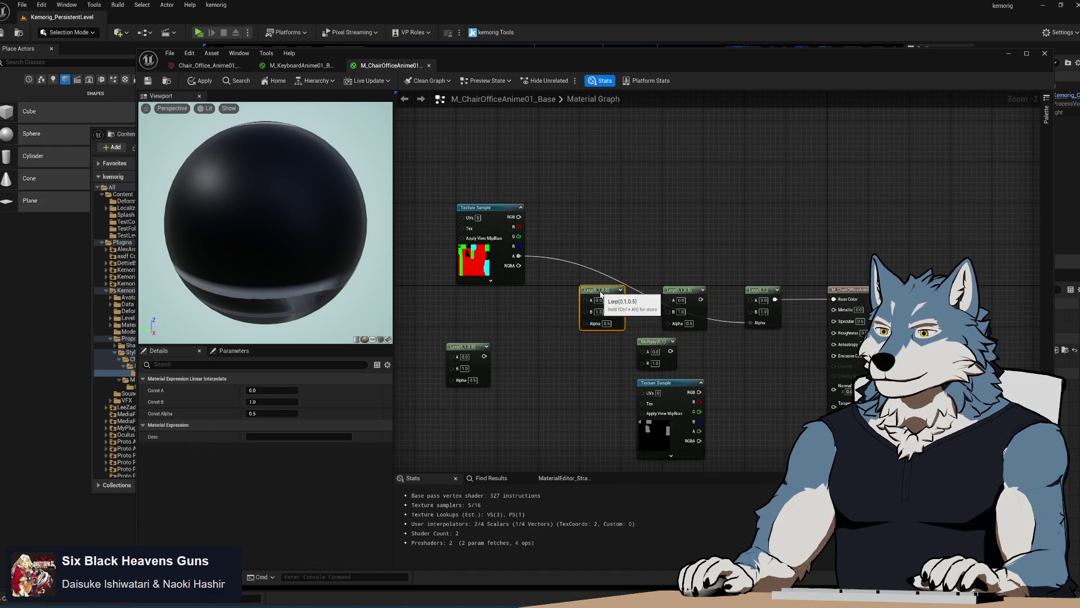
left_click_drag(457, 347, 509, 290)
mouse_move(486, 206)
left_mouse_down()
mouse_move(627, 203)
mouse_move(462, 203)
left_mouse_up()
mouse_move(522, 58)
left_mouse_down()
mouse_move(827, 343)
mouse_move(497, 54)
left_mouse_up()
key("alt+Tab")
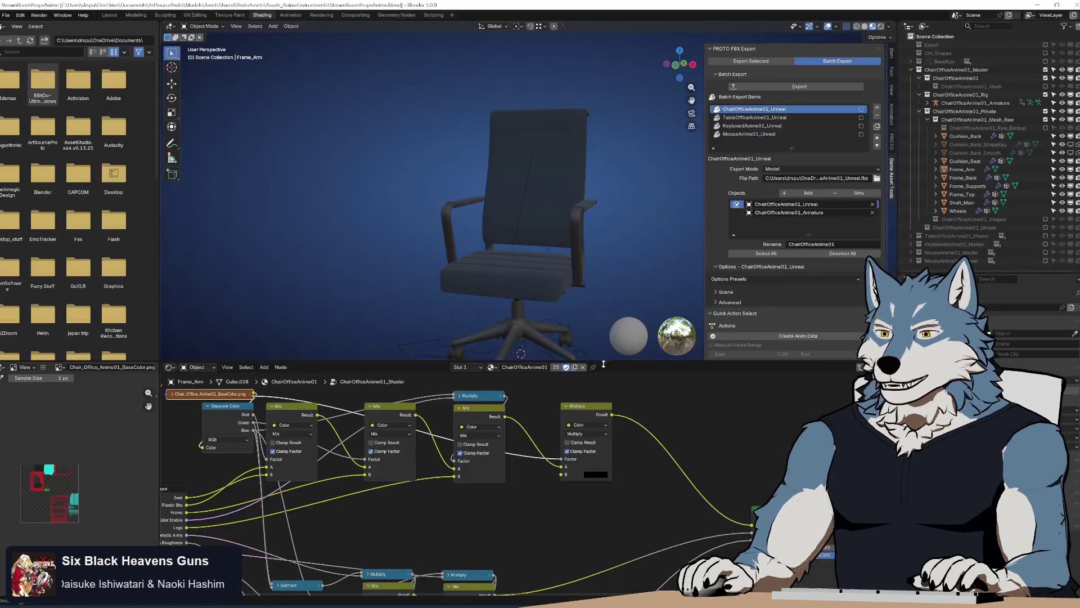
Step: Nudge Blender's first Mix node right and scroll left to reveal the Group Input sockets
left_click_drag(294, 406, 295, 405)
scroll(366, 515, "left", 5)
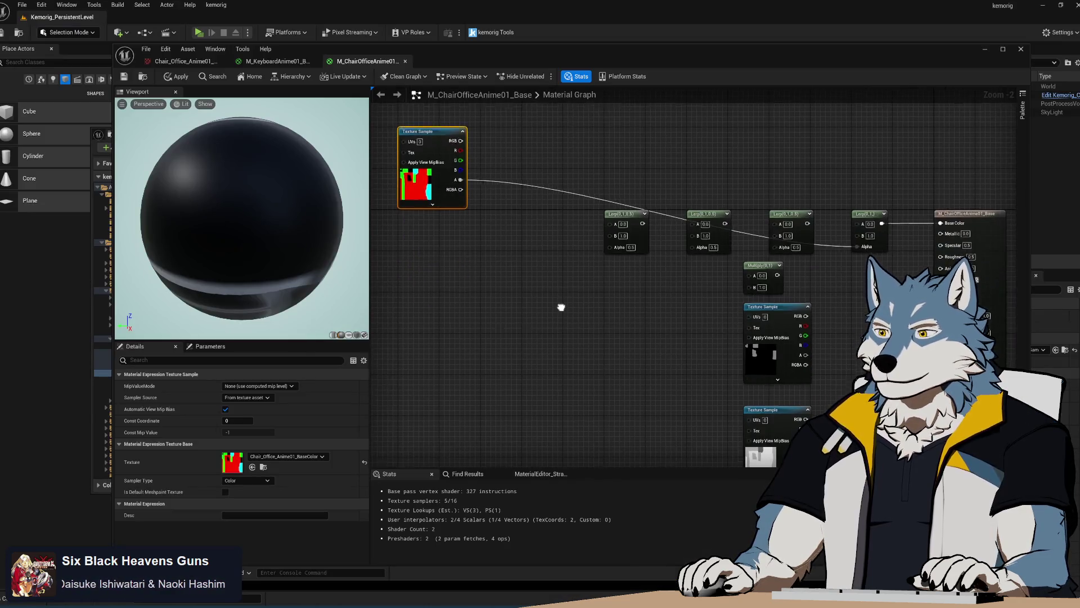
Step: Add a VectorParameter node named Cushion to the material graph
right_click(490, 283)
type("param")
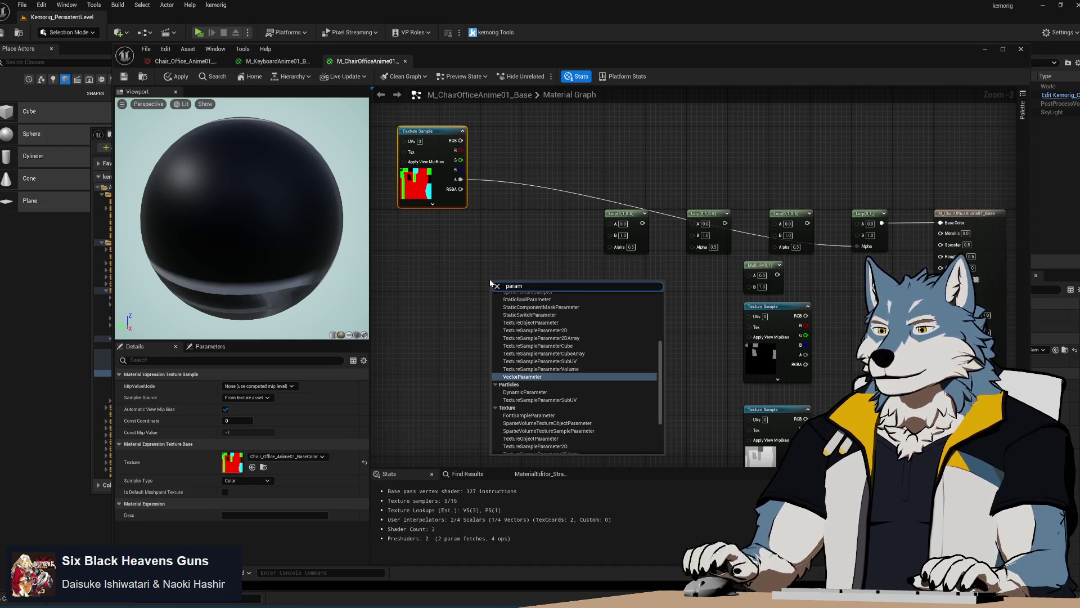
left_click(527, 377)
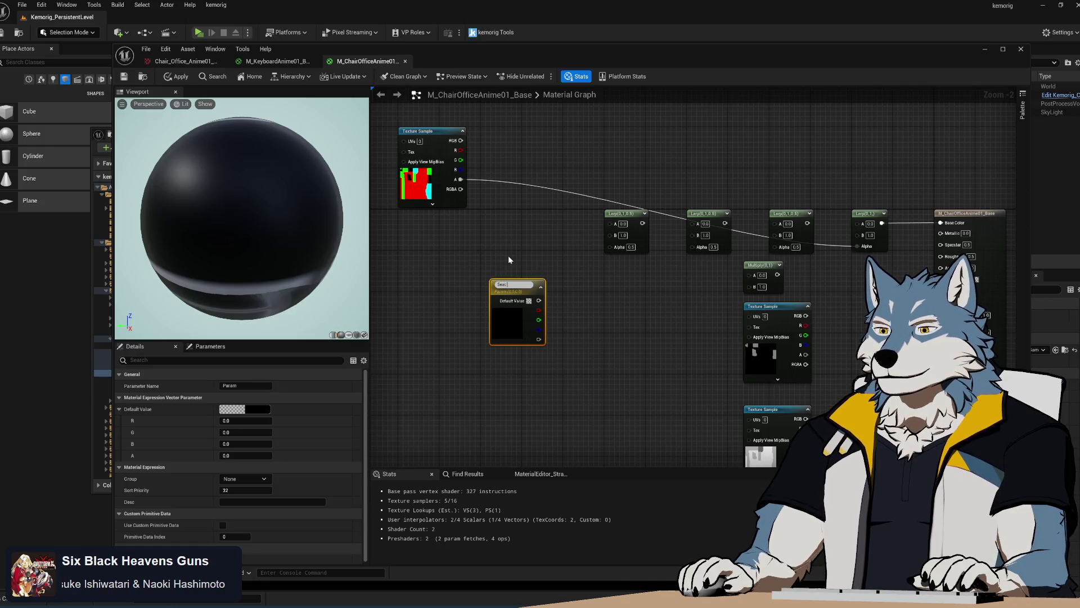
key("BackSpace")
key("BackSpace")
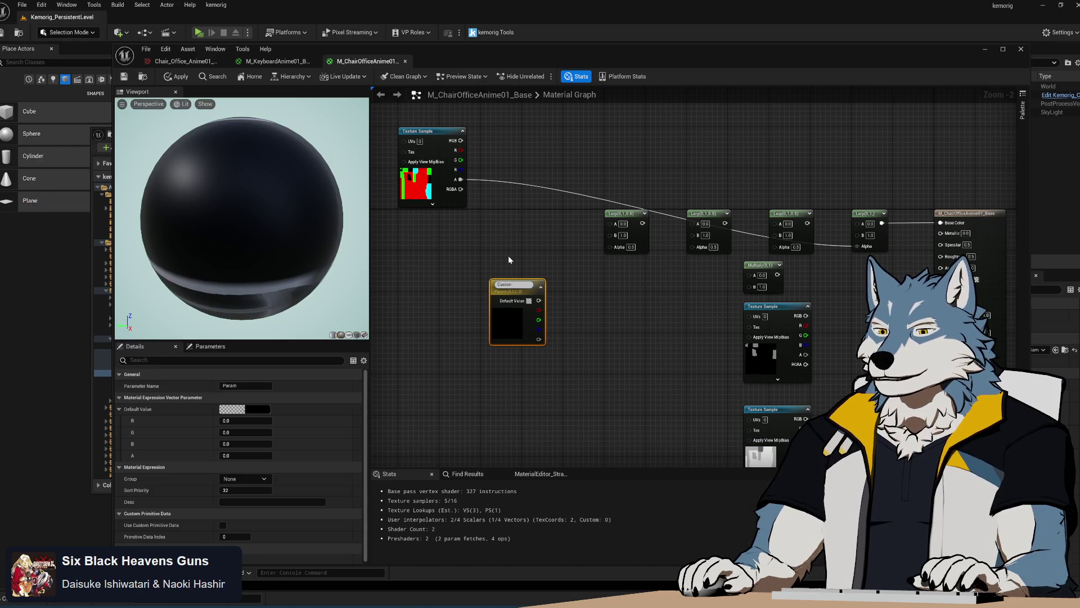
key("Return")
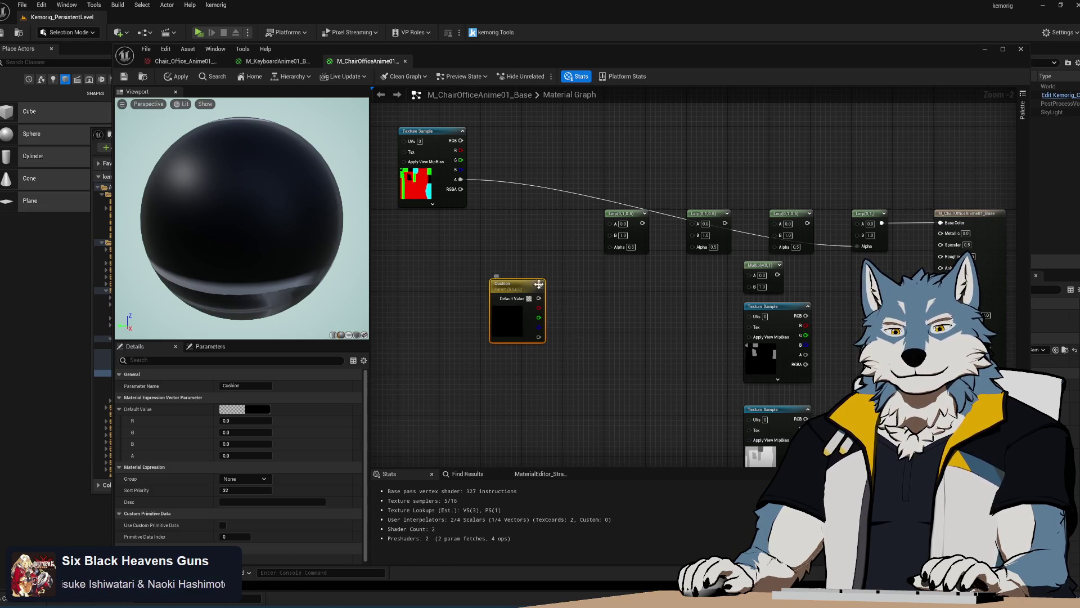
Step: Position the Cushion node under the Texture Sample and open its Default Value colour picker
mouse_move(531, 290)
left_mouse_down()
mouse_move(460, 266)
mouse_move(481, 261)
left_mouse_up()
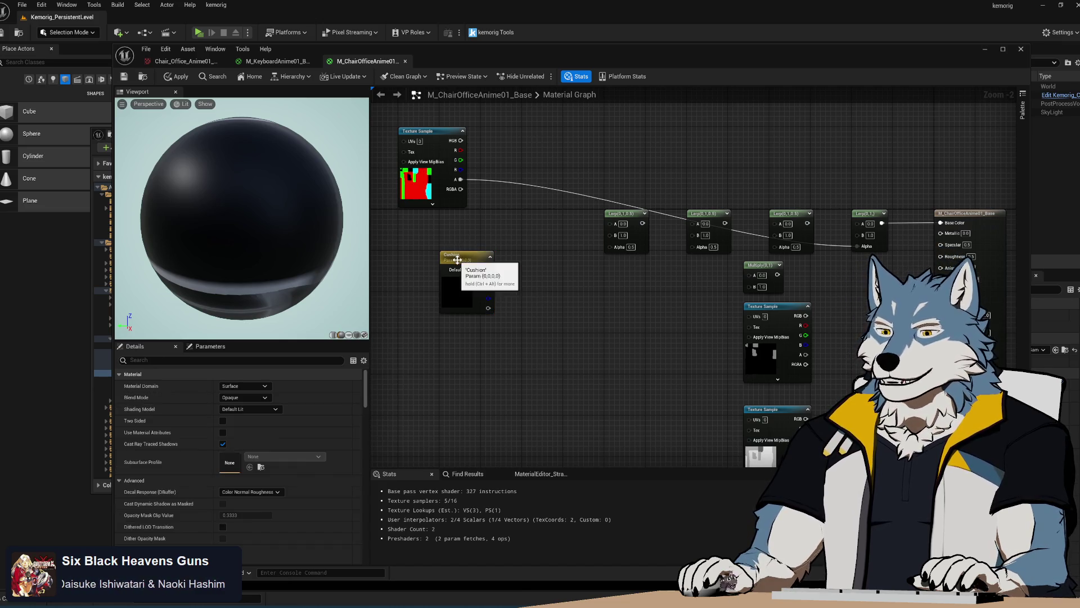
left_click_drag(466, 260, 430, 260)
mouse_move(501, 299)
left_mouse_down()
mouse_move(612, 313)
mouse_move(566, 265)
left_mouse_up()
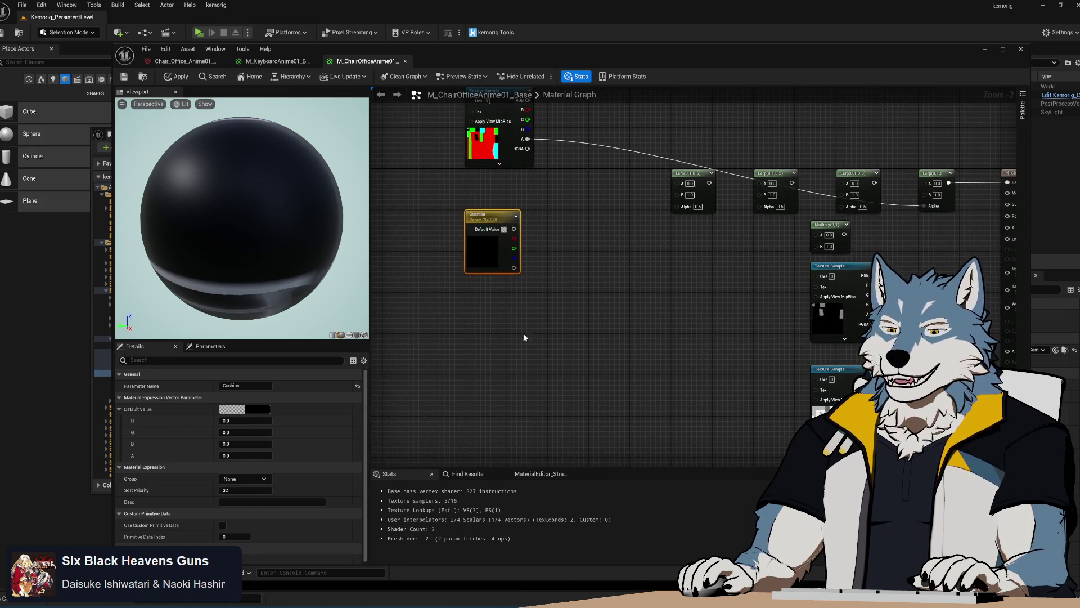
left_click_drag(521, 336, 508, 376)
left_click(244, 409)
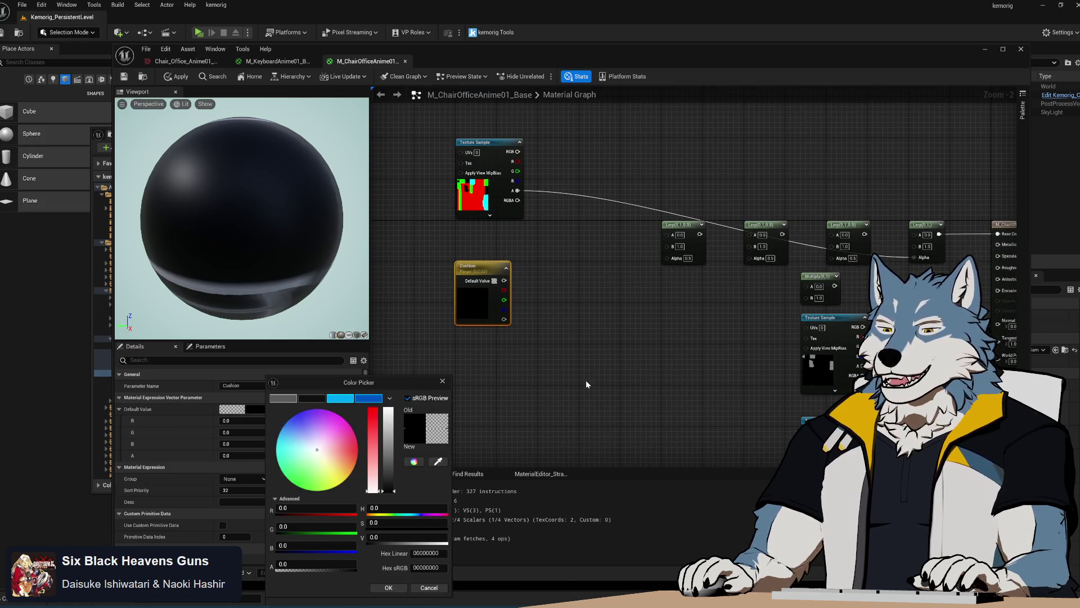
Step: Close the colour picker and copy-paste the Cushion parameter node to make a duplicate
left_click(447, 382)
mouse_move(619, 351)
left_mouse_down()
mouse_move(544, 356)
mouse_move(501, 384)
left_mouse_up()
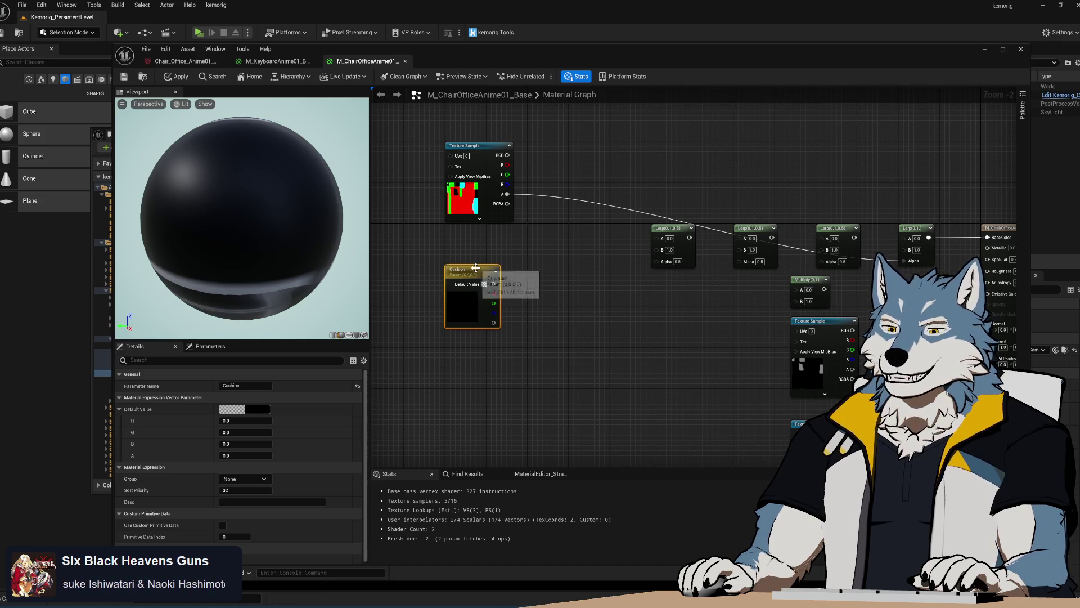
key("ctrl+c")
key("ctrl+v")
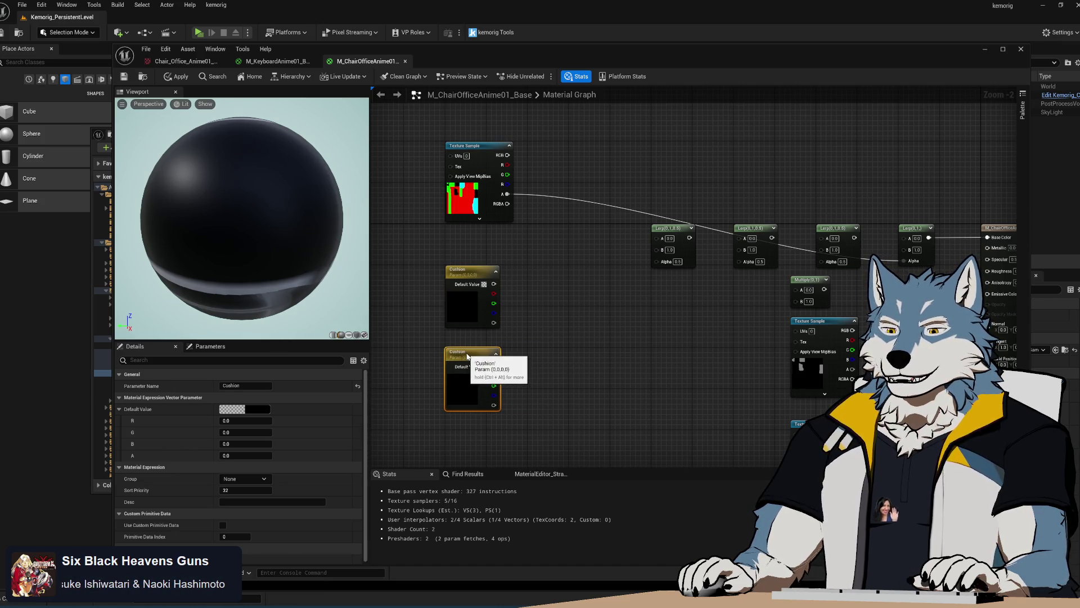
Step: Rename the duplicated parameter to 'Plastic Bits'
left_click(247, 386)
type("Plastic Mtl")
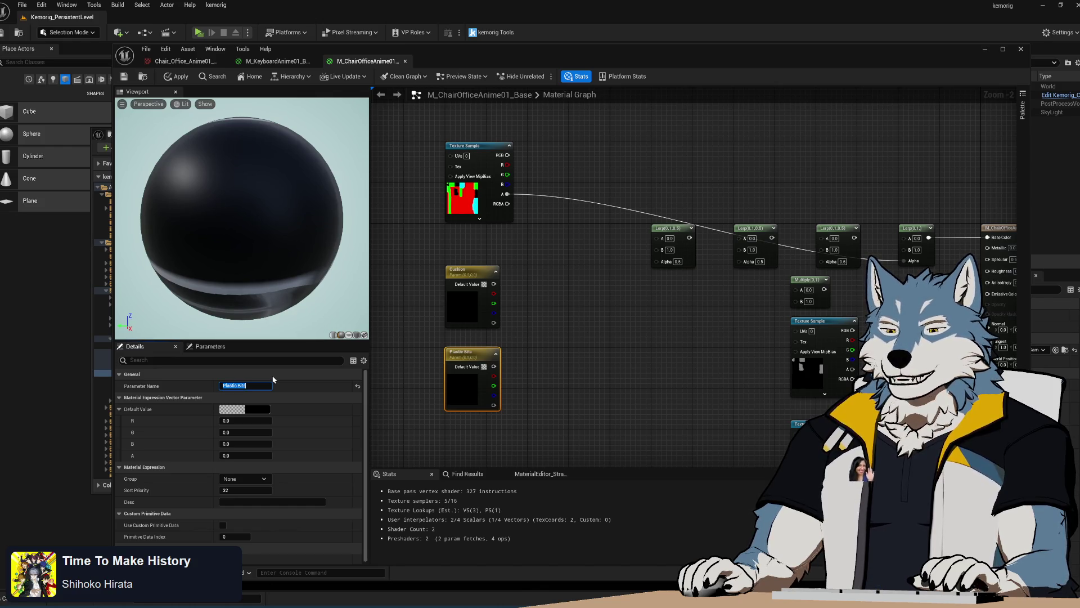
left_click(246, 385)
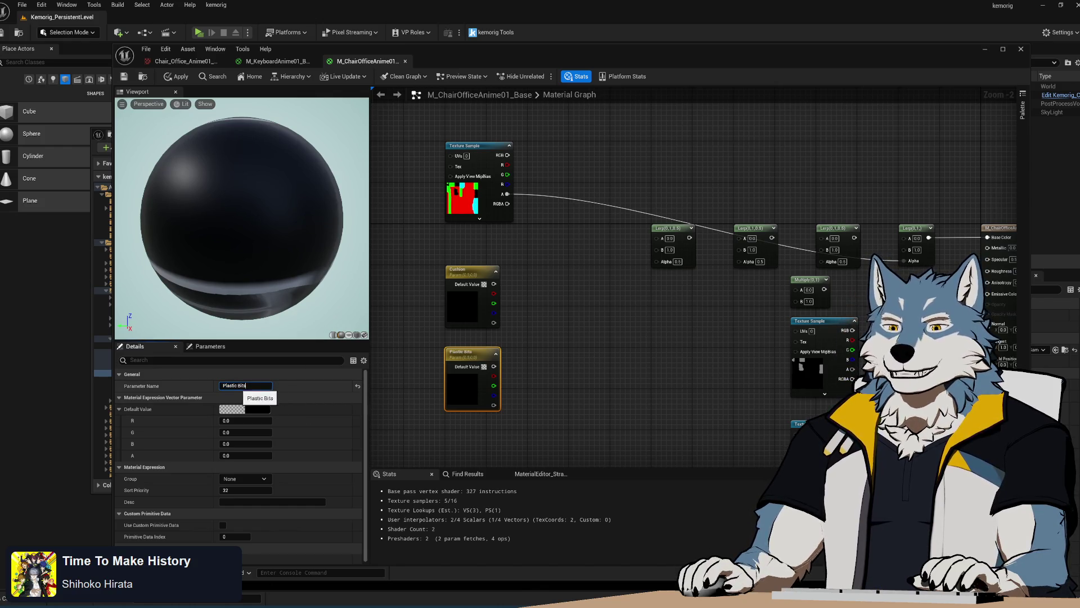
key("Left")
key("Left")
key("Left")
key("BackSpace")
key("Return")
left_click(534, 379)
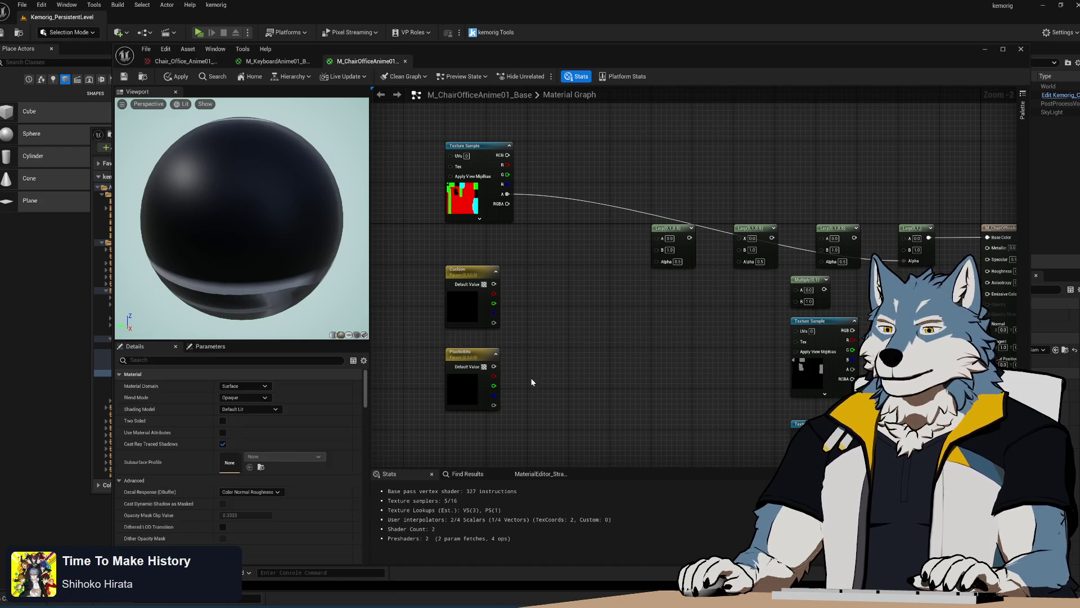
left_click(465, 355)
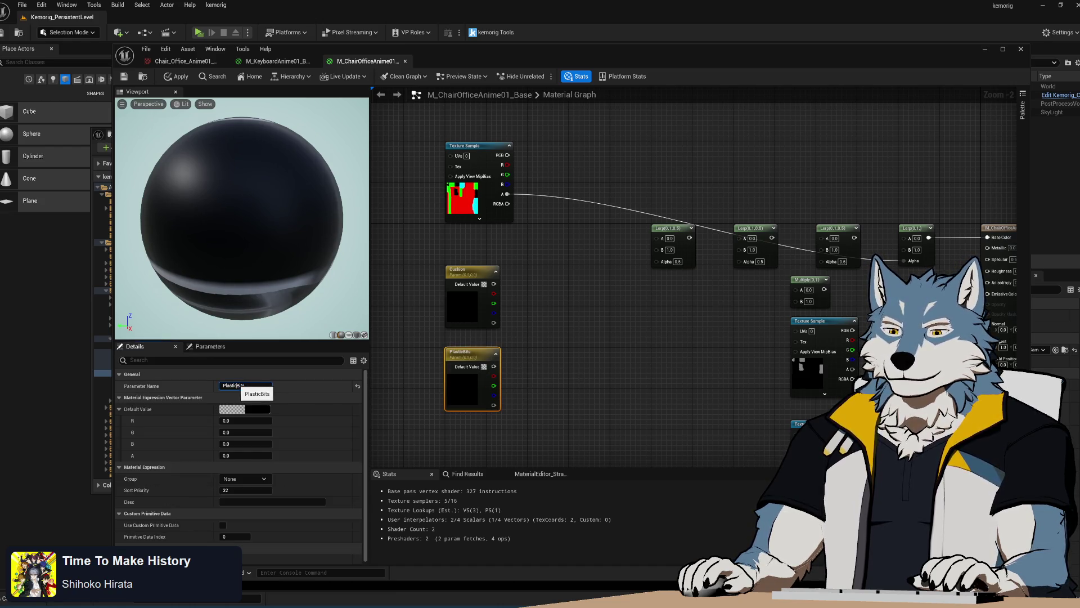
key("Return")
left_click(535, 377)
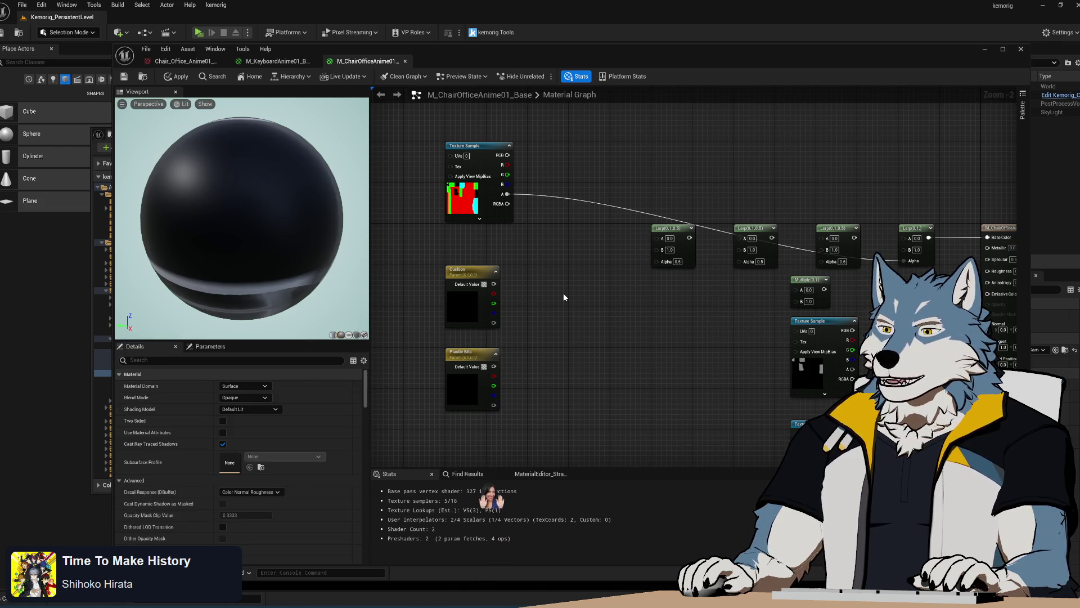
Step: Give Cushion a light brown default colour, then select the Plastic Bits node
left_click(470, 276)
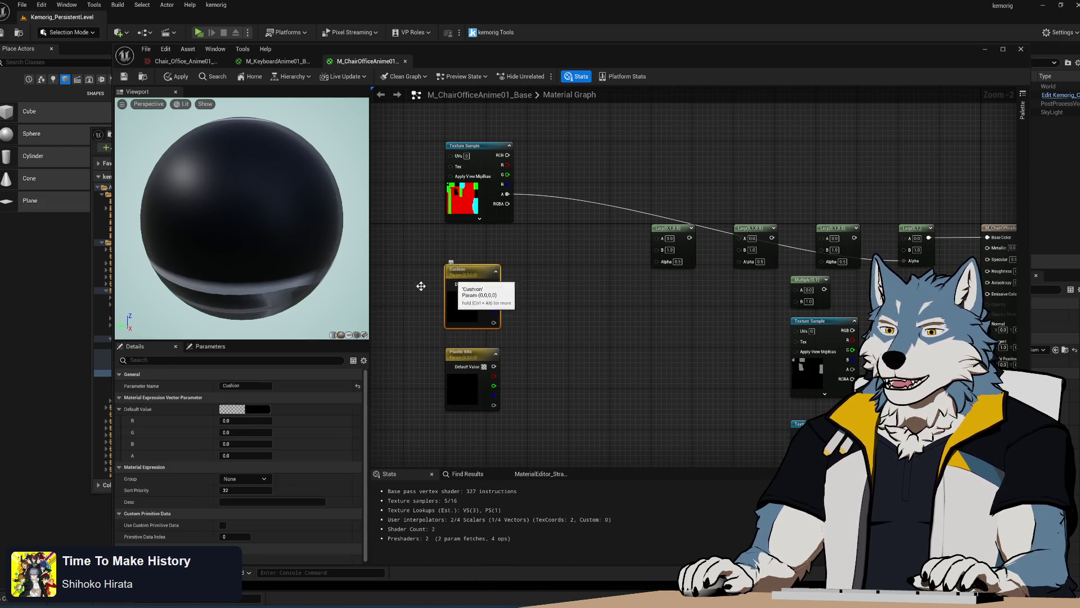
left_click(257, 409)
mouse_move(374, 466)
left_mouse_down()
mouse_move(384, 450)
mouse_move(337, 460)
mouse_move(371, 439)
mouse_move(388, 443)
mouse_move(387, 456)
left_mouse_up()
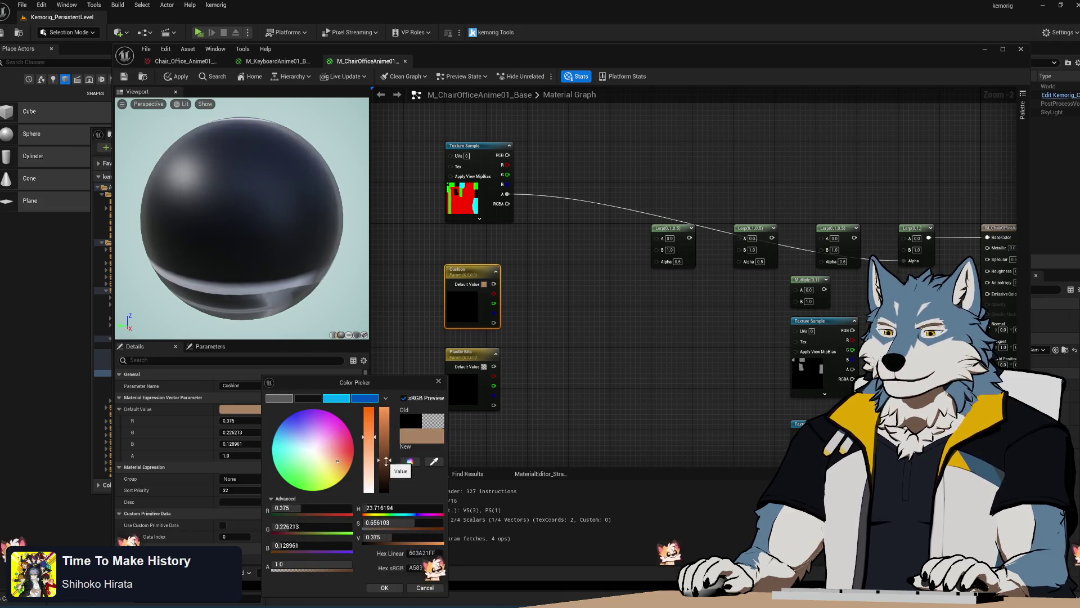
left_click(385, 588)
left_click(578, 313)
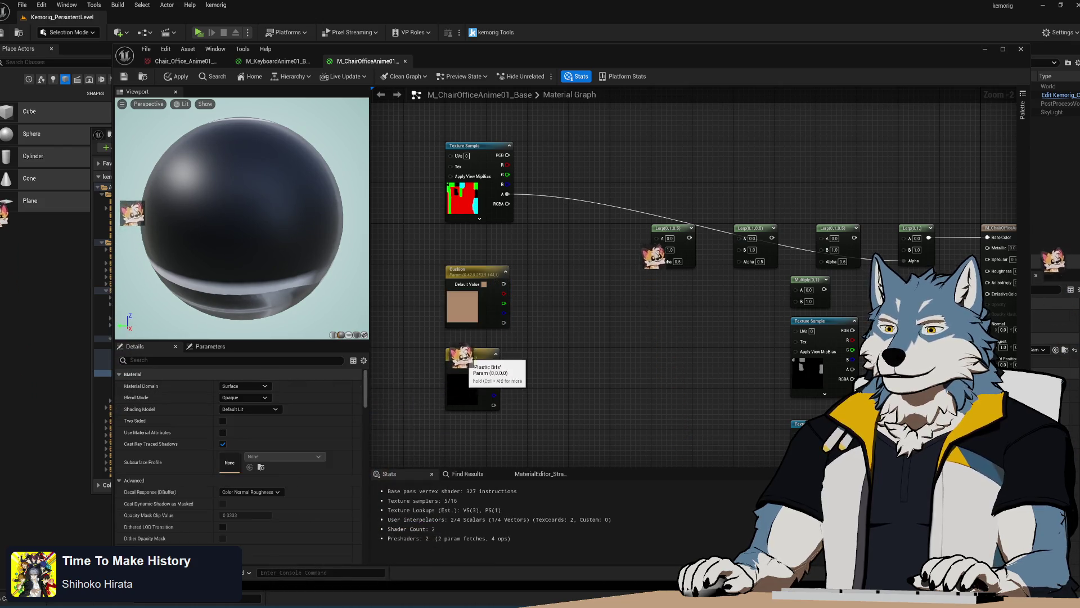
left_click(459, 353)
key("alt+Tab")
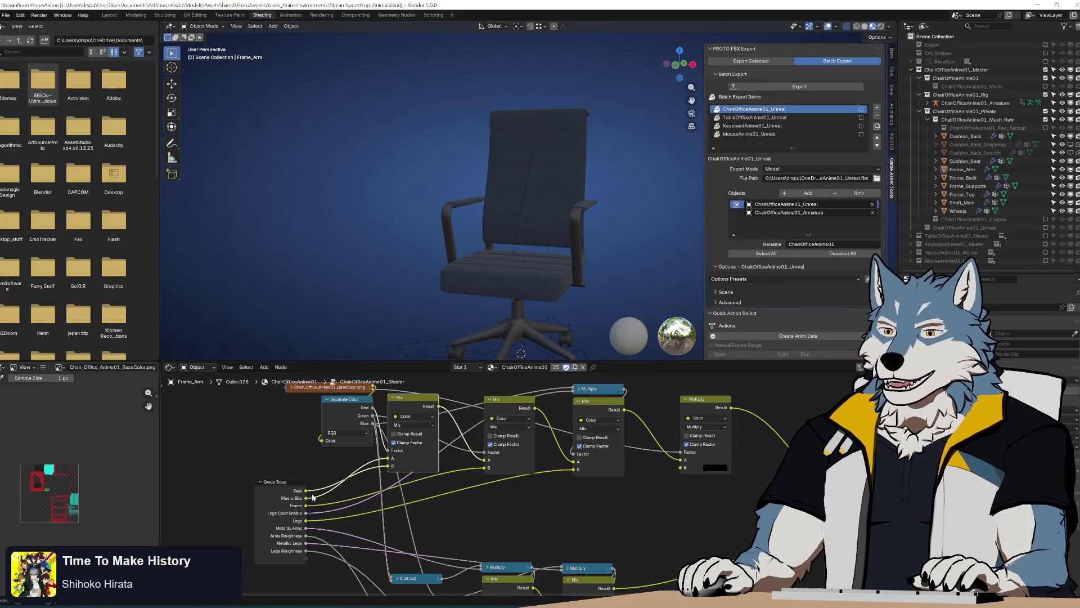
Step: Show the Group Input sidebar listing Seat, Plastic Bits, Frame and Legs, then reopen Plastic Bits' colour
left_click(283, 489)
key("n")
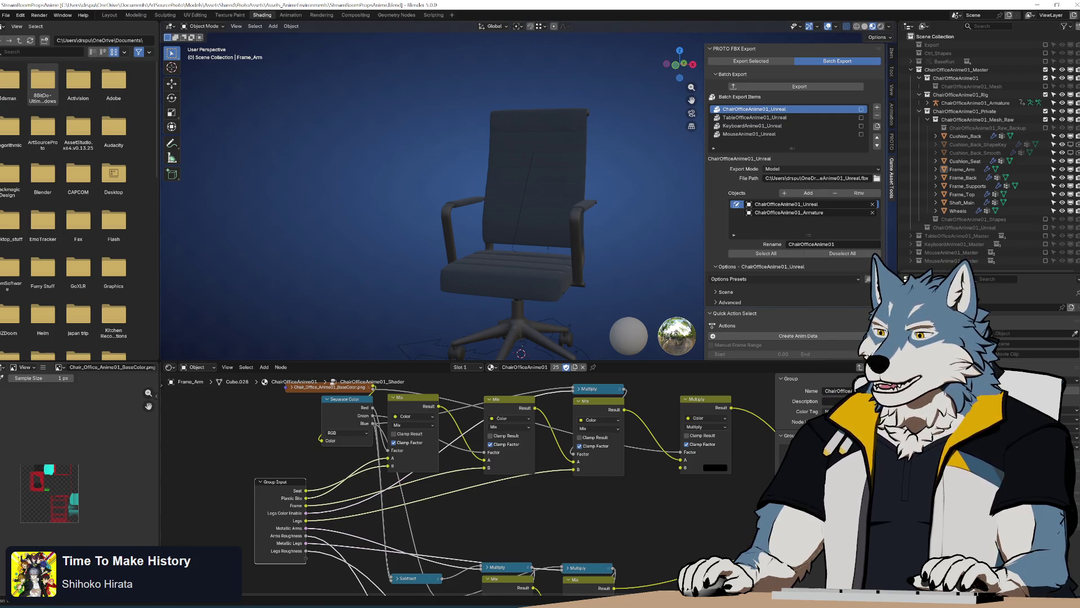
scroll(810, 411, "down", 3)
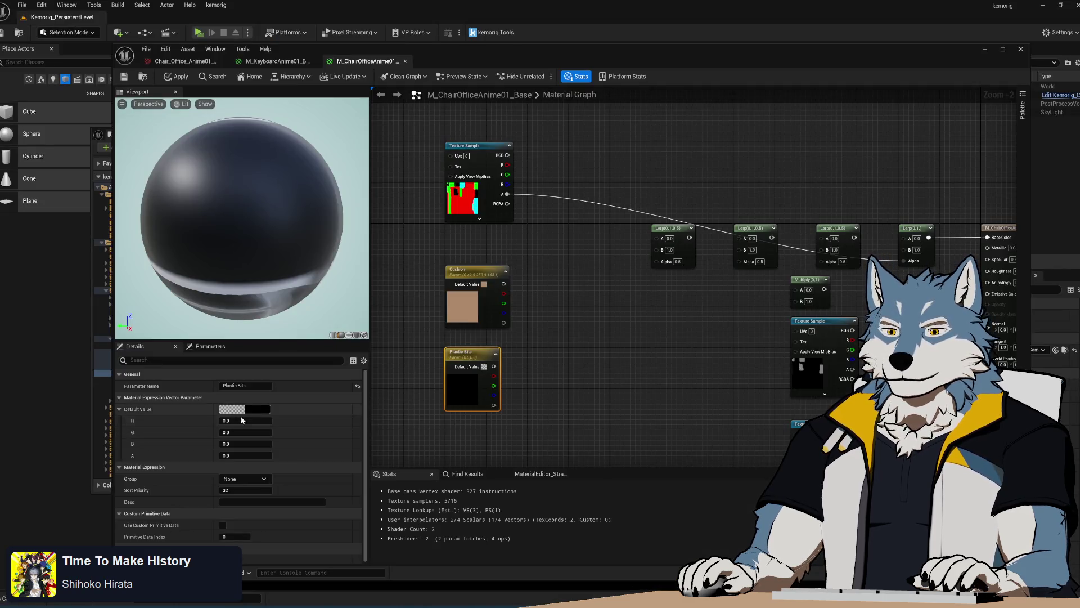
left_click(236, 410)
Step: Set the Plastic Bits default colour to hex sRGB #151515FF
left_click(425, 568)
type("#151515FF")
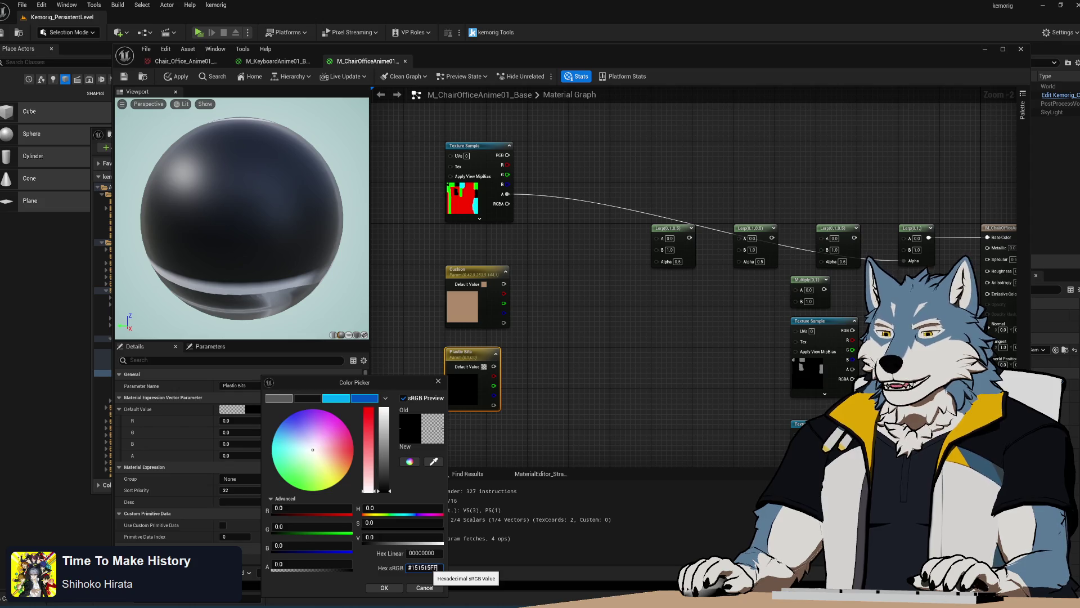
key("Return")
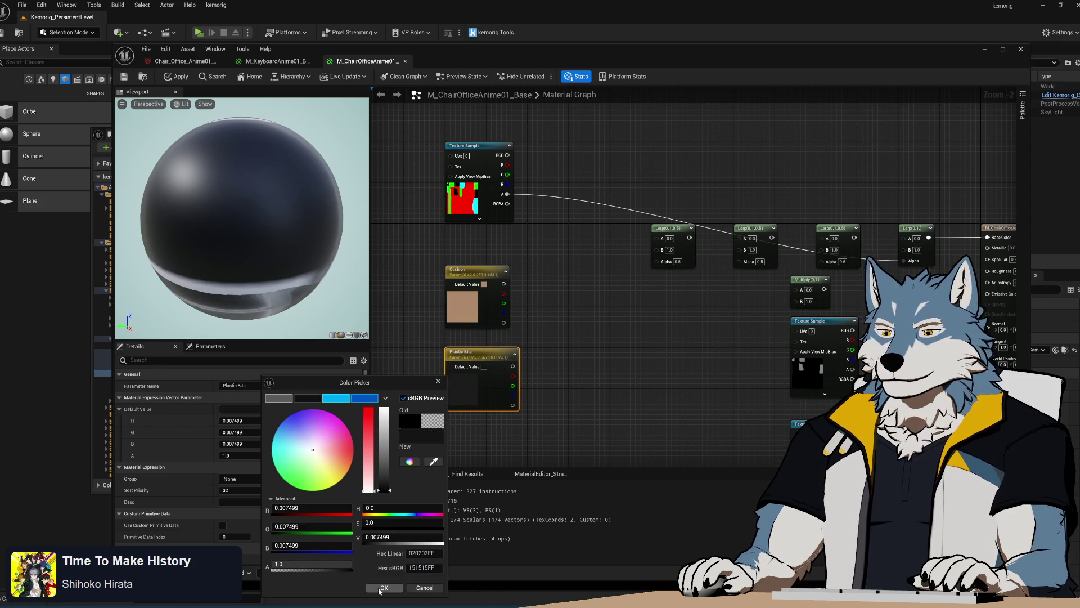
left_click(381, 588)
left_click(626, 360)
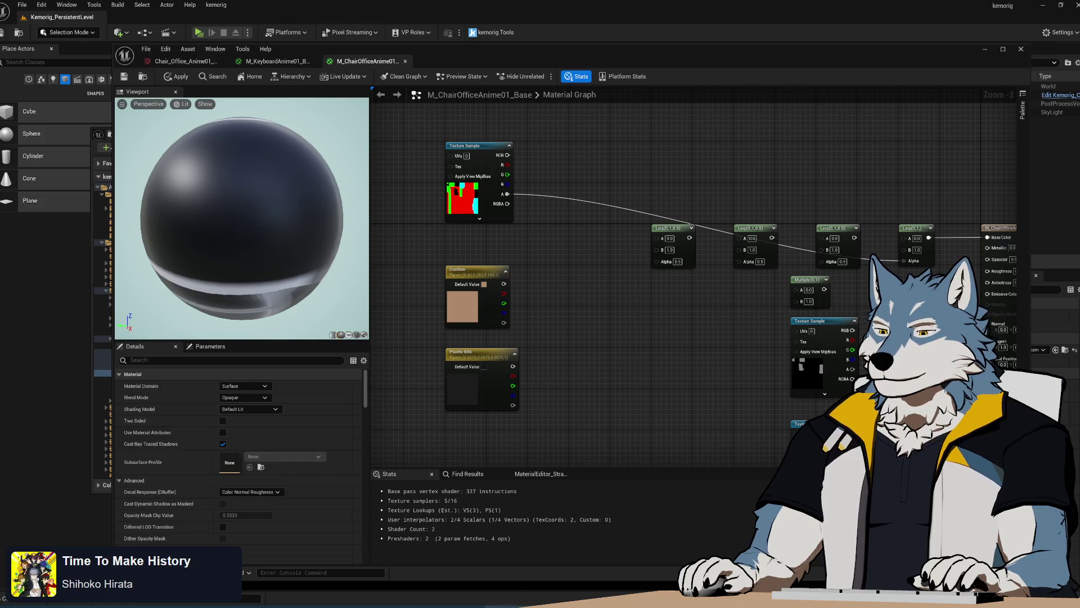
key("alt+Tab")
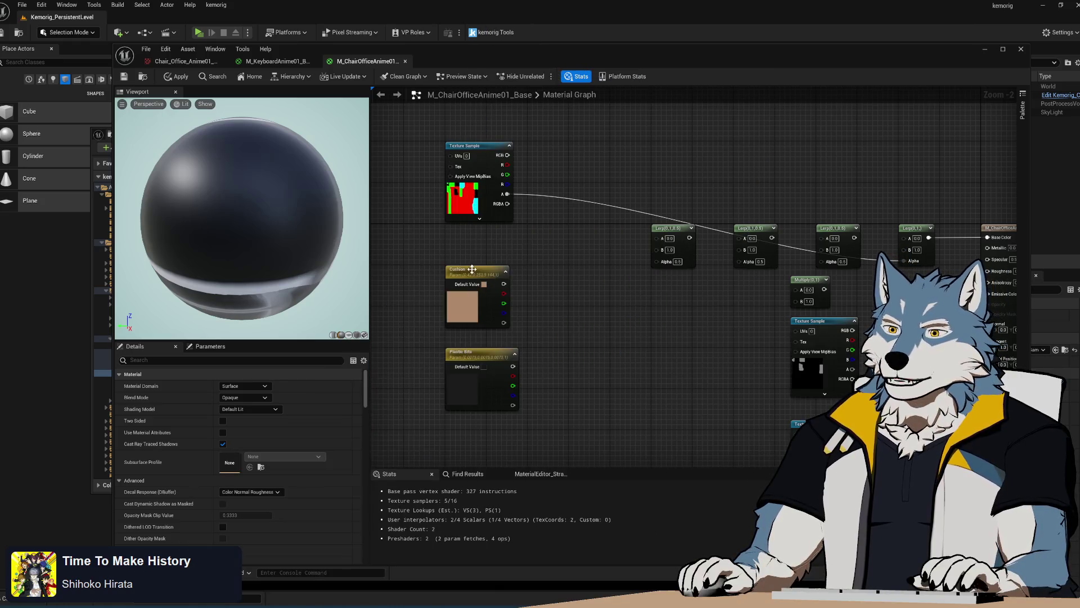
Step: Change Cushion's default colour to dark navy #031423FF and wire the texture's R channel to a Lerp Alpha
left_click(475, 273)
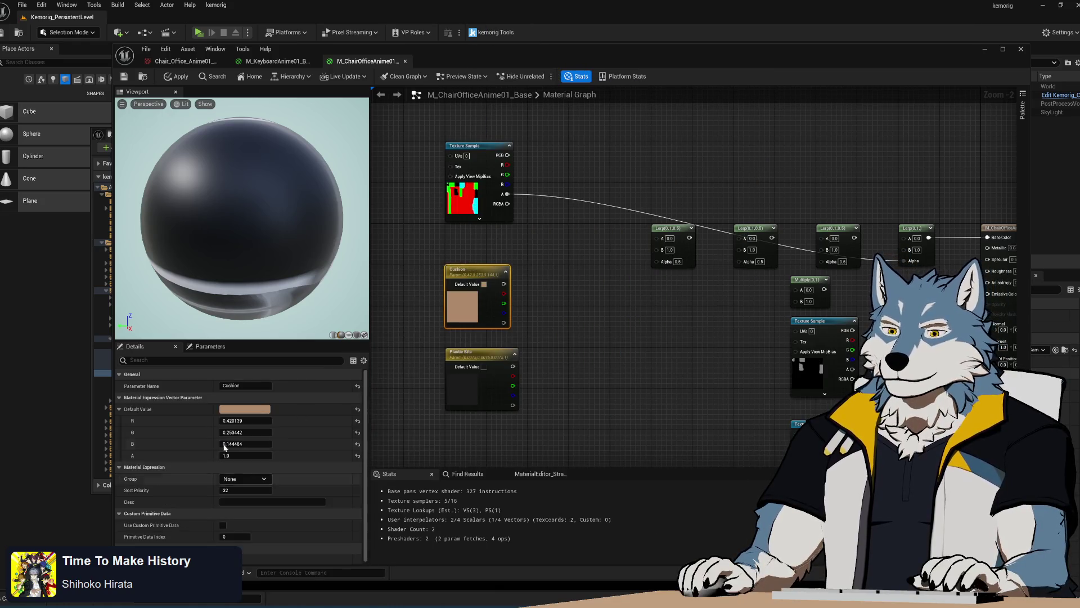
left_click(254, 410)
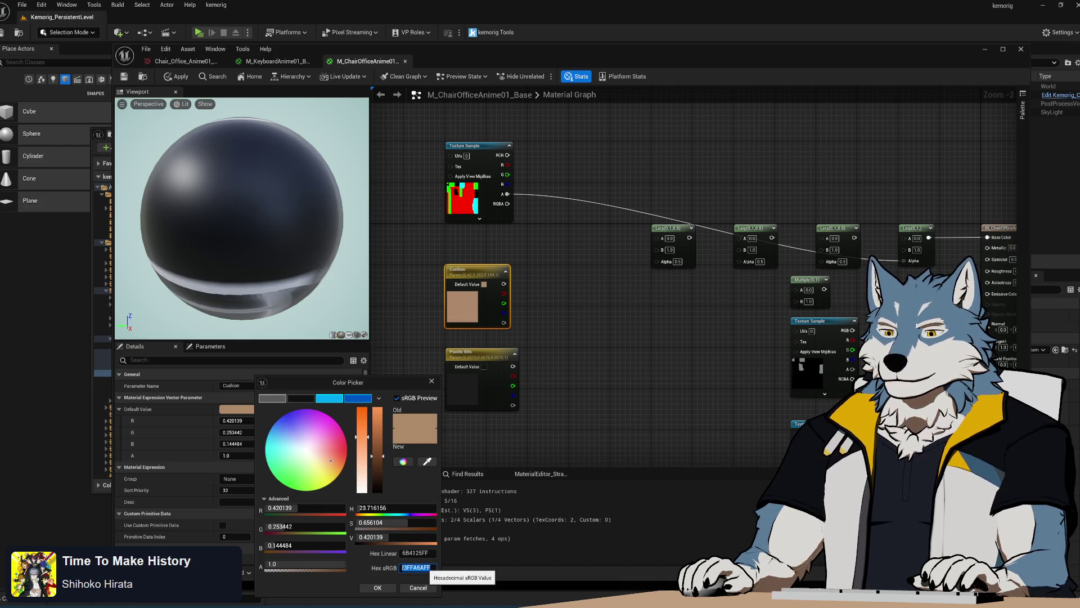
left_click(386, 589)
left_click(386, 589)
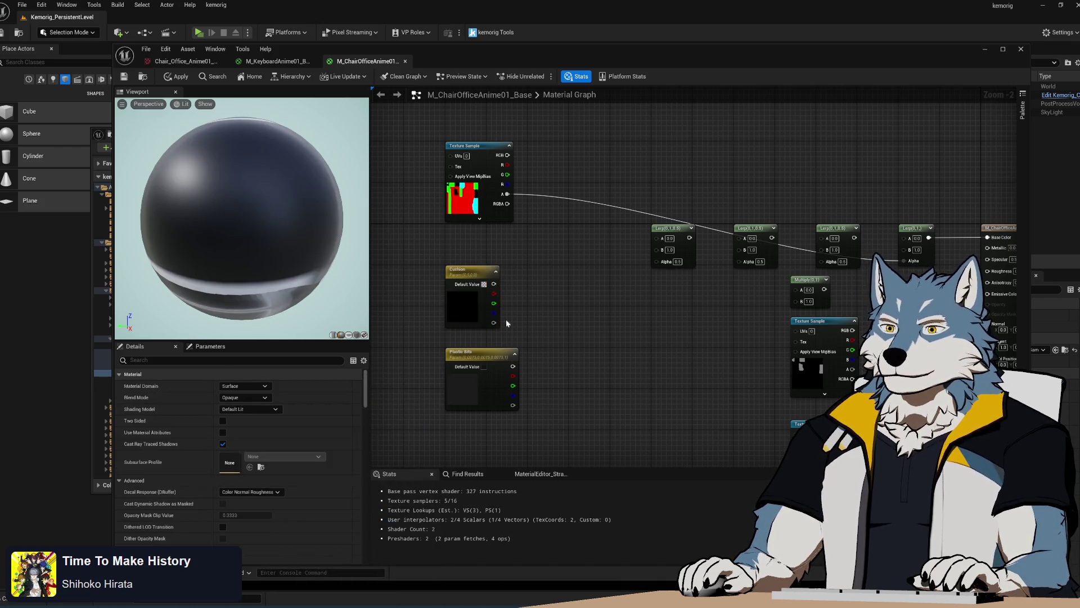
left_click(261, 411)
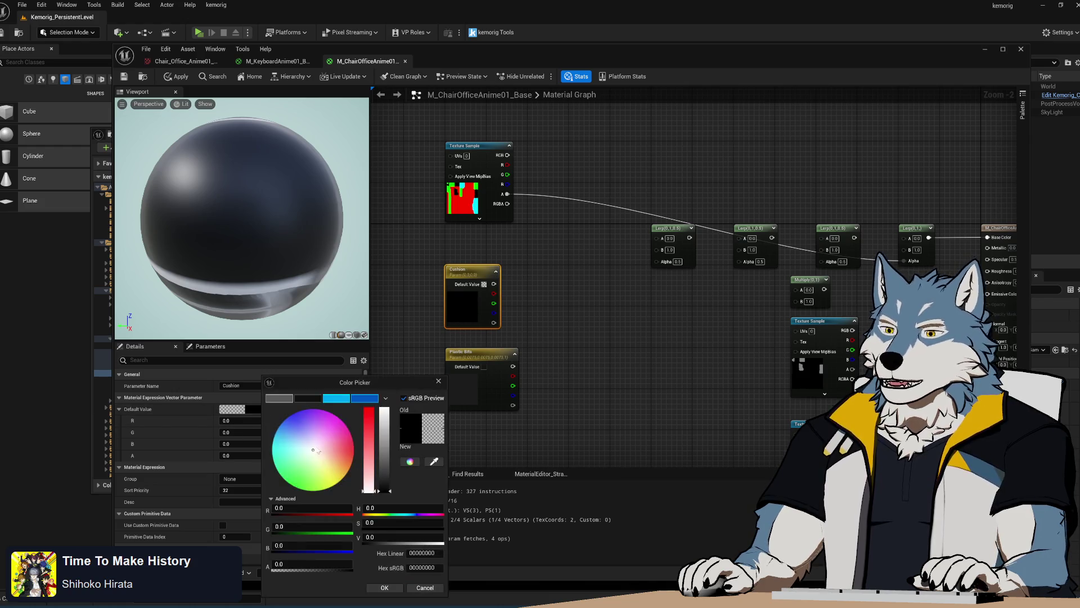
left_click(427, 568)
type("#031423FF")
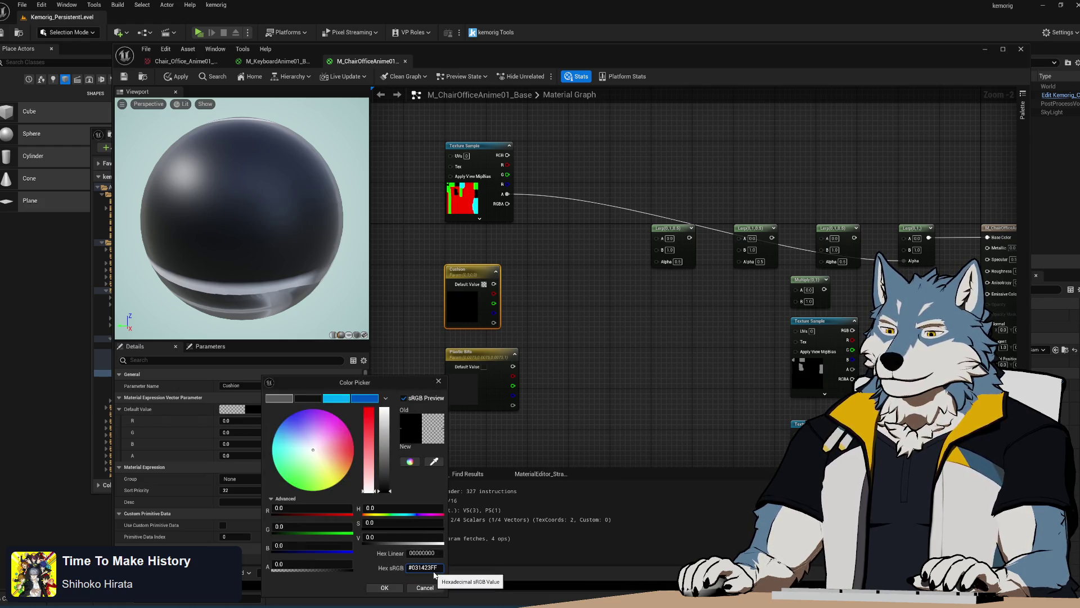
key("Return")
left_click(384, 588)
left_click(602, 313)
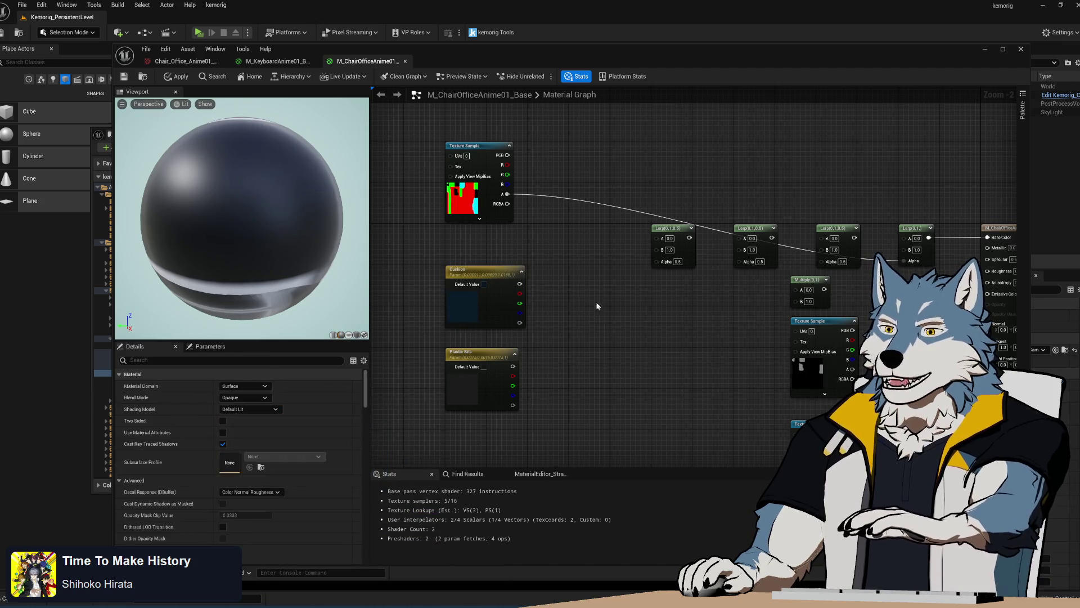
mouse_move(517, 294)
left_mouse_down()
mouse_move(656, 265)
mouse_move(621, 269)
left_mouse_up()
Step: Wire the texture's R channel into a Lerp Alpha, with Cushion into A and Plastic Bits into the Lerp
key("Escape")
left_click_drag(507, 165, 659, 264)
mouse_move(520, 284)
left_mouse_down()
mouse_move(617, 270)
mouse_move(654, 235)
left_mouse_up()
mouse_move(513, 366)
left_mouse_down()
mouse_move(656, 248)
mouse_move(625, 293)
mouse_move(402, 300)
left_mouse_up()
Step: Preview the material on the ChairOfficeAnime01 skeletal mesh from the ChairOfficeAnime01 folder
left_click_drag(551, 61, 901, 76)
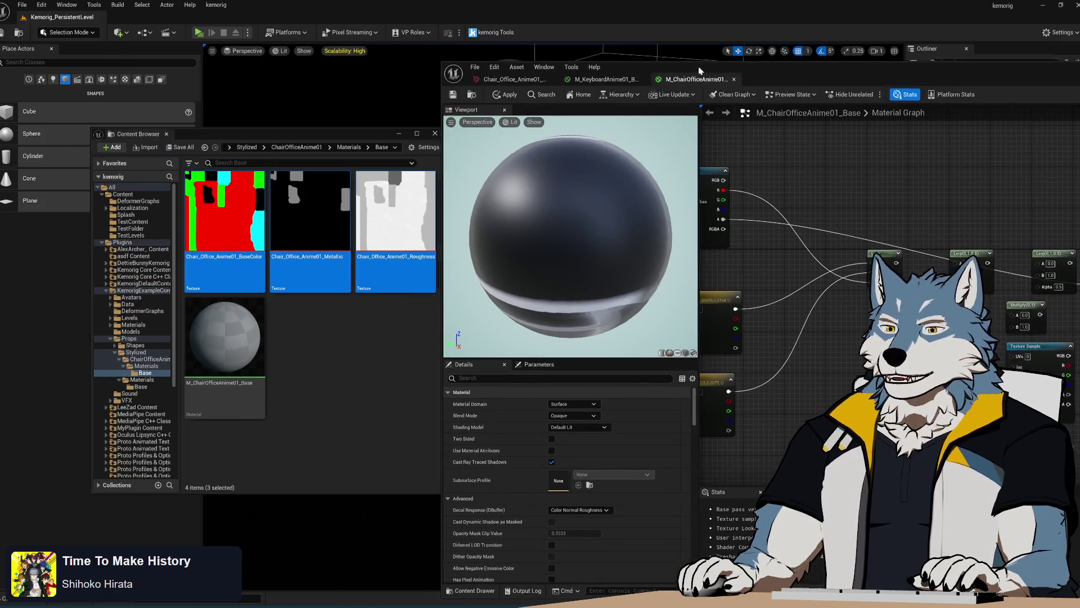
left_click(148, 359)
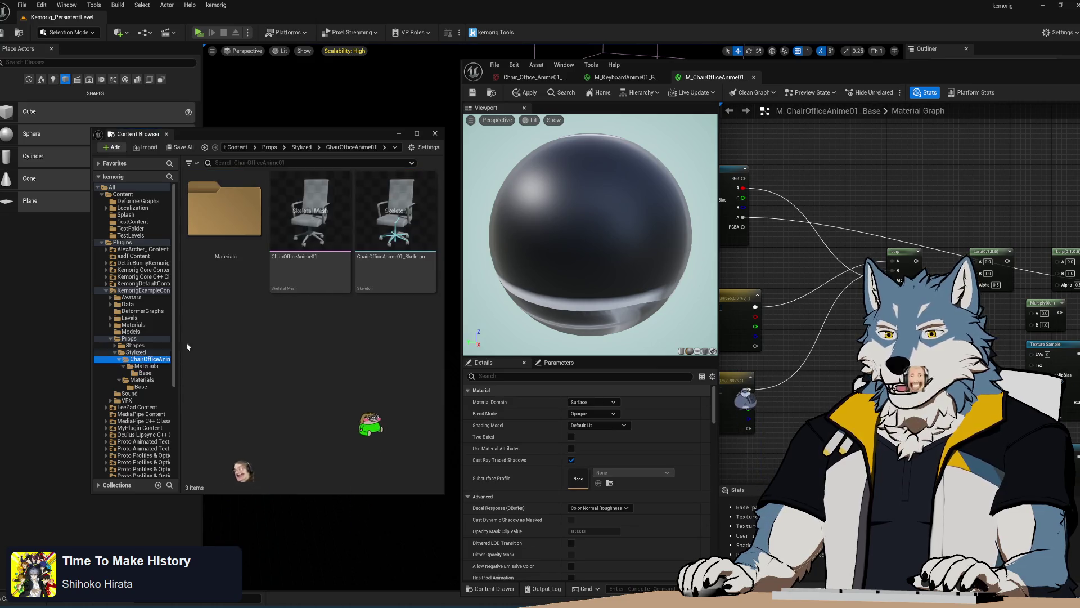
left_click(310, 270)
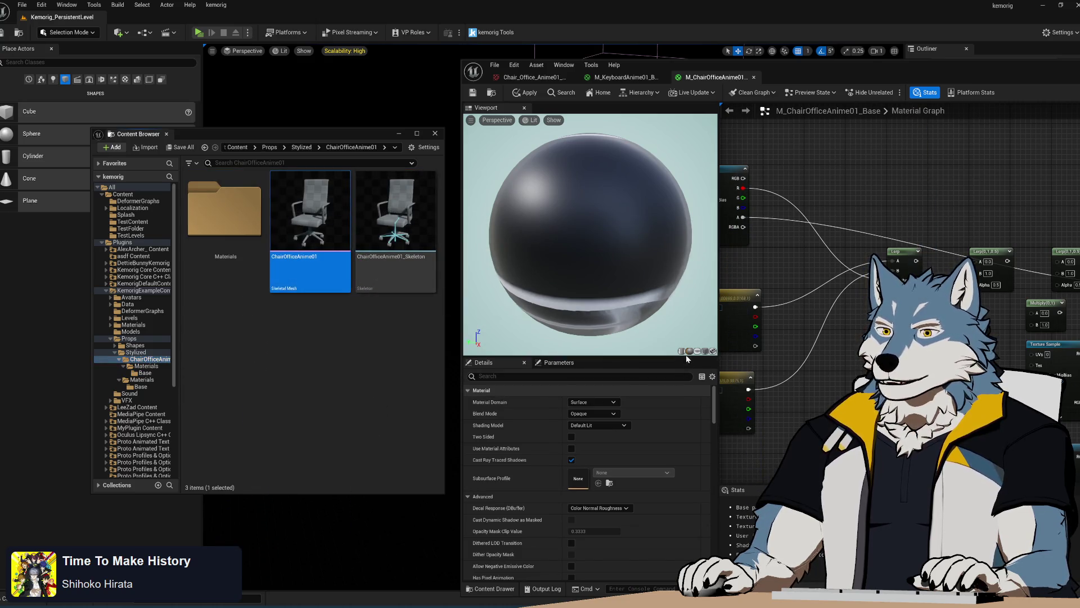
left_click(713, 351)
Step: Orbit the chair preview, raise its EV100 exposure, and pan to the texture and parameter nodes
mouse_move(619, 225)
left_mouse_down()
mouse_move(630, 203)
mouse_move(616, 204)
left_mouse_up()
scroll(631, 197, "up", 5)
mouse_move(777, 68)
left_mouse_down()
mouse_move(429, 32)
mouse_move(369, 45)
left_mouse_up()
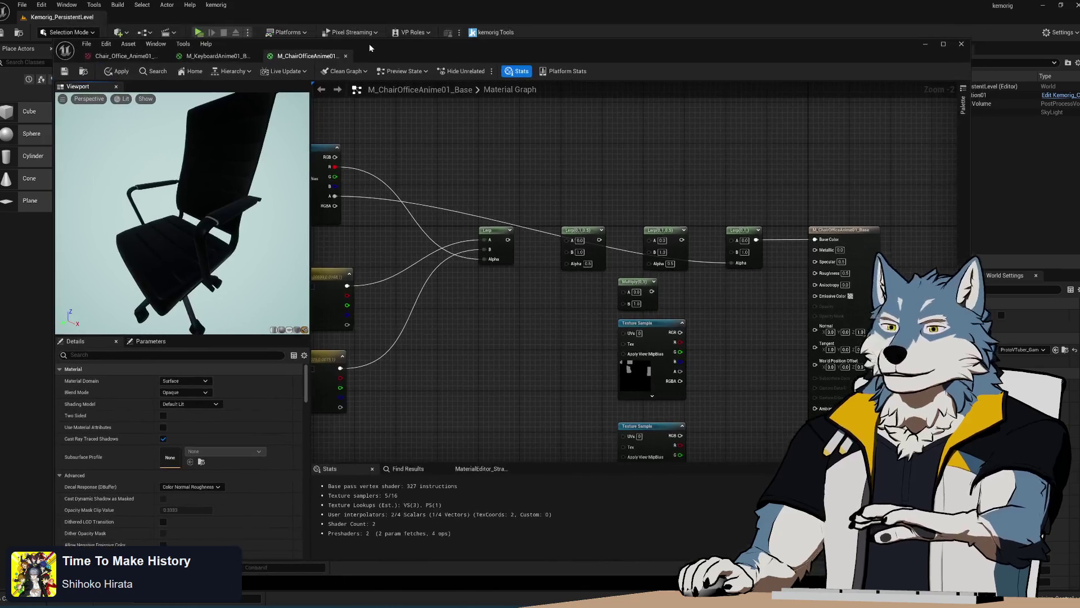
left_click(122, 99)
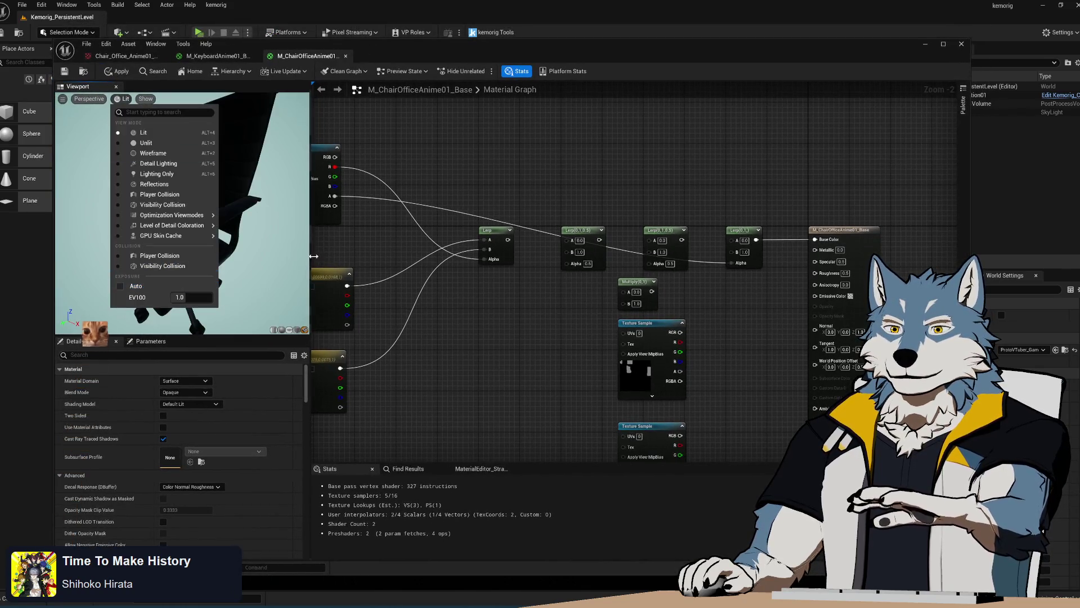
left_click(117, 285)
left_click_drag(102, 243, 104, 192)
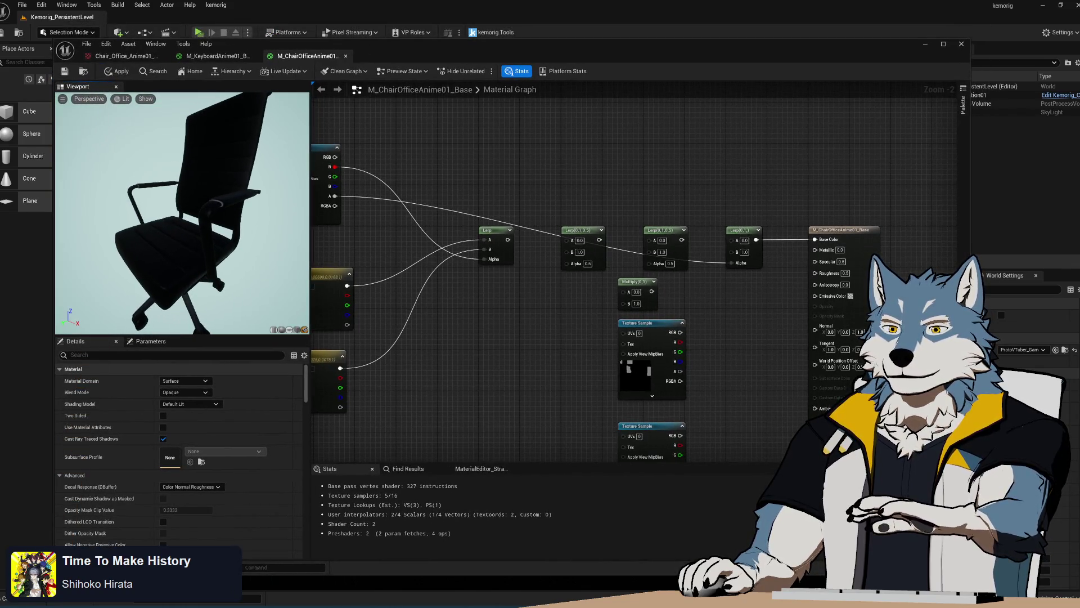
left_click(123, 99)
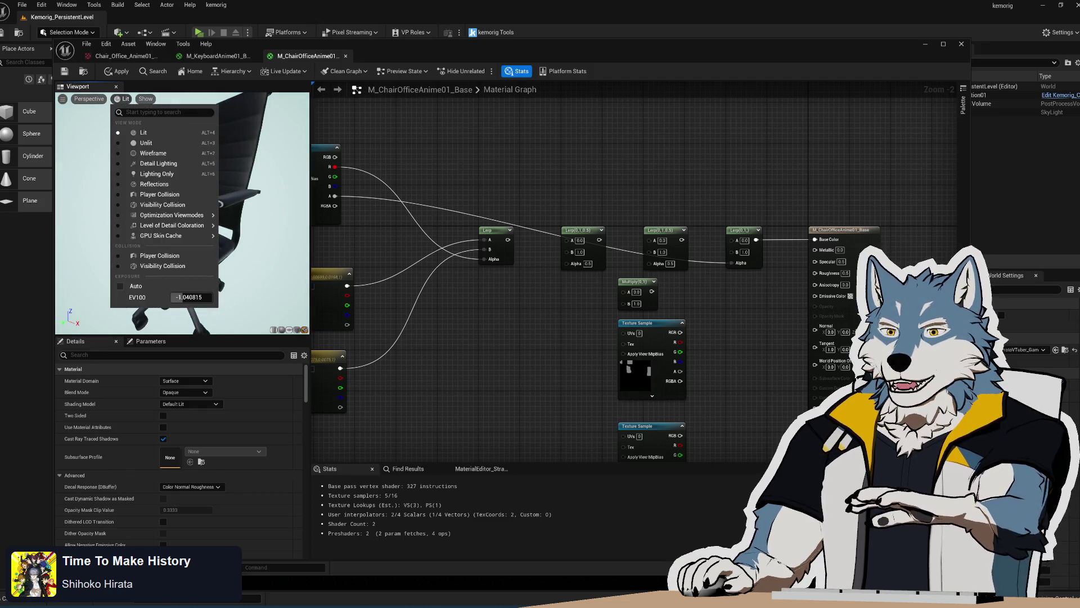
left_click_drag(178, 298, 207, 284)
left_click_drag(293, 271, 242, 266)
left_click_drag(538, 295, 626, 312)
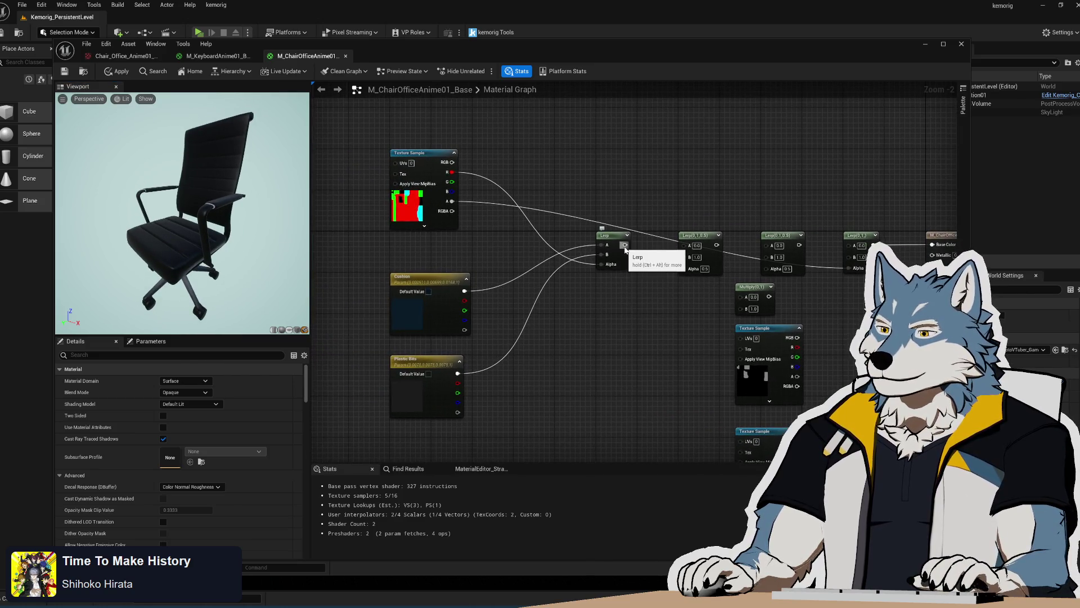
Step: Wire Cushion and Plastic Bits into the first Lerp and chain it into the second Lerp's A
left_click_drag(463, 292, 605, 246)
mouse_move(457, 373)
left_mouse_down()
mouse_move(605, 250)
mouse_move(692, 279)
mouse_move(684, 256)
left_mouse_up()
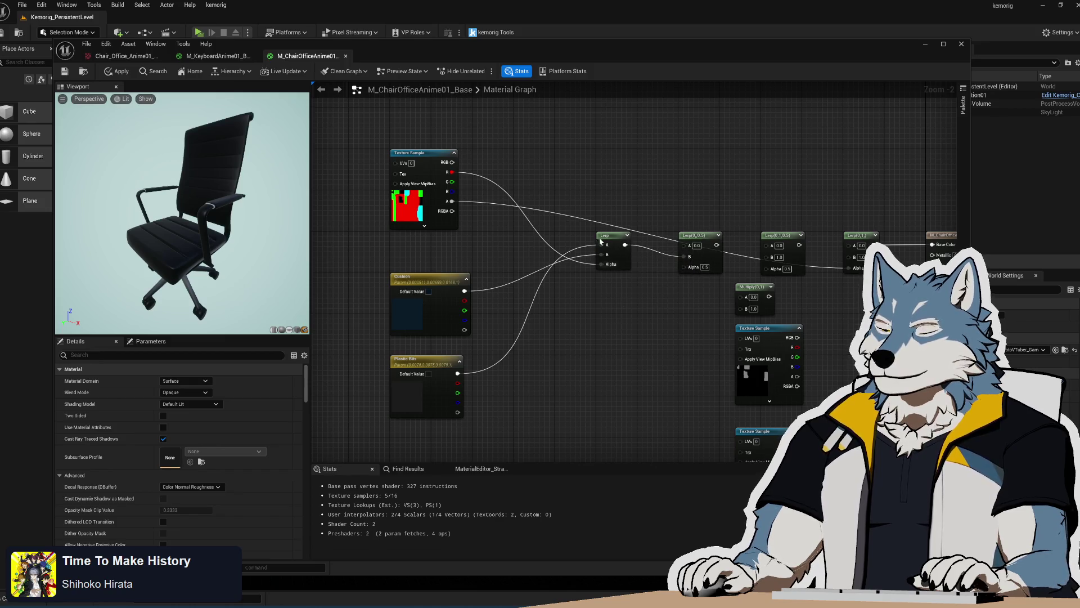
left_click_drag(383, 293, 365, 366)
left_click_drag(428, 284, 428, 264)
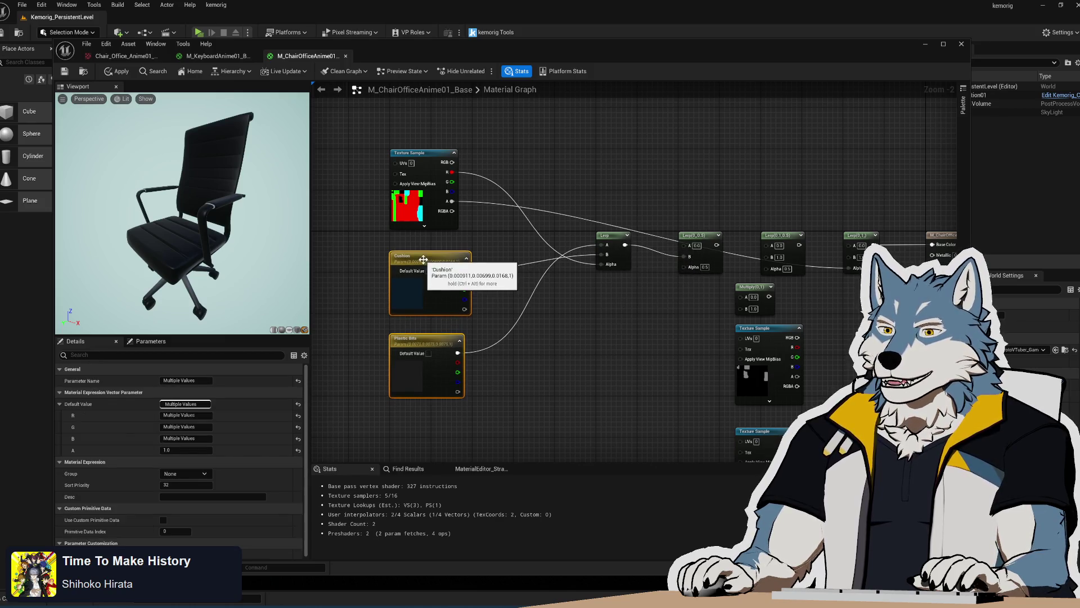
left_click_drag(625, 245, 684, 245)
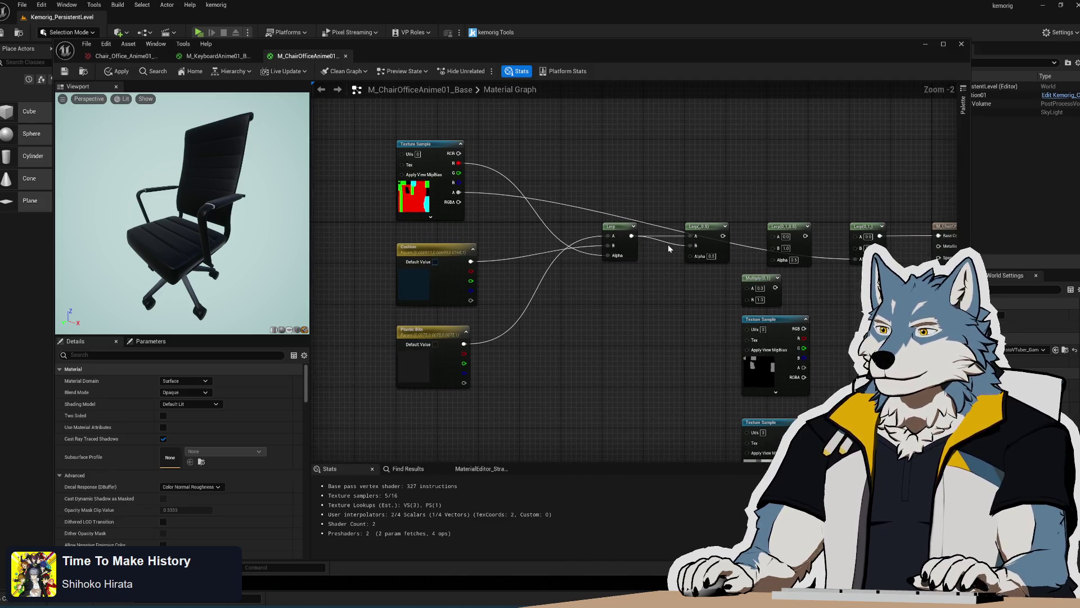
left_click(690, 246, "alt")
Step: Duplicate the Plastic Bits parameter and rename the copy to Frame
left_click(428, 344)
key("ctrl+c")
key("ctrl+v")
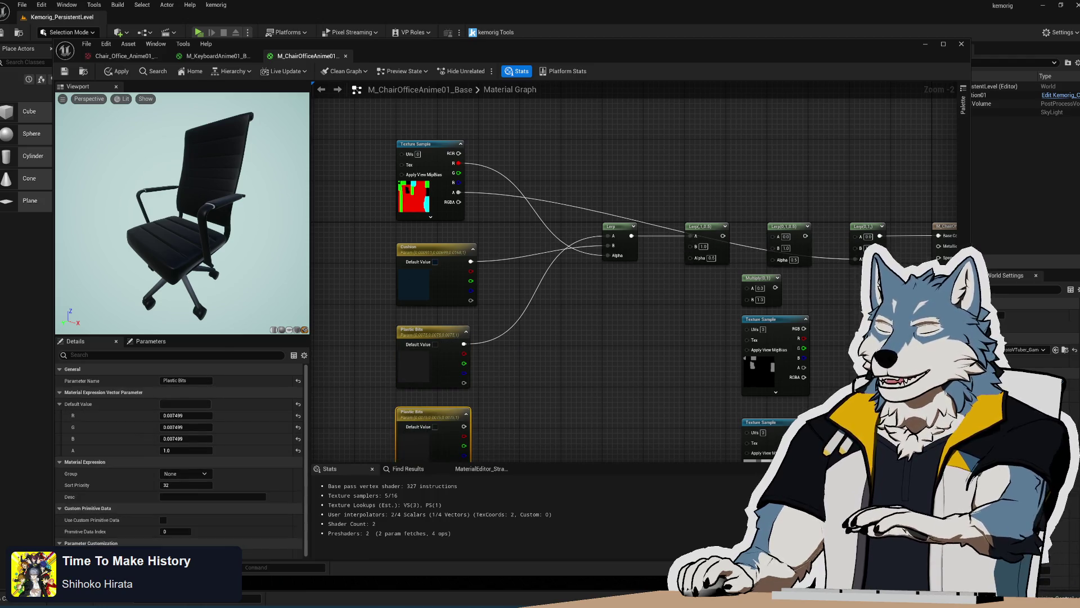
key("alt+Tab")
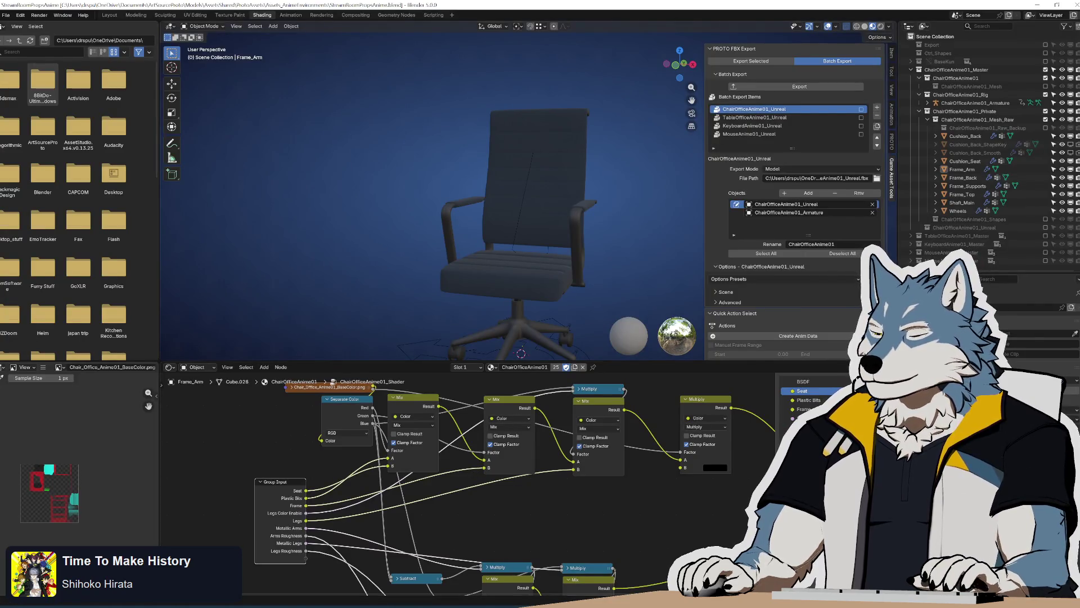
key("alt+Tab")
left_click(180, 380)
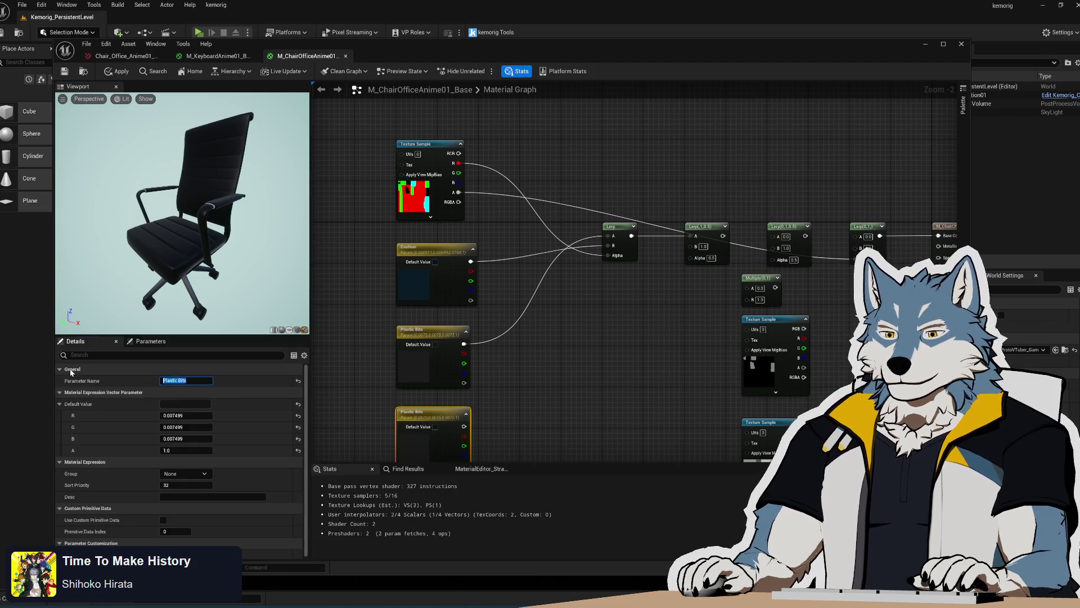
type("Frame")
key("Return")
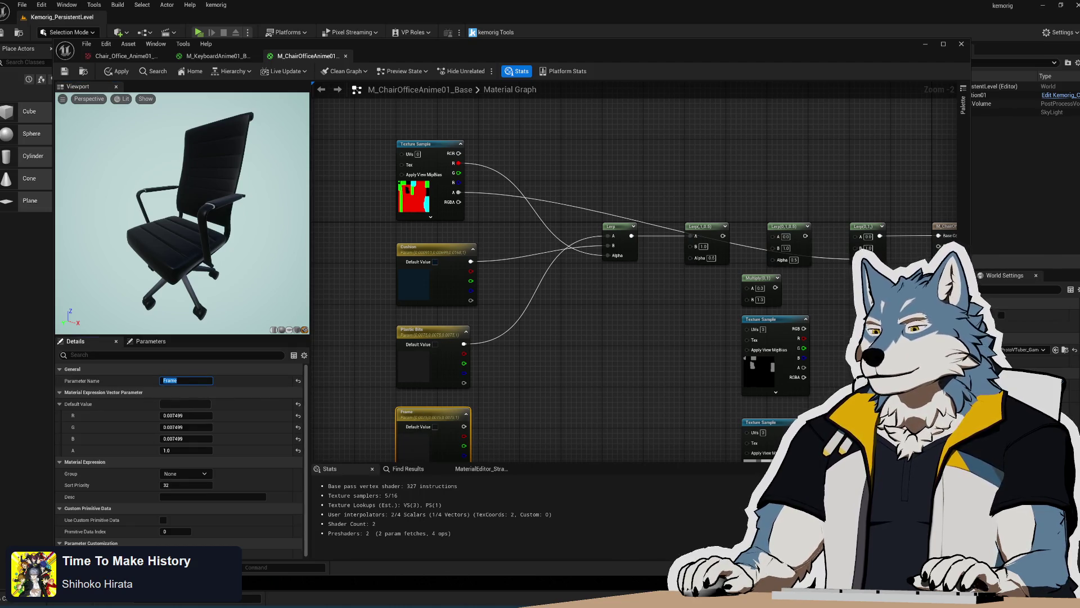
Step: Set Frame's default colour to the hex value of Blender's frame colour
key("alt+Tab")
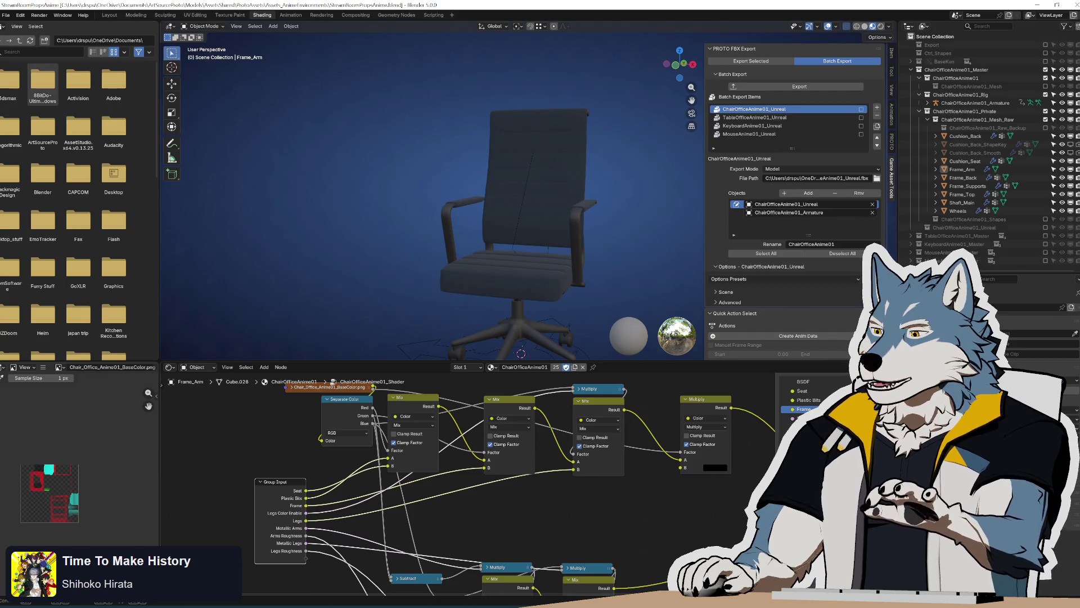
key("alt+Tab")
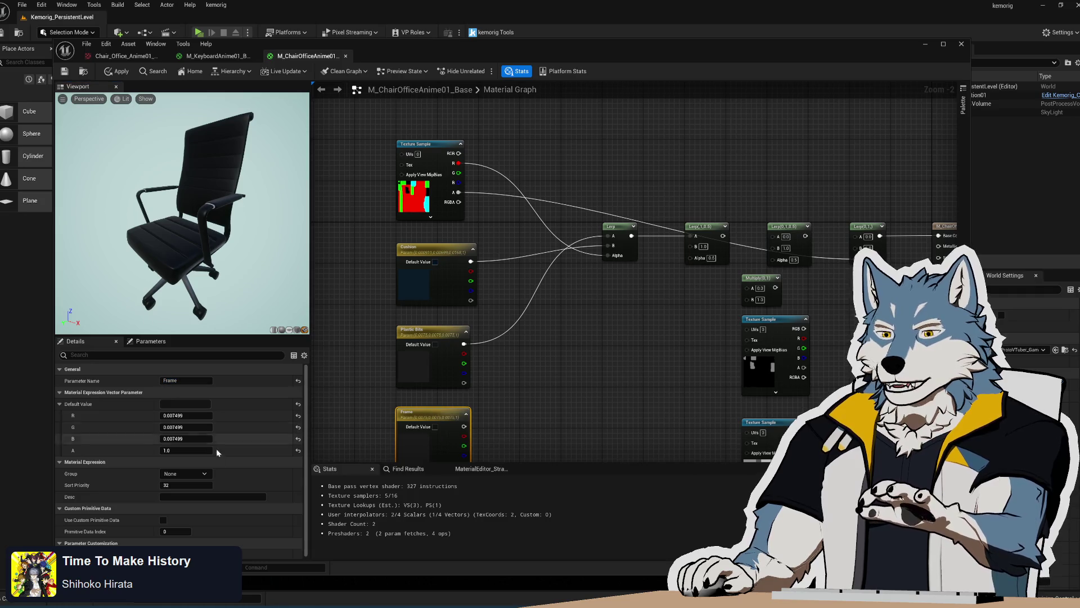
left_click(202, 405)
left_click(364, 567)
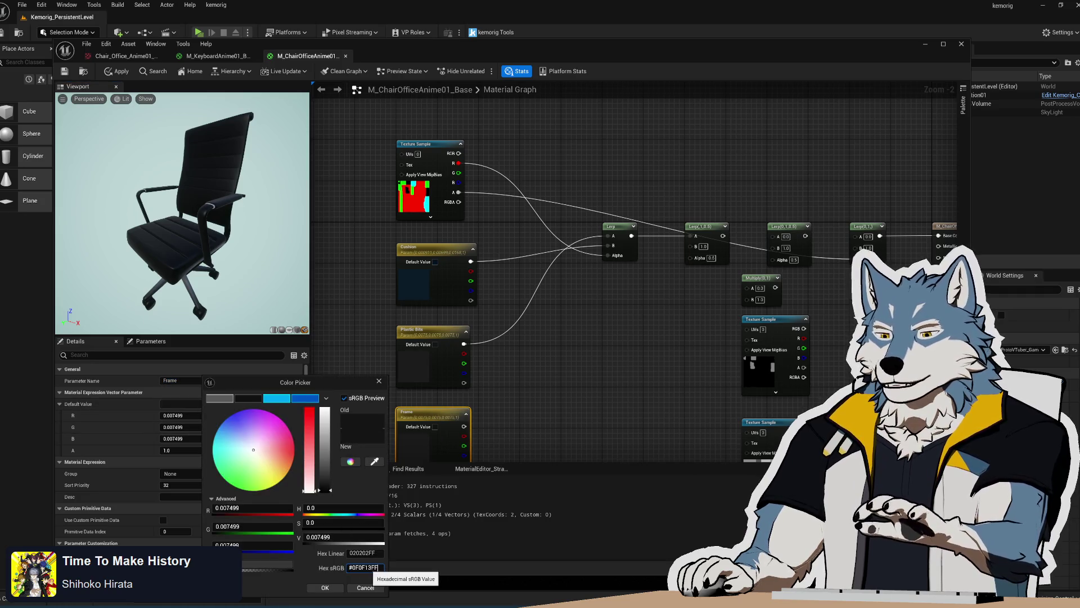
key("Return")
left_click(326, 587)
Step: Connect Frame to the second Lerp's B and the texture's green channel to its Alpha
left_click_drag(471, 431, 692, 245)
left_click_drag(458, 173, 690, 255)
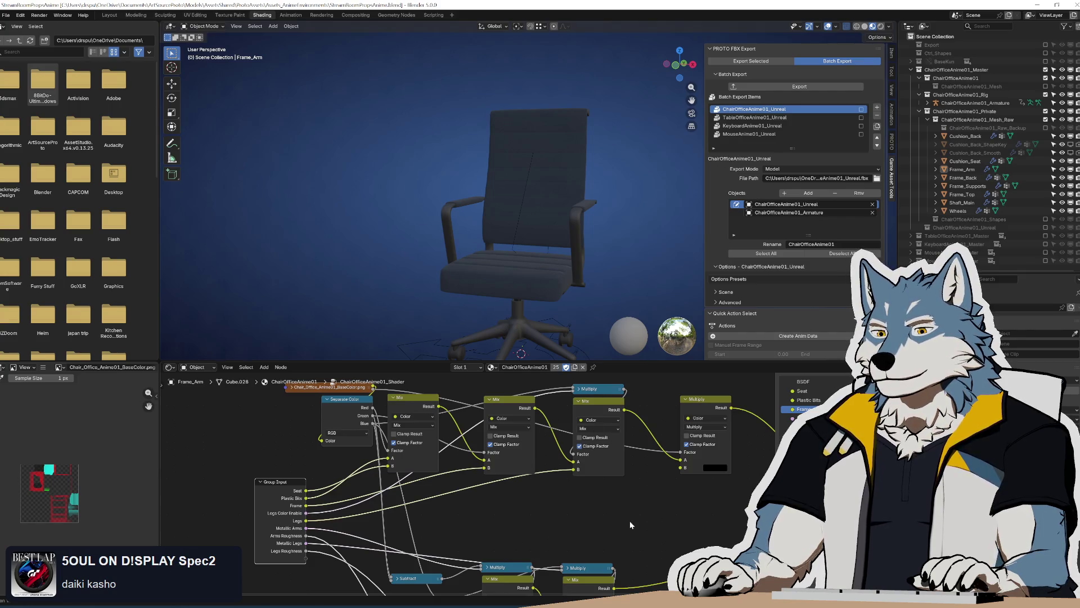
key("alt+Tab")
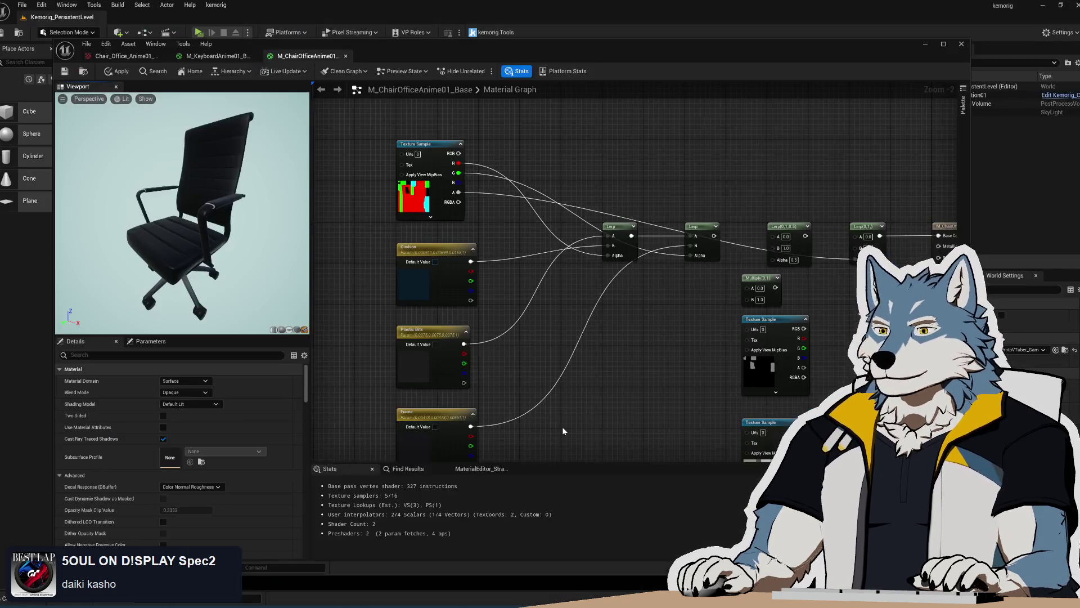
Step: Duplicate the Frame parameter, rename it Legs, and place it below Frame
left_click_drag(562, 394, 573, 188)
left_click(457, 208)
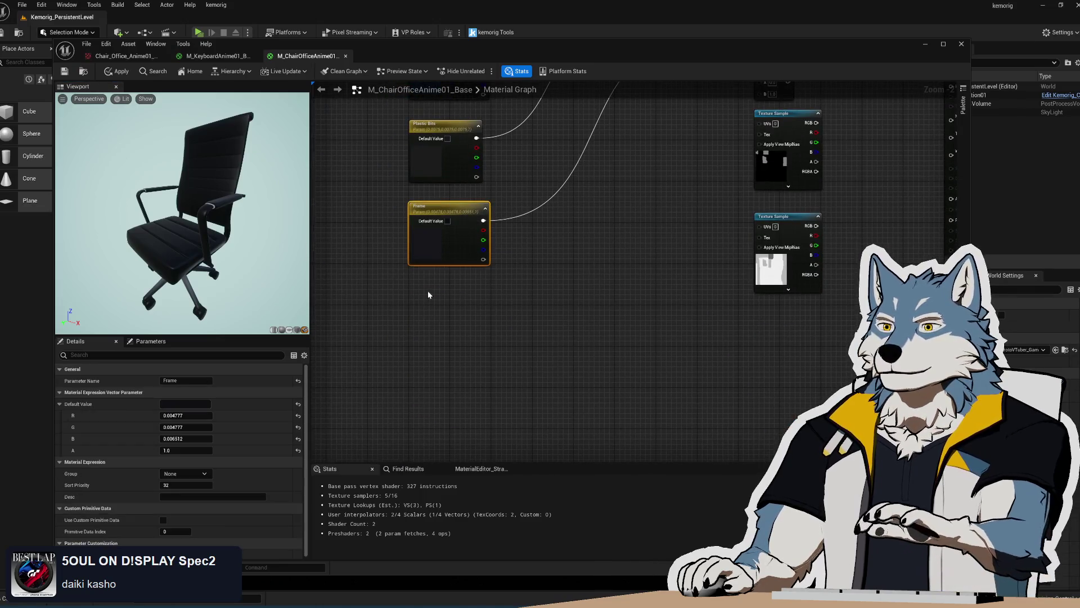
key("ctrl+w")
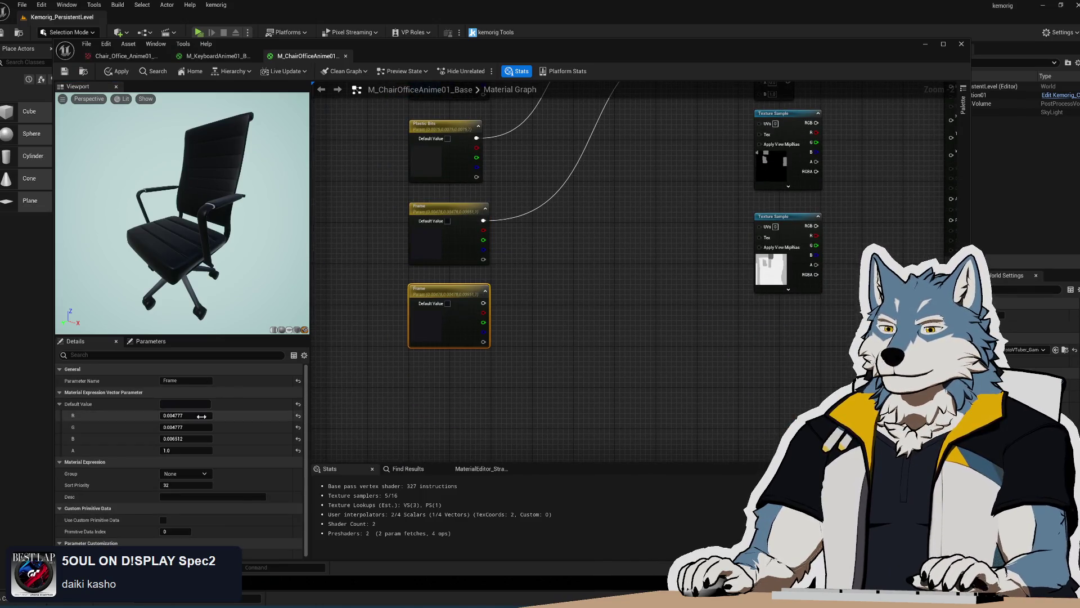
left_click(185, 381)
type("s")
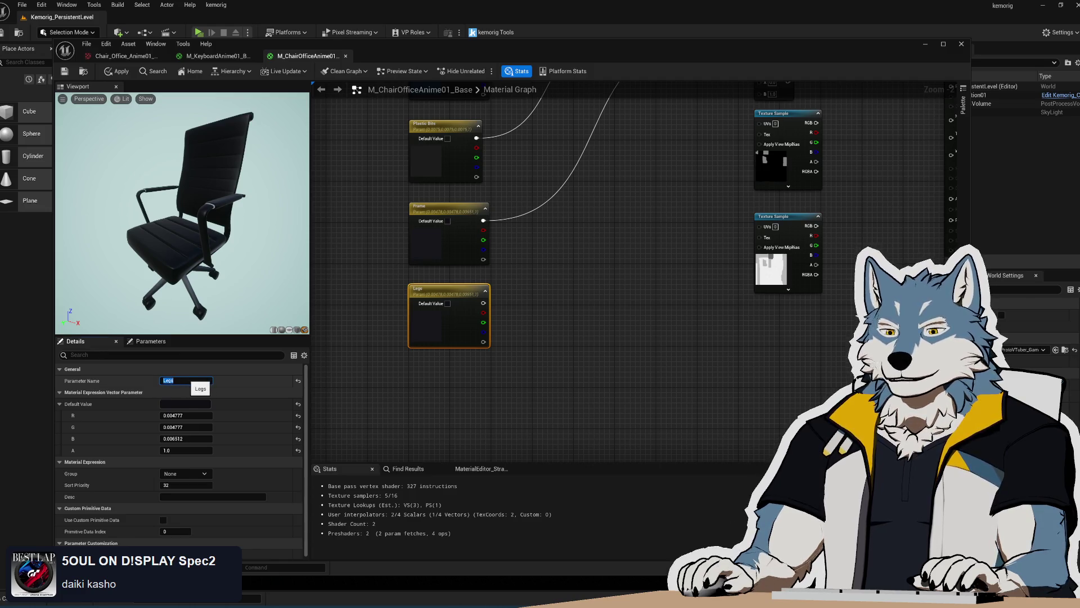
key("Return")
mouse_move(583, 300)
left_mouse_down()
mouse_move(587, 332)
mouse_move(586, 312)
left_mouse_up()
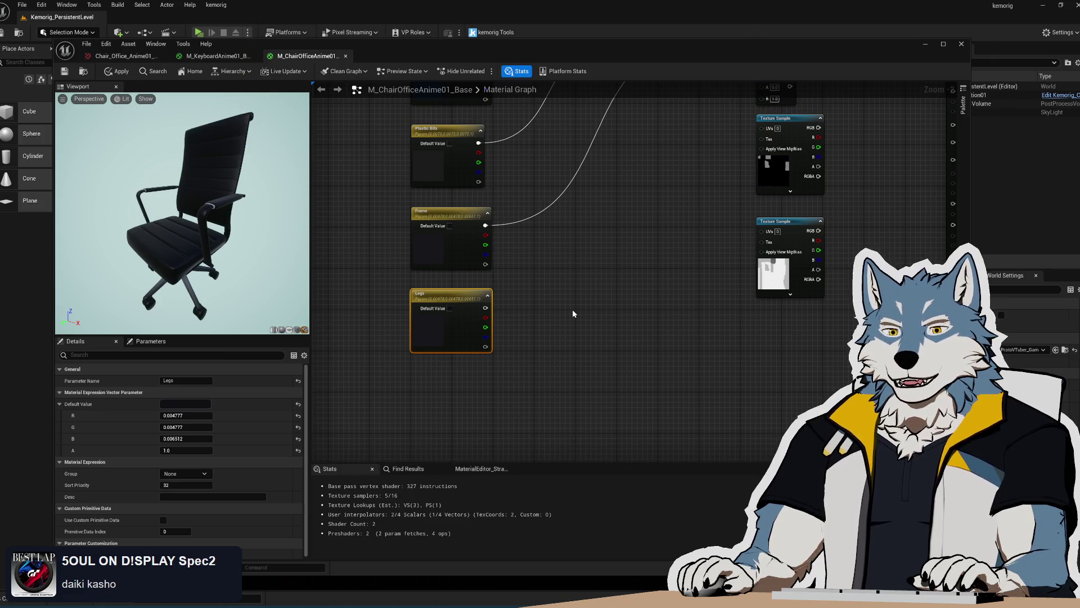
left_click_drag(443, 295, 446, 342)
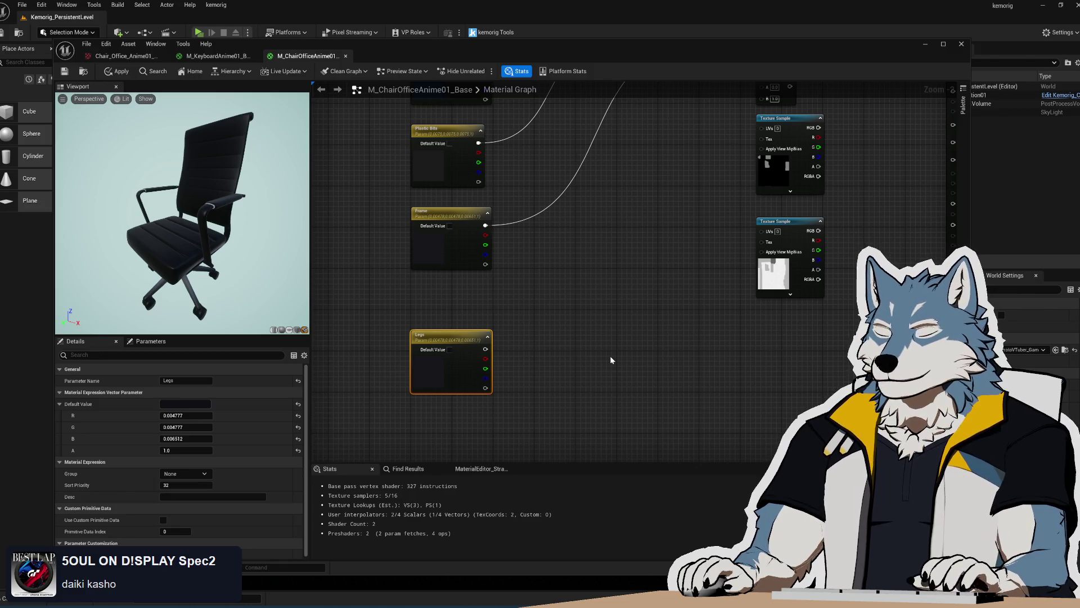
left_click(580, 349)
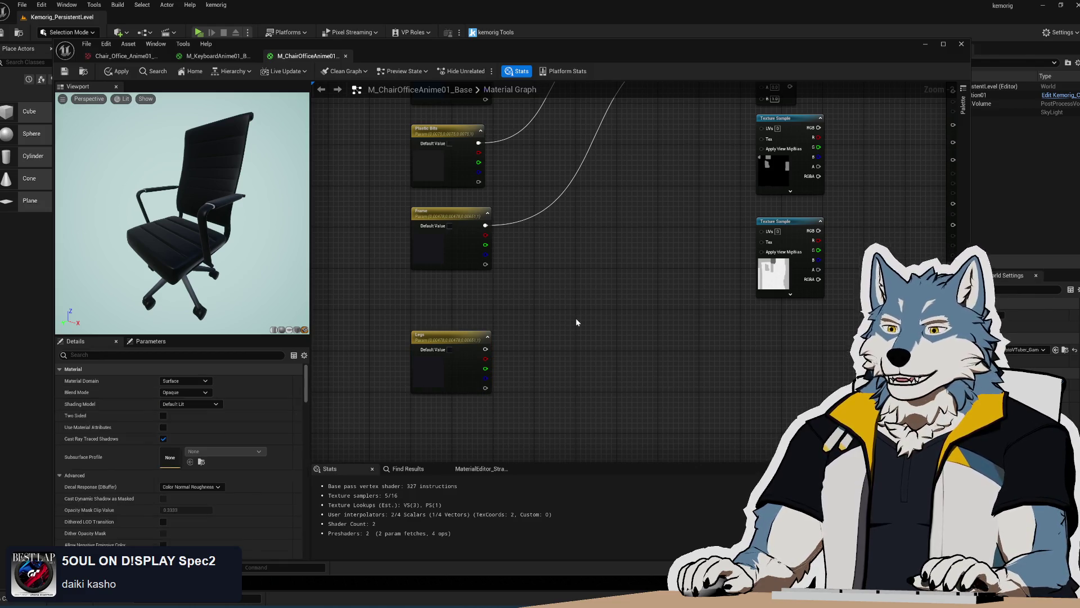
Step: Search the graph's node palette for 'proper' and 'later', clearing each entry
right_click(576, 320)
type("proper")
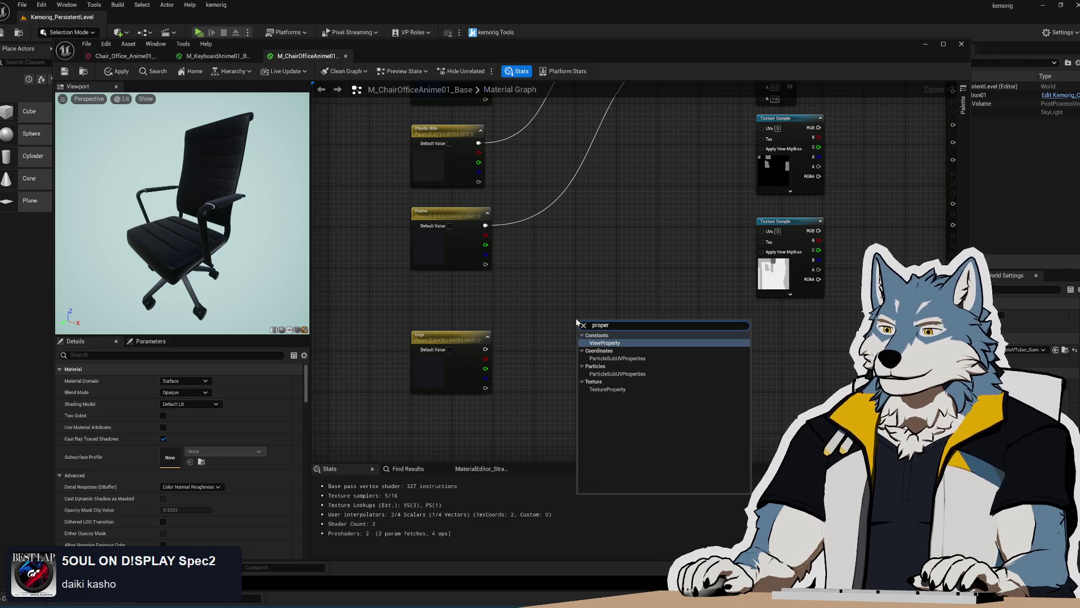
key("BackSpace")
key("BackSpace")
key("BackSpace")
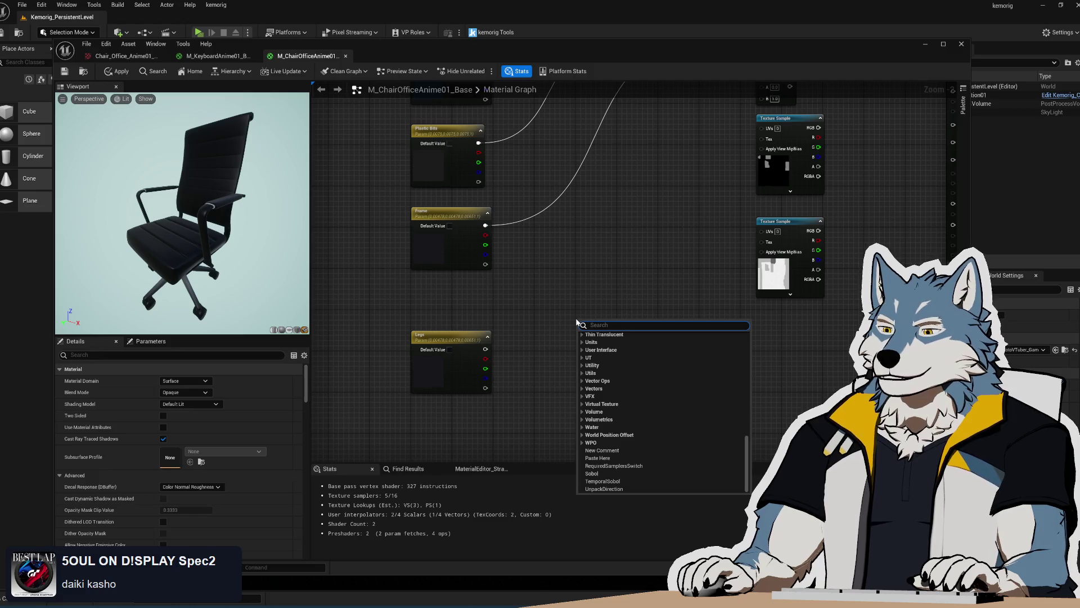
type("later")
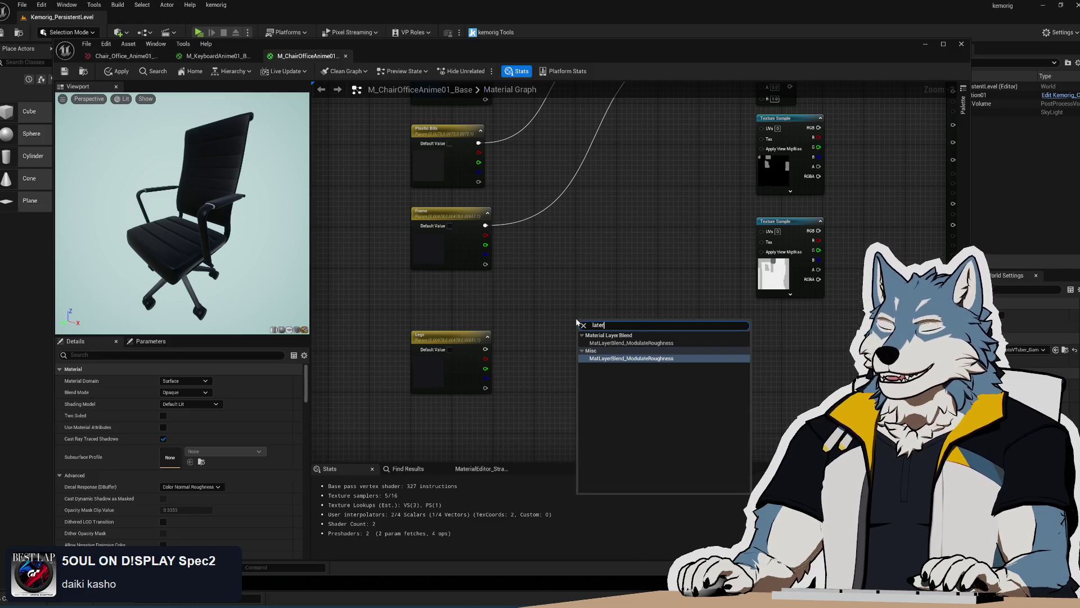
key("BackSpace")
key("BackSpace")
key("BackSpace")
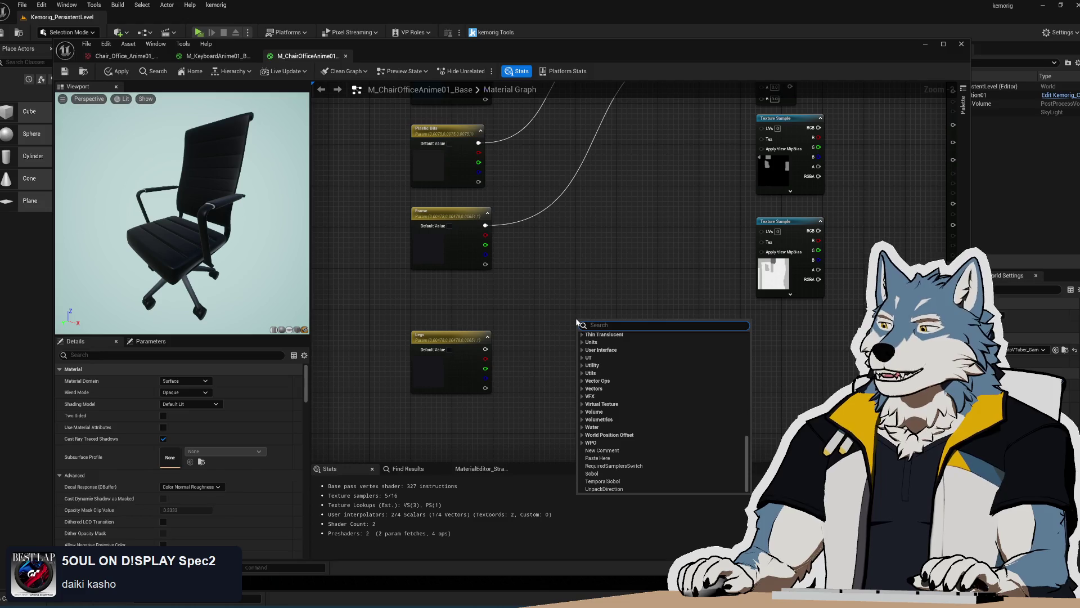
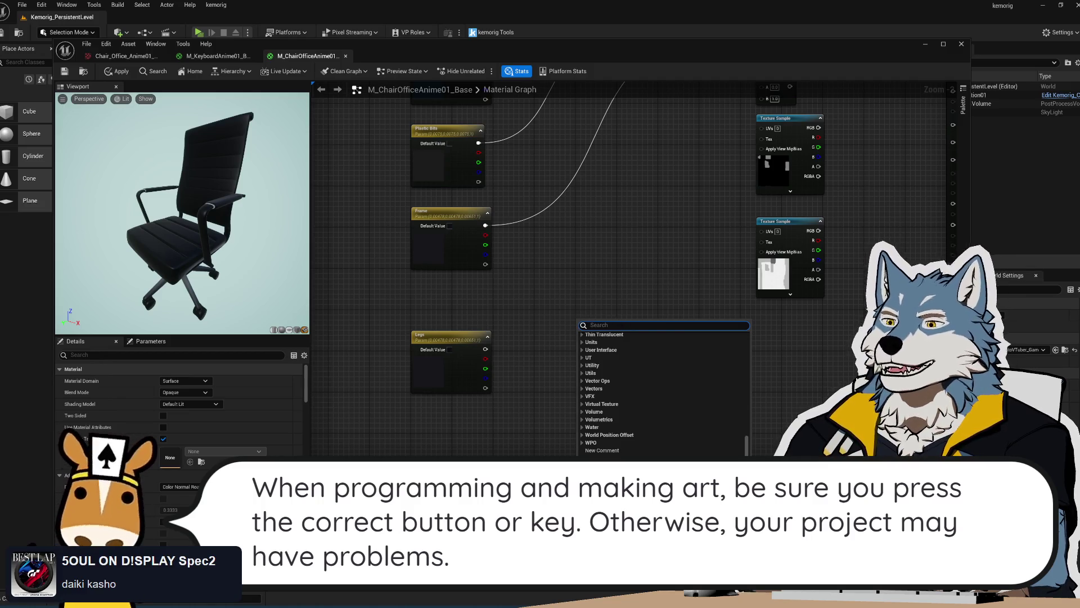
Step: Add a Static Bool Parameter named 'Separate Legs Color' and drag it next to the Legs node
type("prop")
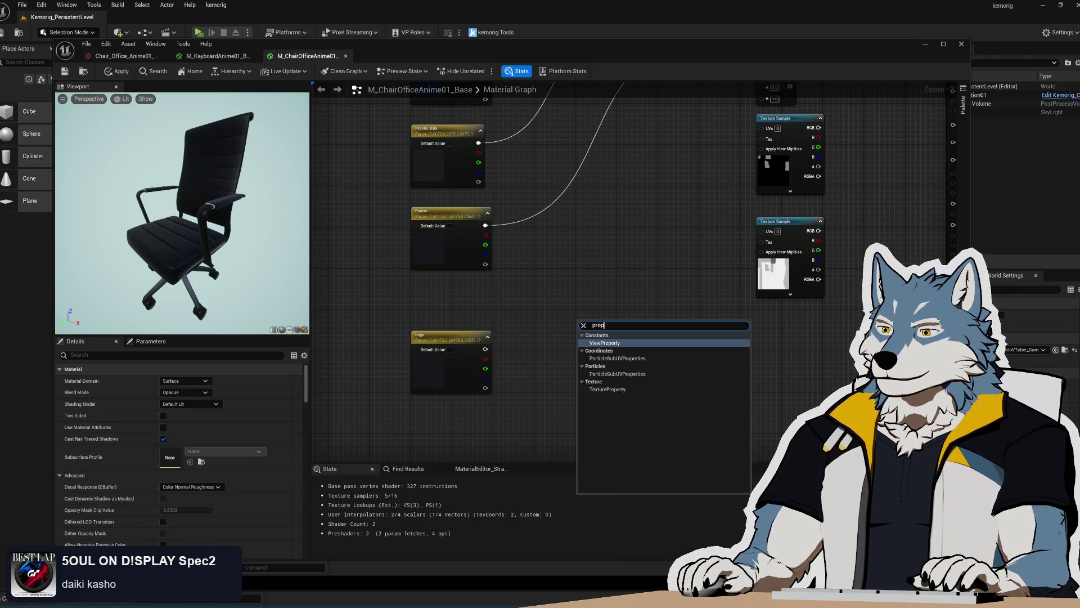
key("BackSpace")
key("BackSpace")
key("BackSpace")
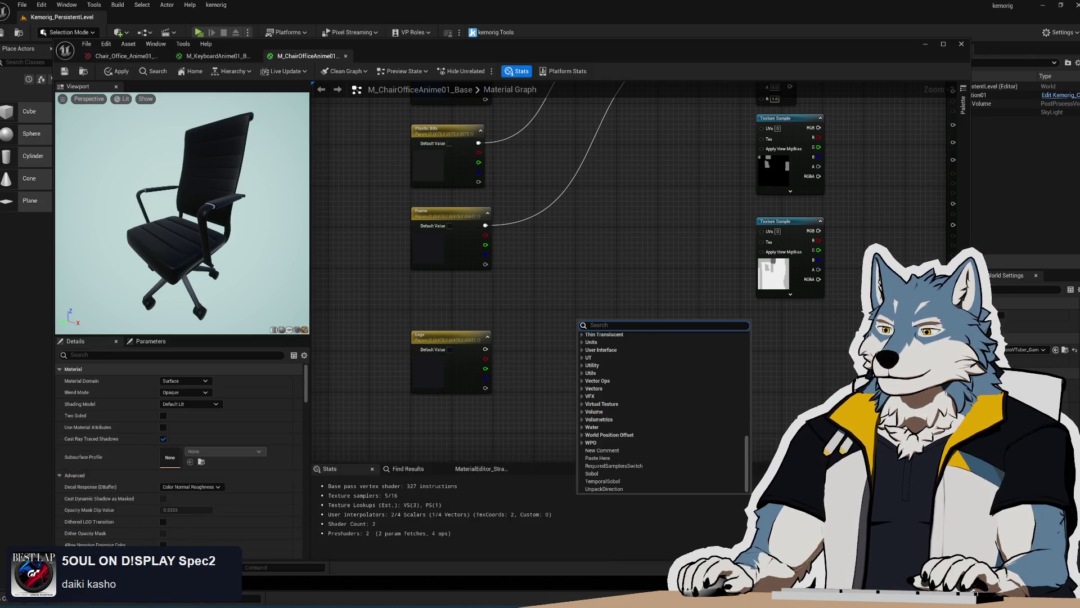
type("parameter")
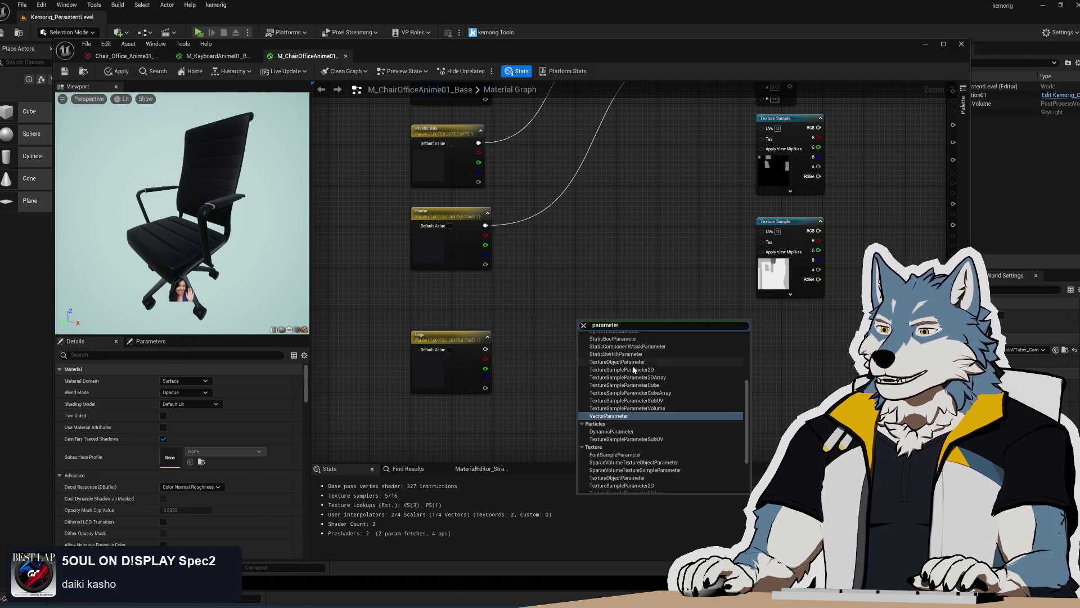
scroll(630, 366, "up", 1)
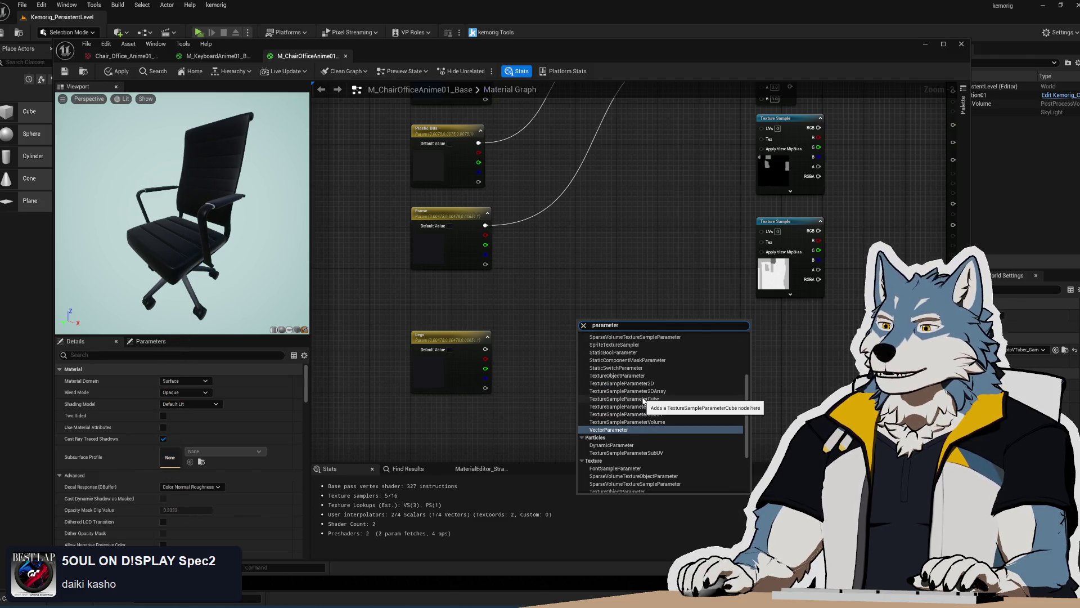
left_click(616, 352)
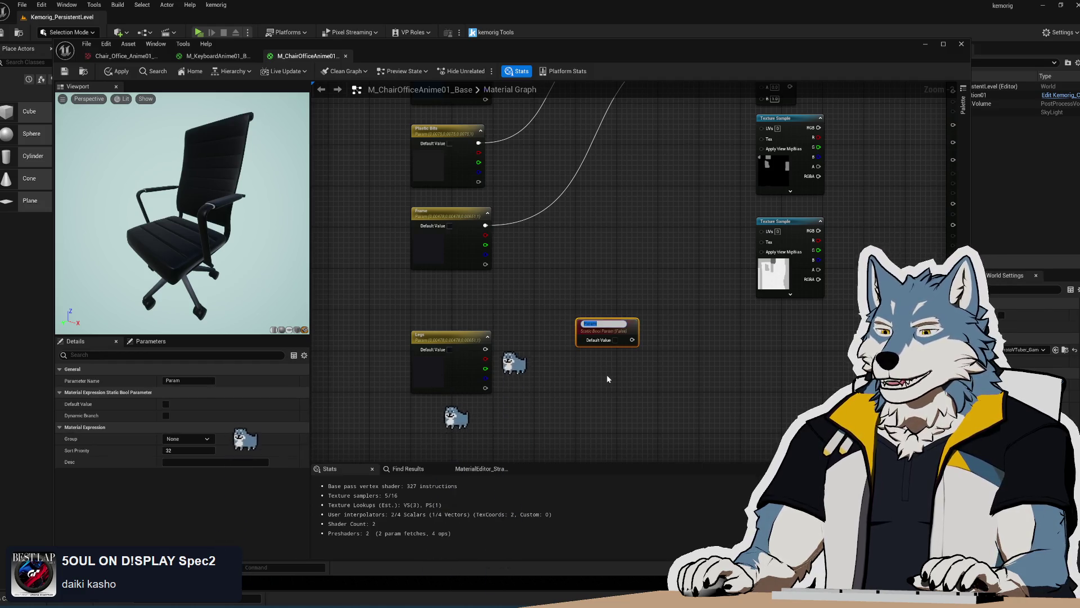
type("Separate Legs")
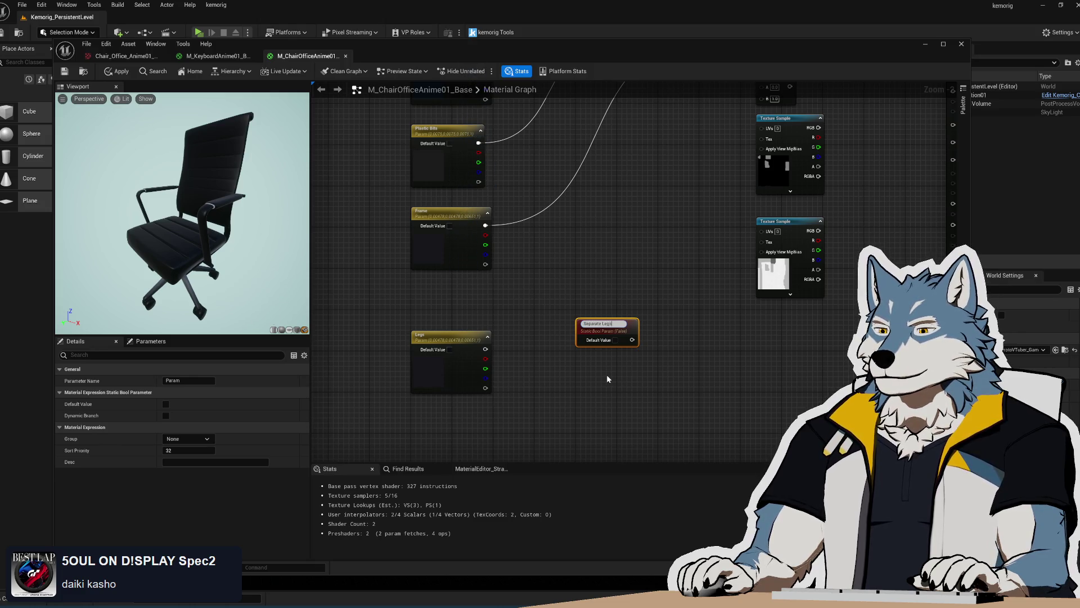
key("Return")
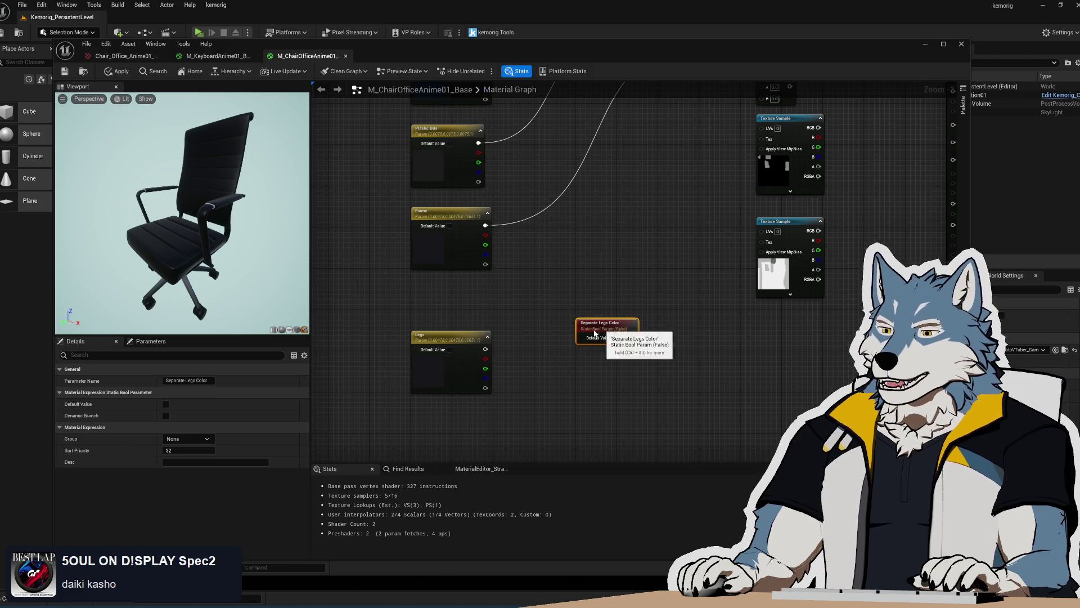
left_click_drag(604, 334, 437, 308)
mouse_move(504, 323)
left_mouse_down()
mouse_move(489, 337)
mouse_move(447, 248)
left_mouse_up()
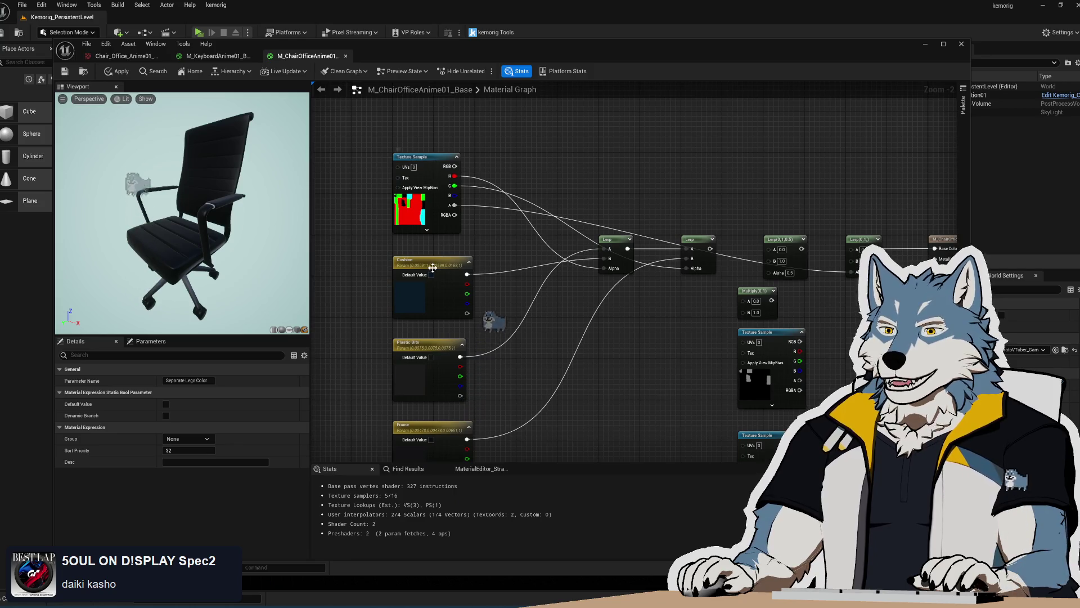
Step: Inspect the Group settings of the Cushion, Plastic Bits and Frame parameters
left_click(445, 262)
left_click_drag(629, 395, 614, 295)
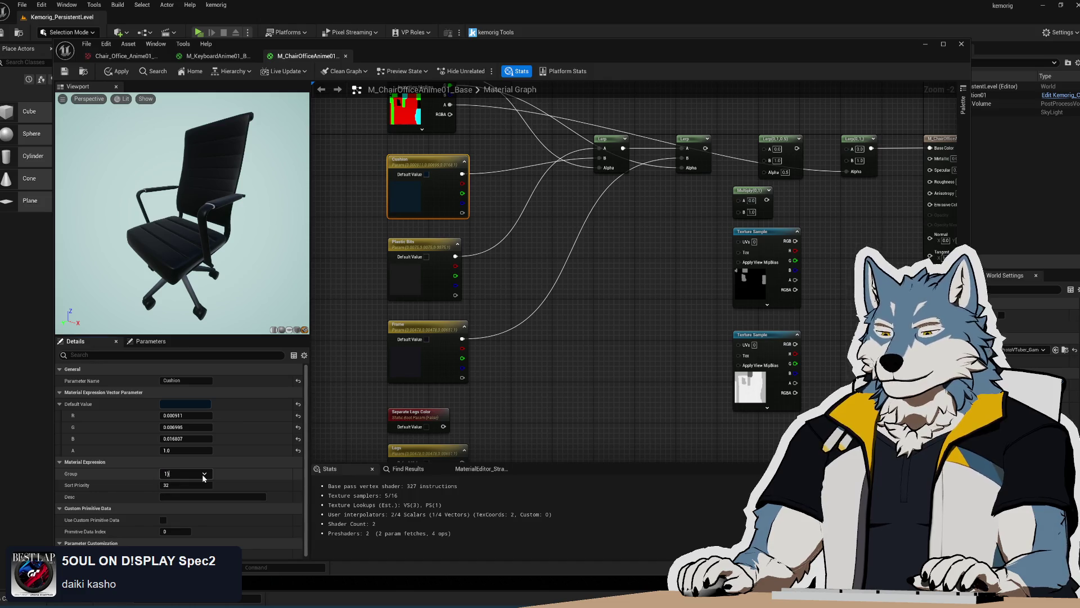
left_click(416, 246)
left_click(189, 474)
left_click(193, 487)
mouse_move(609, 360)
left_mouse_down()
mouse_move(619, 267)
mouse_move(669, 164)
left_mouse_up()
left_click(476, 127)
left_click(191, 488)
Step: Assign Separate Legs Color to the 1) Color parameter group
left_click(482, 214)
left_click(188, 439)
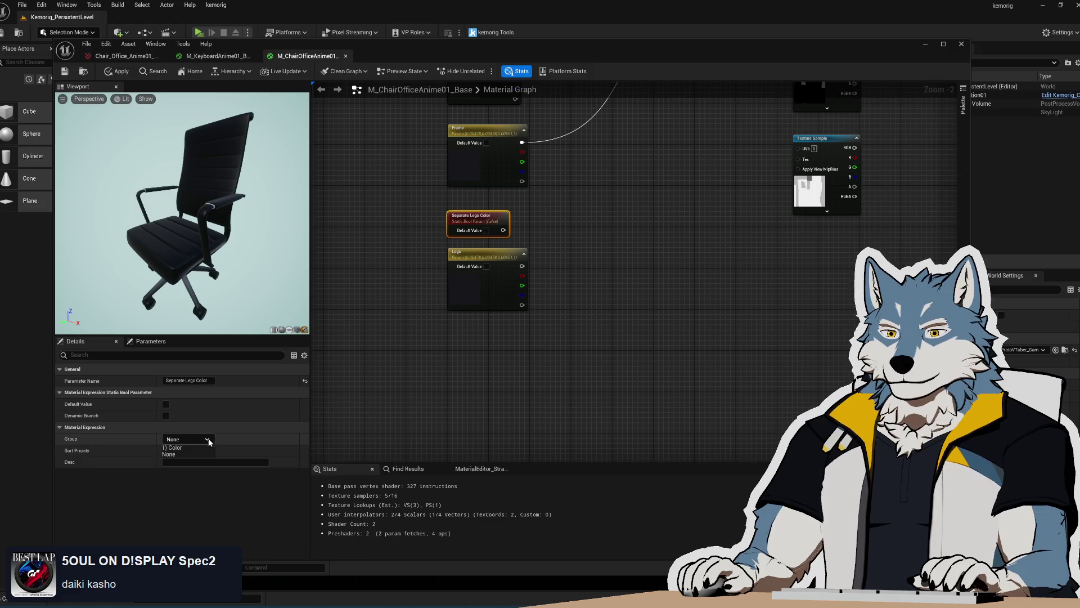
left_click(477, 257)
left_click(185, 482)
Step: Re-check that Cushion, Plastic Bits, Frame and Separate Legs Color are in 1) Color
left_click_drag(636, 211, 591, 421)
left_click(450, 180)
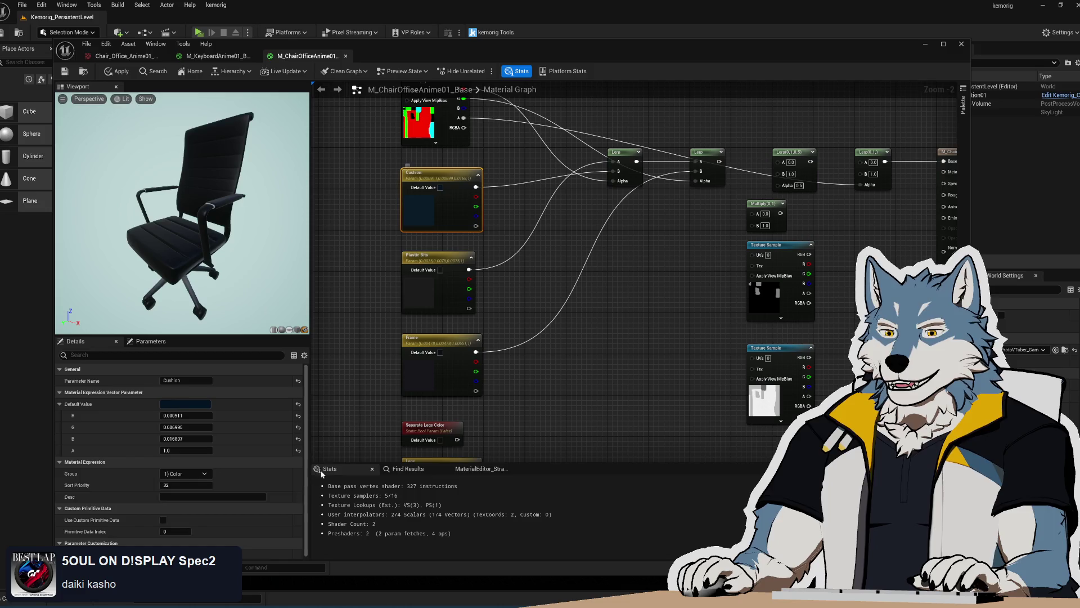
left_click(428, 257)
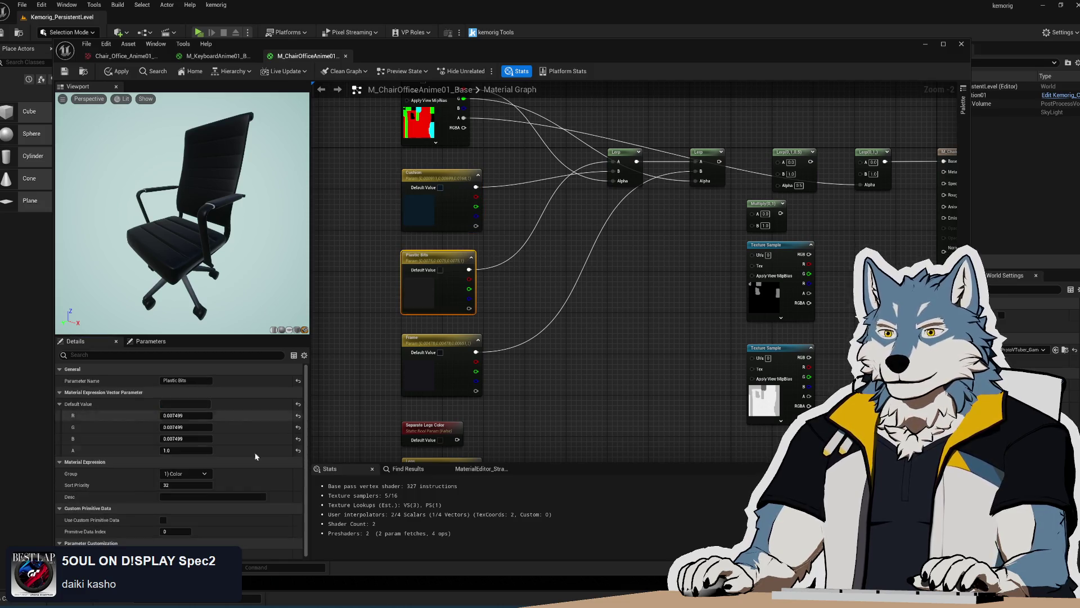
left_click(428, 324)
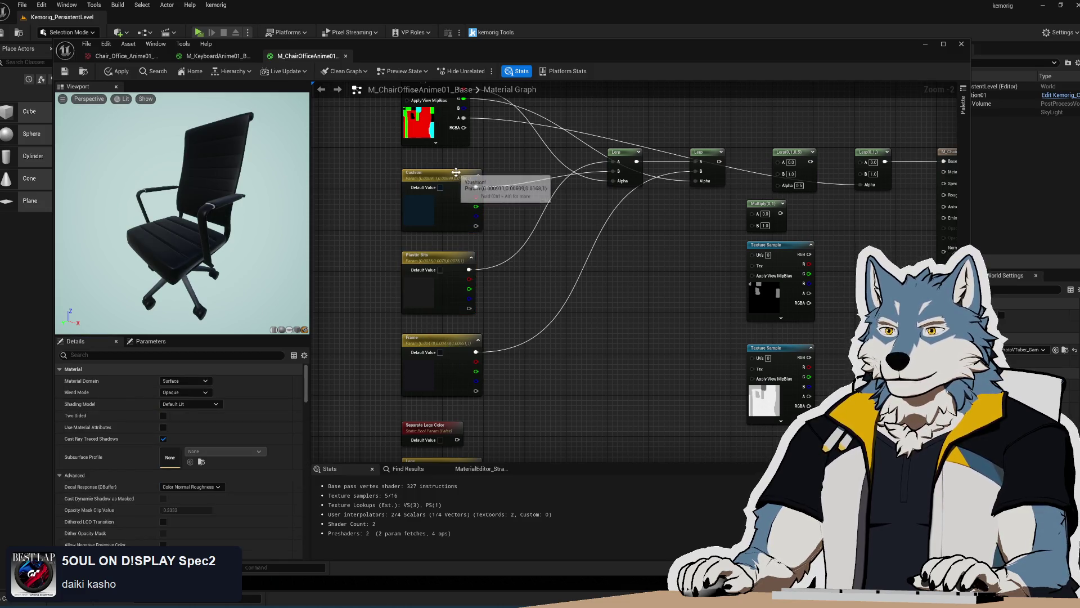
left_click(437, 257)
left_click(440, 340)
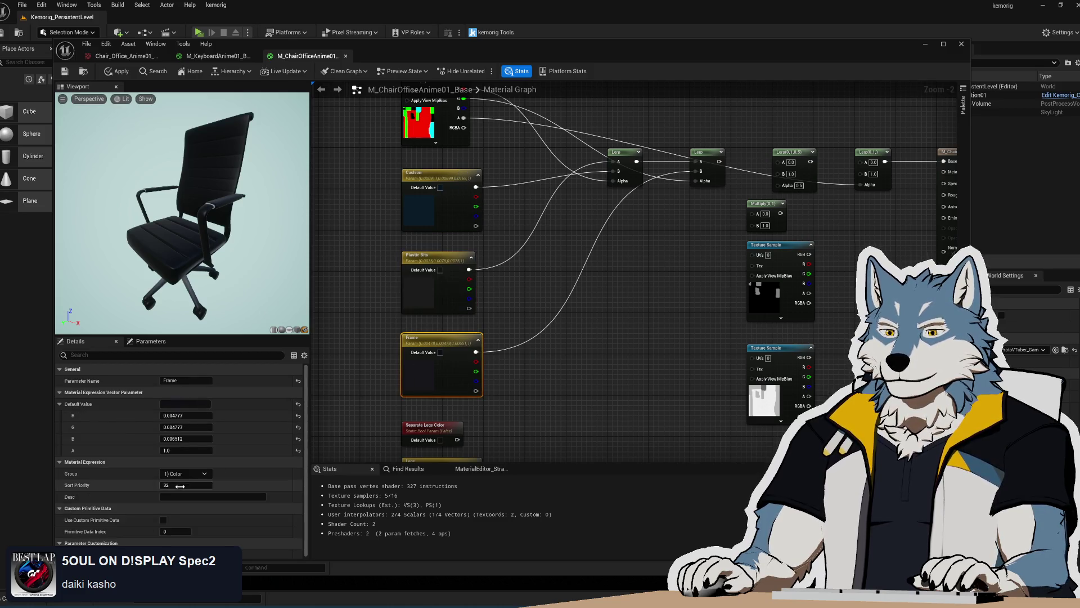
left_click_drag(593, 402, 586, 339)
left_click(421, 371)
Step: Check the Legs parameter, then start a wire from Separate Legs Color
right_click(565, 407)
left_click(428, 401)
left_click(513, 381)
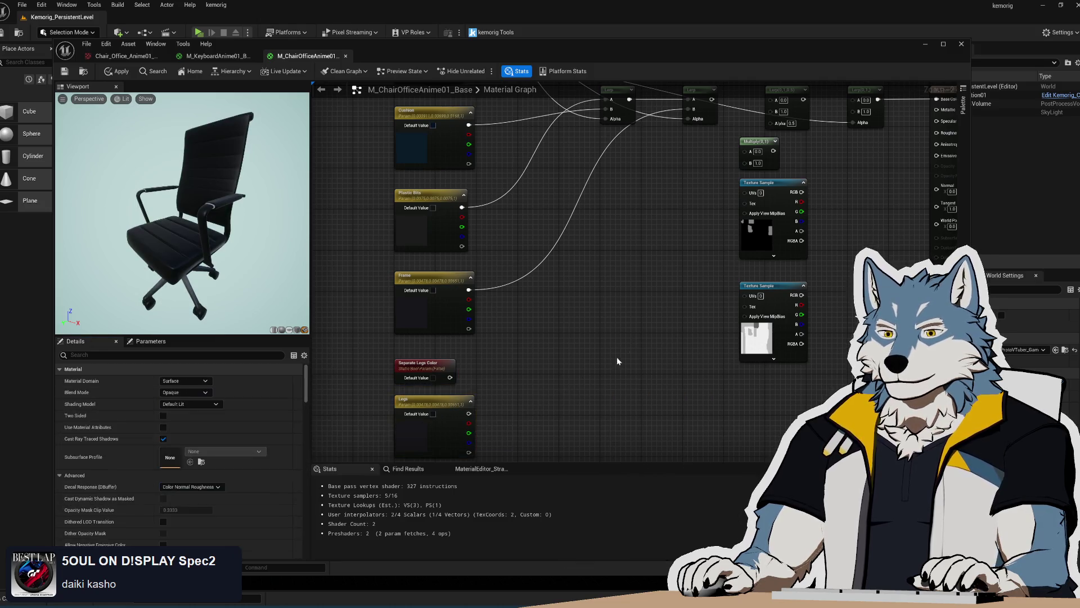
scroll(513, 381, "down", 2)
scroll(511, 314, "up", 2)
mouse_move(388, 424)
left_mouse_down()
mouse_move(501, 387)
mouse_move(558, 293)
left_mouse_up()
Step: Add a Static Switch node wired from Separate Legs Color, replacing a mistaken Switch
type("mult")
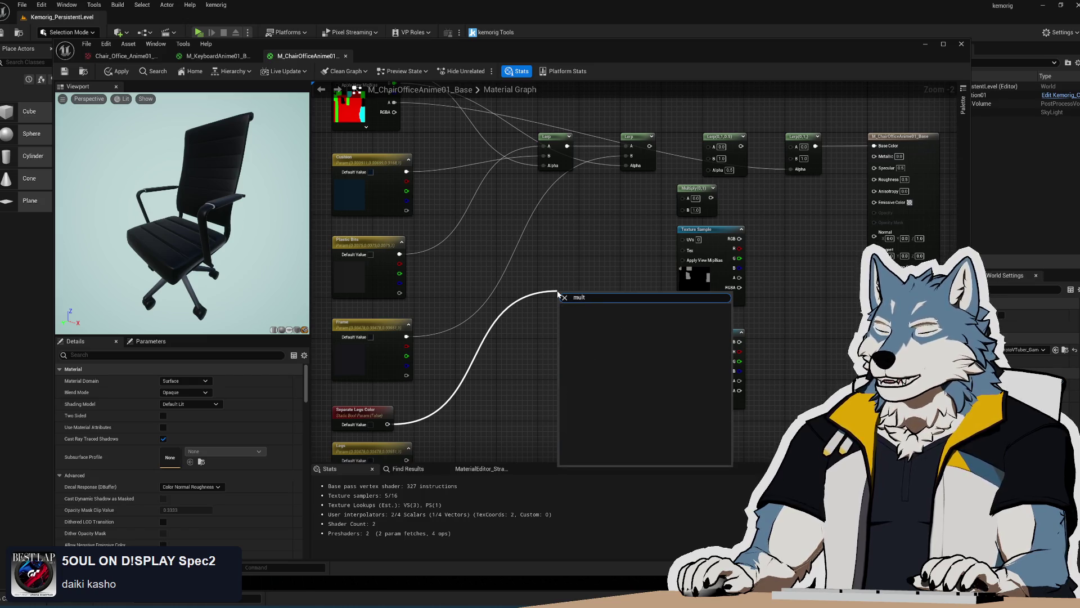
key("Escape")
left_click_drag(388, 424, 608, 253)
type("switch")
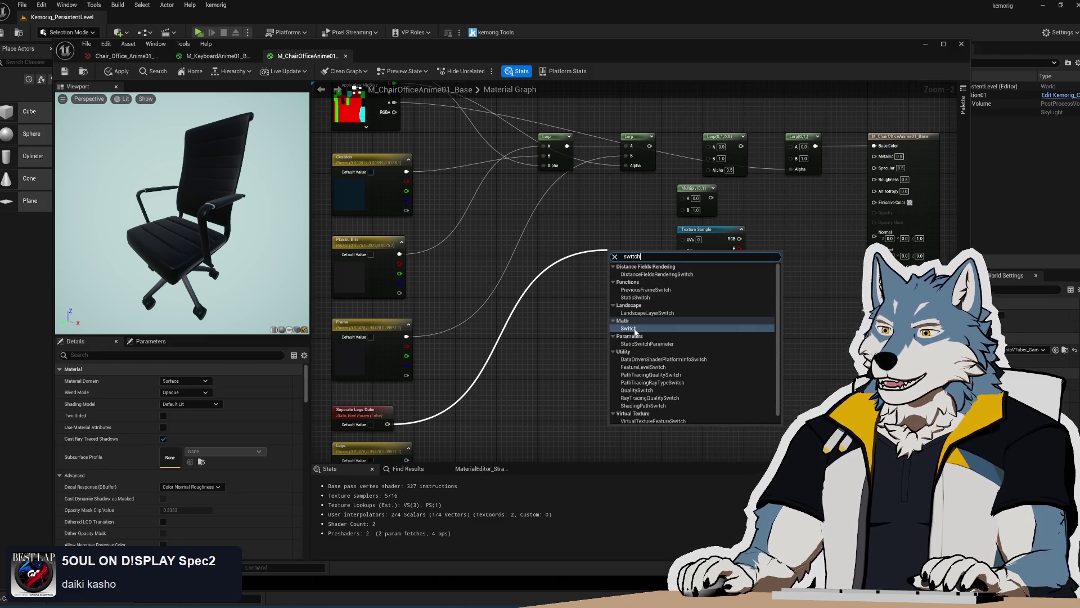
left_click(632, 328)
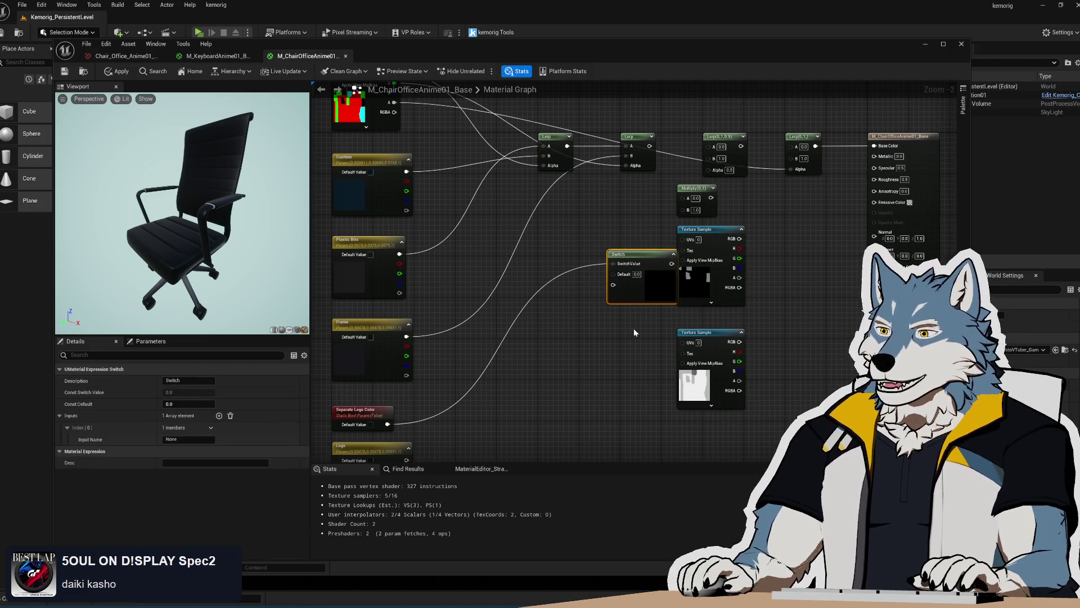
left_click_drag(547, 260, 582, 333)
key("Delete")
right_click(532, 319)
type("switch")
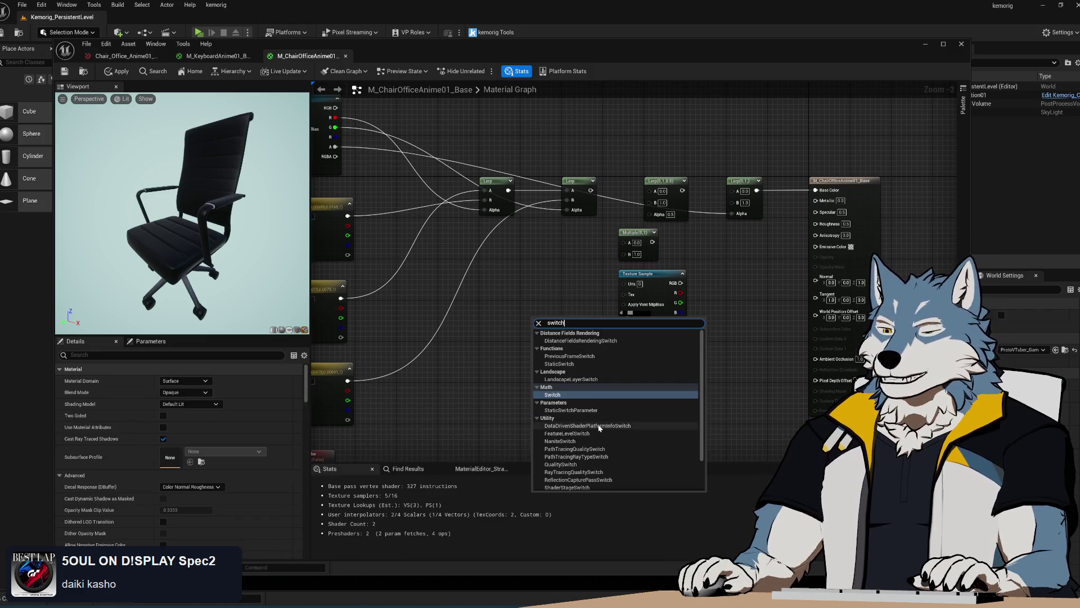
left_click(578, 363)
Step: Delete the spare Multiply and two Texture Sample nodes and move the Switch toward the Lerps
left_click_drag(547, 325, 577, 271)
mouse_move(346, 438)
left_mouse_down()
mouse_move(521, 369)
mouse_move(580, 268)
left_mouse_up()
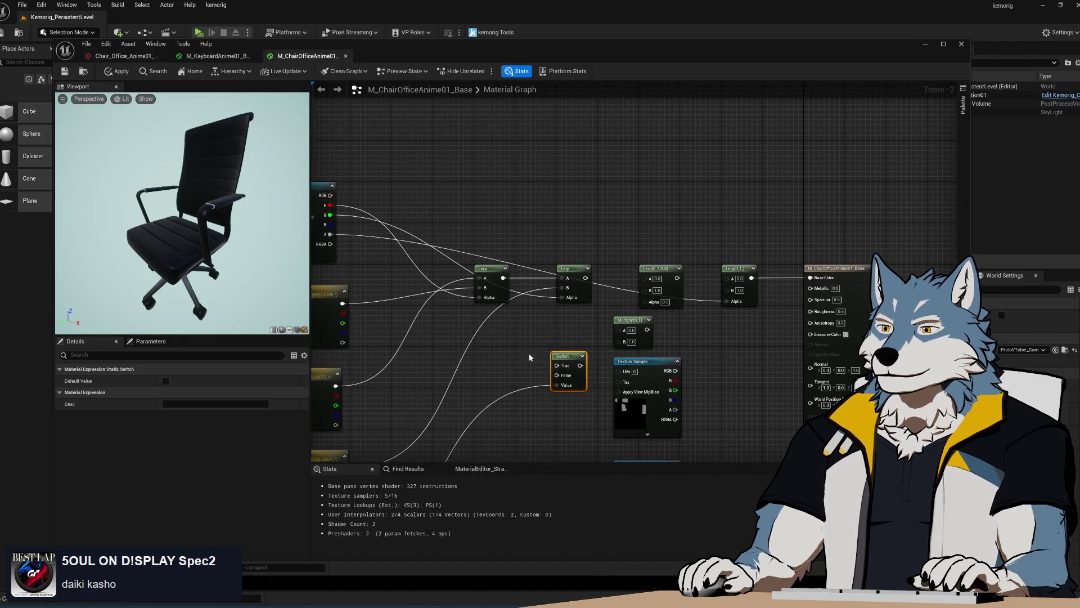
scroll(569, 292, "down", 1)
left_click_drag(568, 197, 656, 423)
key("Delete")
mouse_move(646, 337)
left_mouse_down()
mouse_move(714, 344)
mouse_move(723, 309)
left_mouse_up()
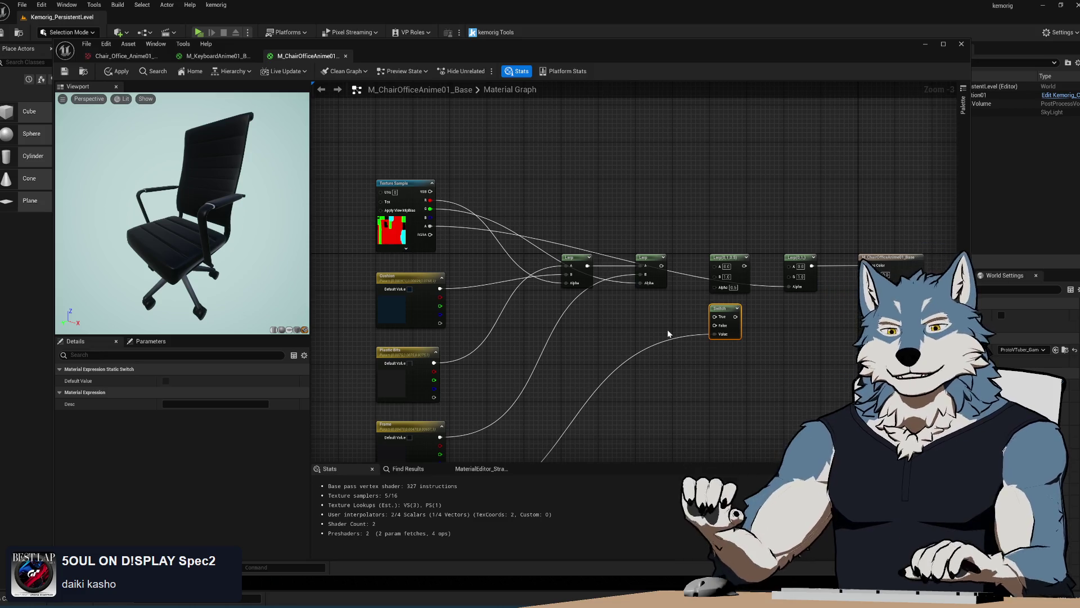
Step: Rewire the Lerps: Texture Sample B into Alpha, second Lerp into the next A, Legs into B
scroll(627, 332, "down", 1)
scroll(626, 299, "down", 1)
left_click_drag(608, 319, 562, 301)
left_click_drag(368, 172, 572, 356)
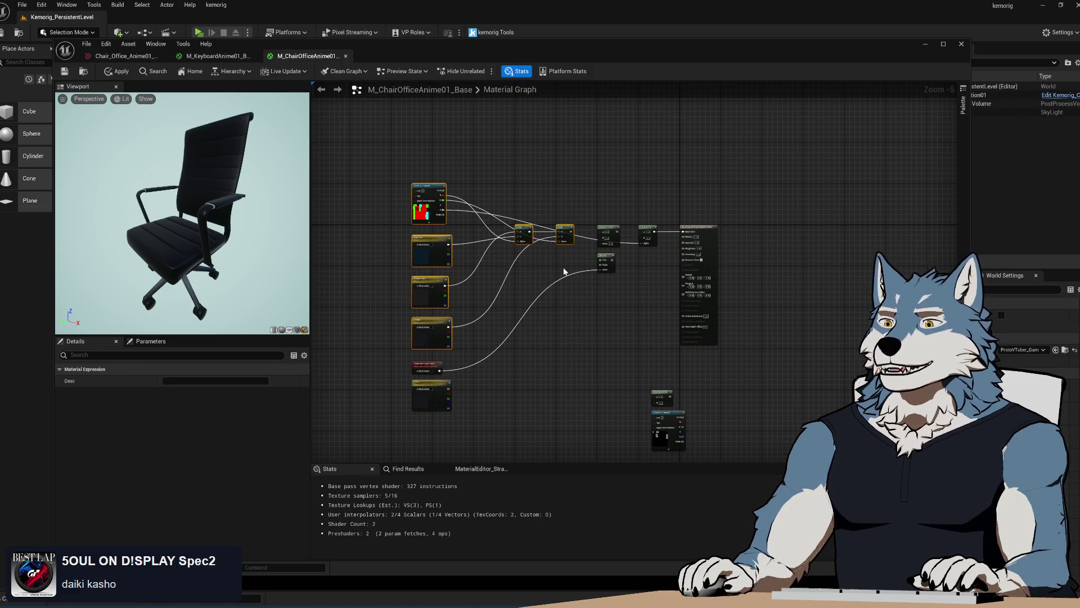
scroll(556, 258, "up", 1)
left_click(585, 241)
scroll(585, 243, "up", 2)
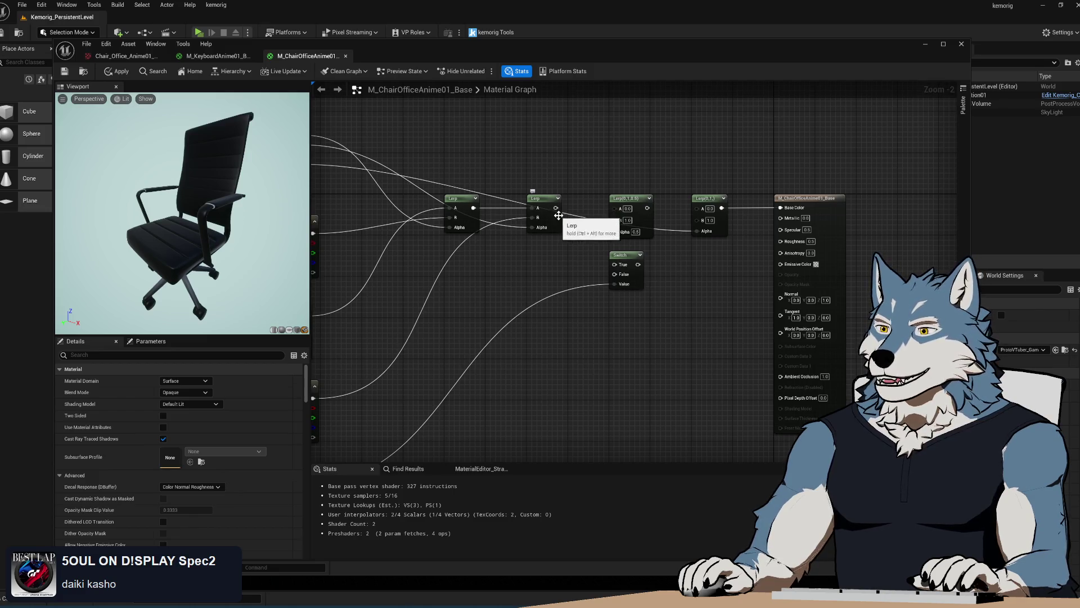
left_click_drag(382, 233, 505, 263)
mouse_move(423, 185)
left_mouse_down()
mouse_move(737, 279)
mouse_move(737, 260)
left_mouse_up()
left_click_drag(678, 237, 741, 240)
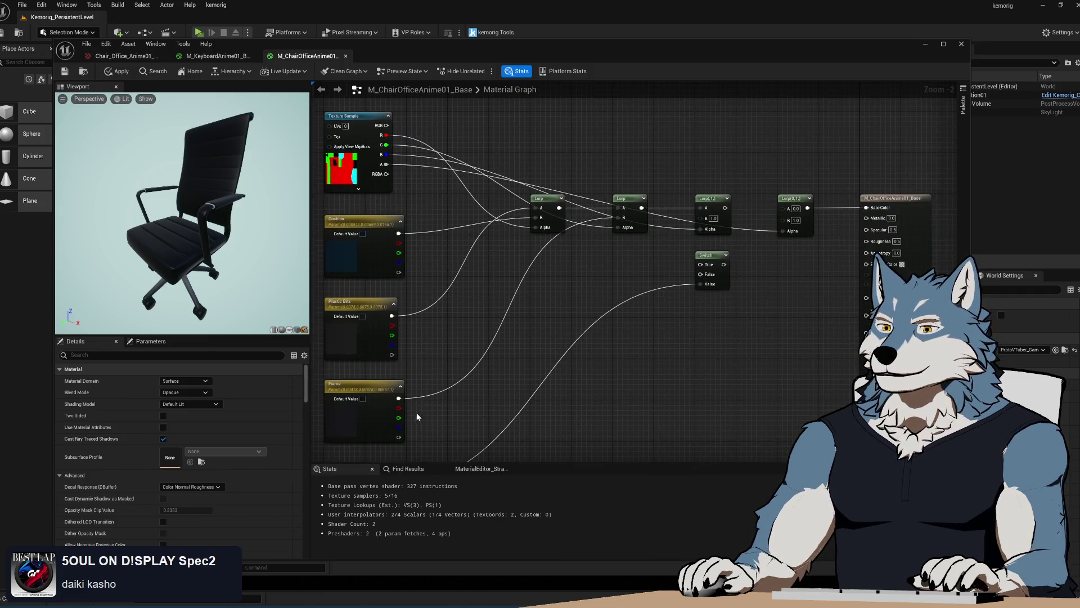
left_click_drag(506, 408, 491, 325)
mouse_move(417, 441)
left_mouse_down()
mouse_move(724, 177)
mouse_move(726, 135)
left_mouse_up()
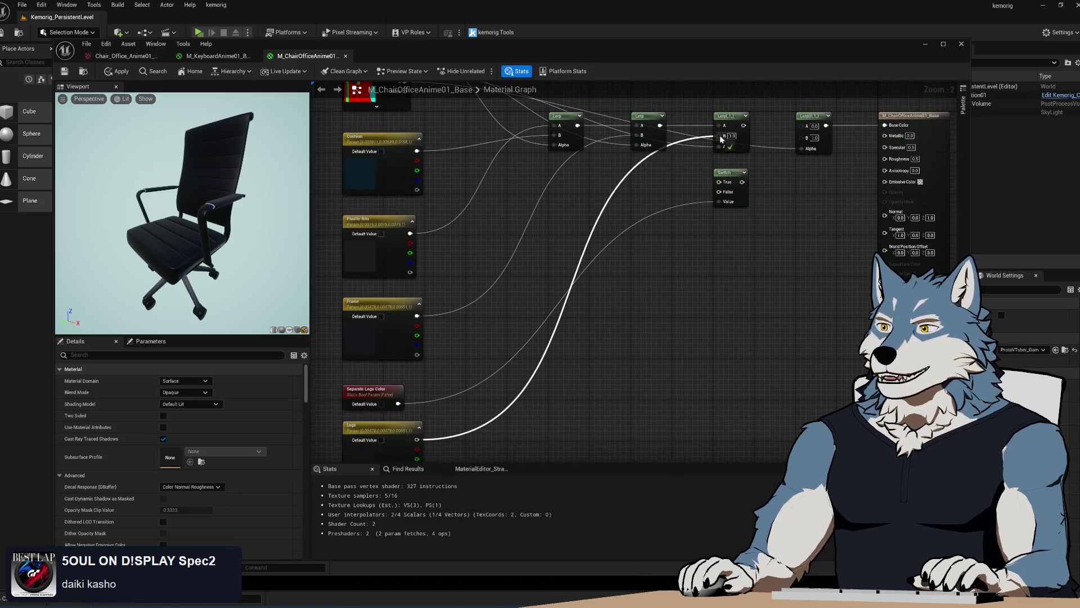
Step: Rearrange the first Lerp, Cushion, Plastic Bits and Texture Sample nodes into a tidy column
scroll(598, 332, "down", 1)
left_click_drag(597, 332, 629, 302)
left_click_drag(670, 264, 596, 264)
left_click_drag(598, 340, 580, 309)
left_click_drag(411, 292, 511, 359)
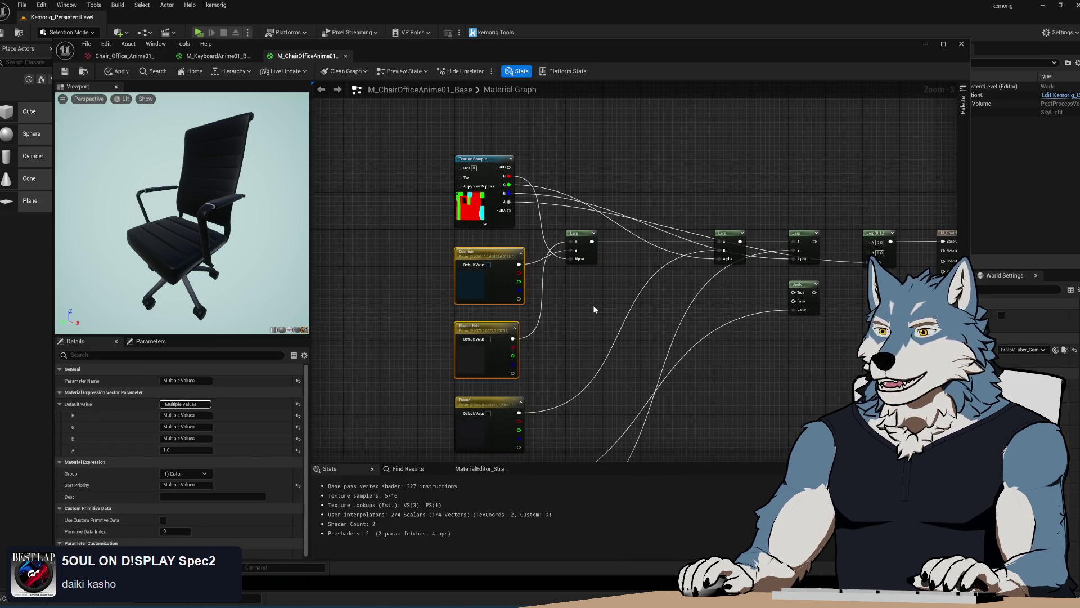
left_click_drag(477, 254, 588, 273)
left_click_drag(461, 325, 462, 233)
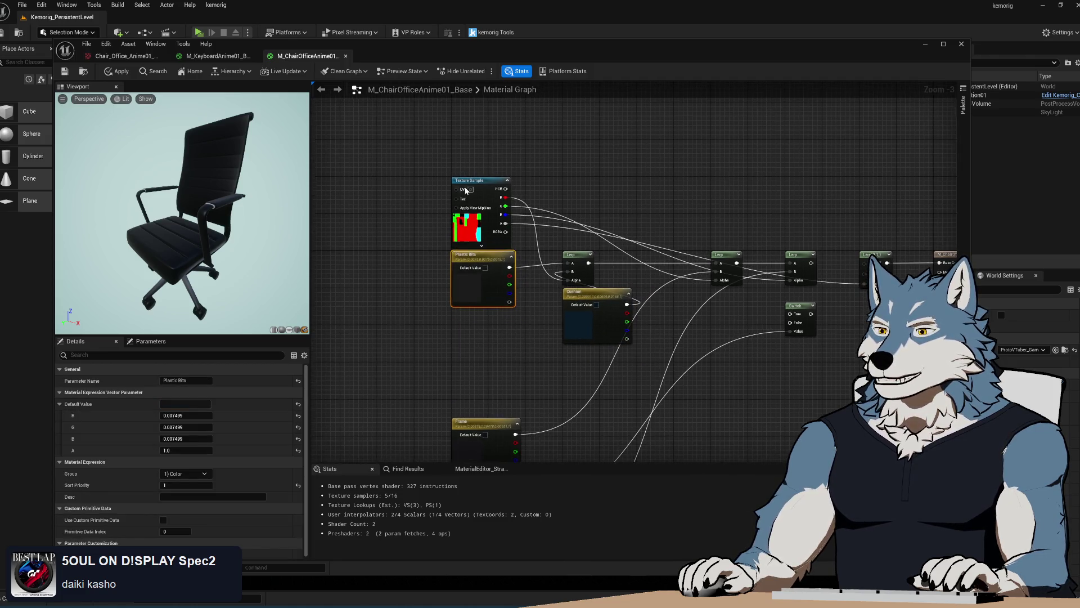
left_click_drag(467, 187, 501, 150)
Step: Move Frame beside the middle Lerp, and Separate Legs Color and Legs beside the Switch
left_click_drag(644, 360, 529, 287)
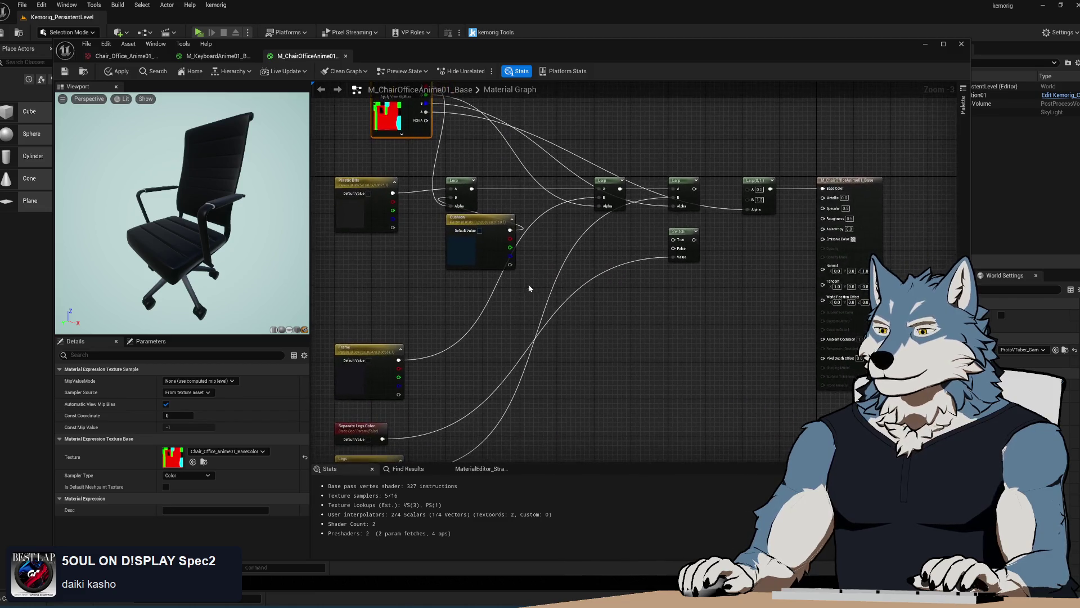
mouse_move(365, 348)
left_mouse_down()
mouse_move(622, 217)
mouse_move(541, 219)
left_mouse_up()
left_click(578, 217, "shift")
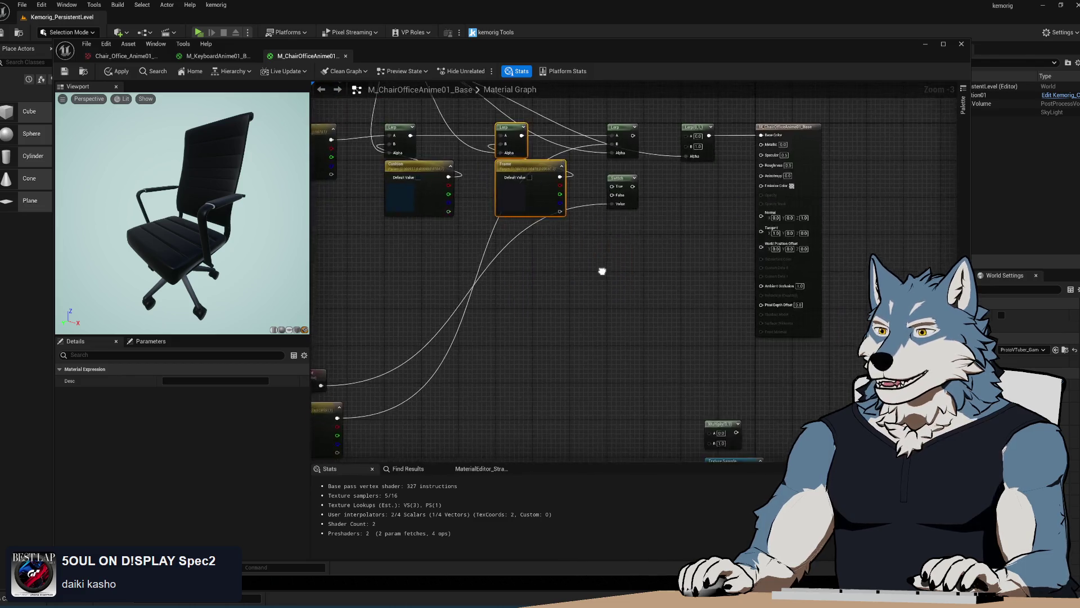
left_click_drag(329, 349, 394, 444)
mouse_move(372, 366)
left_mouse_down()
mouse_move(419, 363)
mouse_move(694, 233)
left_mouse_up()
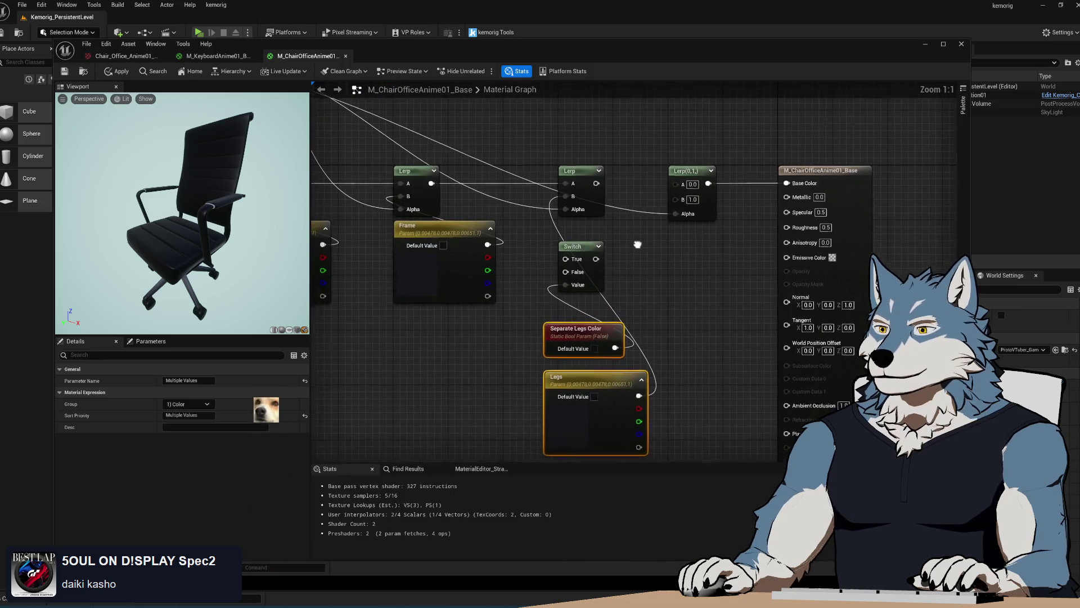
Step: Reposition the Switch and connect the first Lerp's output to its False input
scroll(573, 377, "up", 3)
left_click(574, 382)
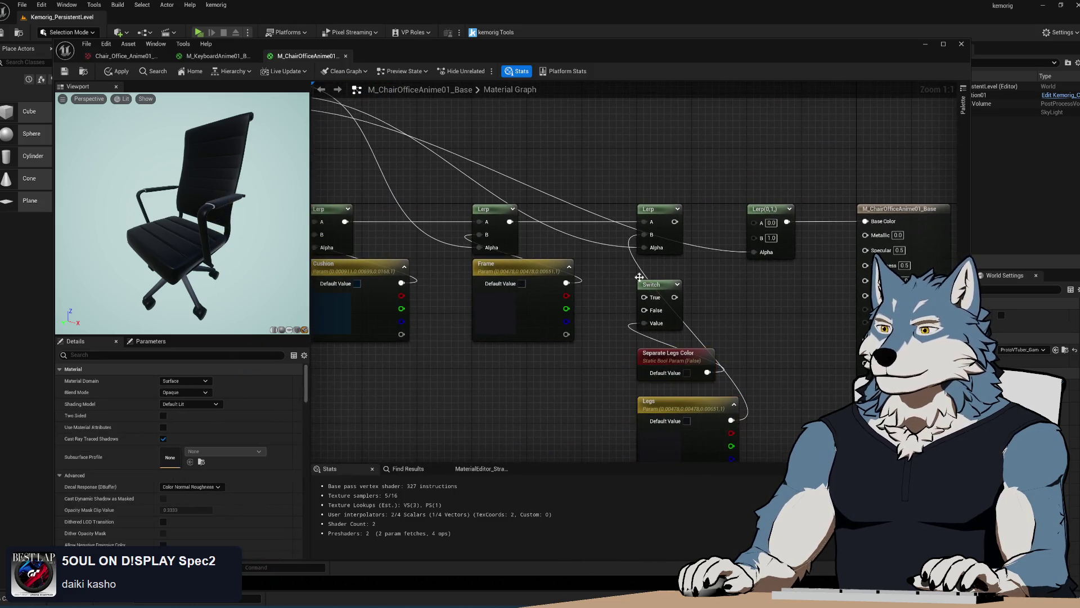
mouse_move(565, 261)
left_mouse_down()
mouse_move(654, 258)
mouse_move(619, 254)
left_mouse_up()
left_click_drag(687, 297, 581, 265)
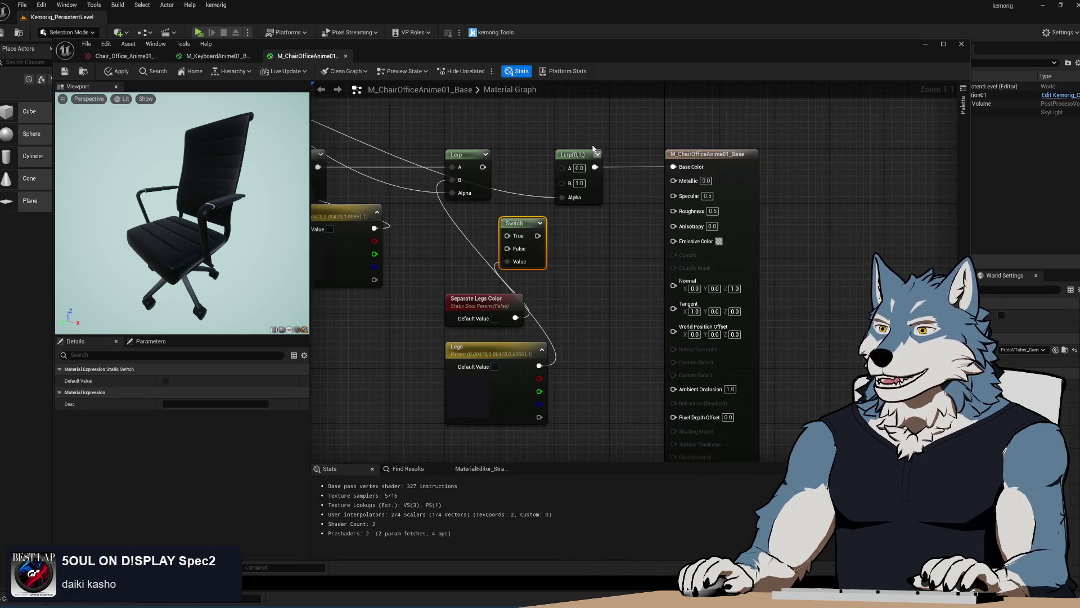
left_click(579, 154)
left_click_drag(642, 154, 881, 150)
left_click_drag(516, 228, 571, 163)
left_click_drag(491, 173, 567, 213)
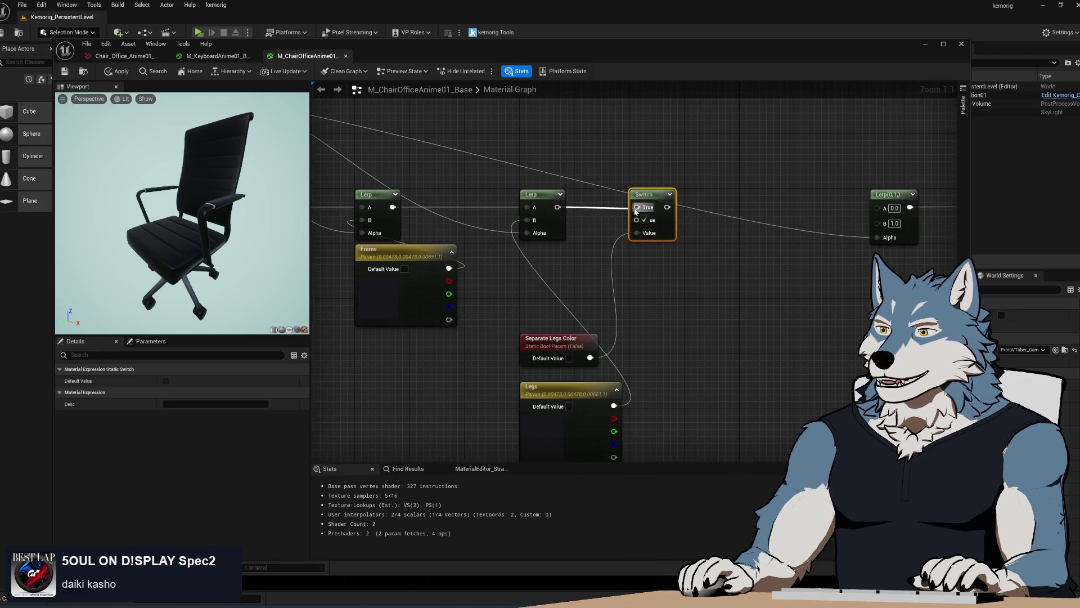
left_click(429, 234)
left_click_drag(393, 207, 638, 220)
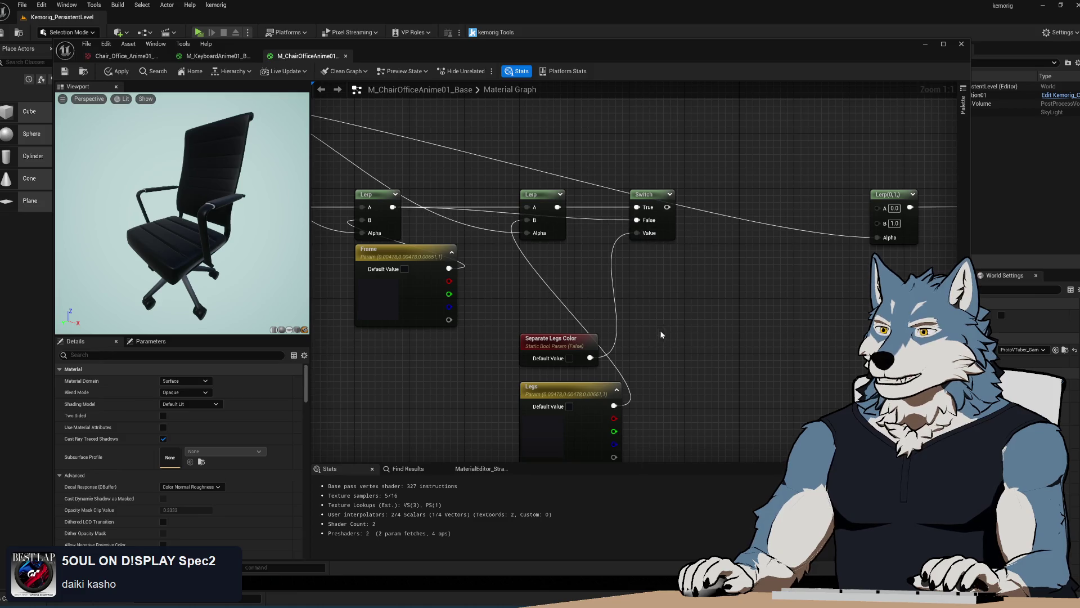
Step: Place Separate Legs Color and Legs by the Switch, wiring the Switch into the final Lerp A
left_click_drag(660, 328, 638, 277)
mouse_move(619, 427)
left_mouse_down()
mouse_move(535, 306)
mouse_move(645, 217)
left_mouse_up()
left_click(535, 306)
left_click_drag(549, 336, 548, 198)
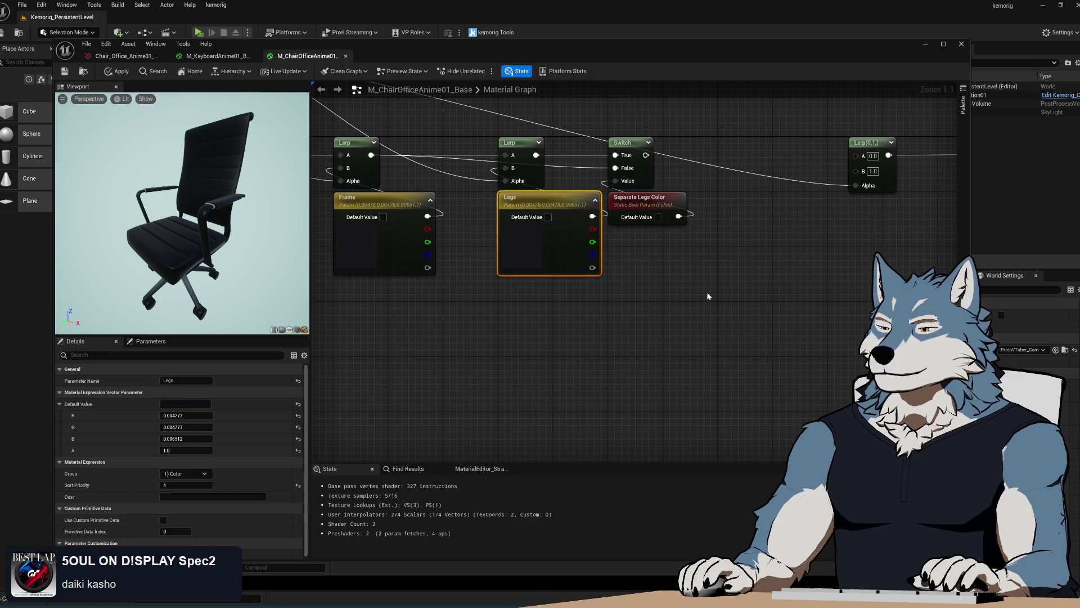
left_click_drag(693, 290, 612, 362)
left_click(626, 363)
mouse_move(563, 226)
left_mouse_down()
mouse_move(785, 236)
mouse_move(711, 313)
mouse_move(788, 220)
mouse_move(571, 108)
mouse_move(617, 243)
left_mouse_up()
Step: Wire Switch into Multiply A and final Lerp A, Multiply into Lerp B, and break Multiply B
scroll(747, 226, "down", 3)
left_click(586, 431)
scroll(617, 243, "up", 3)
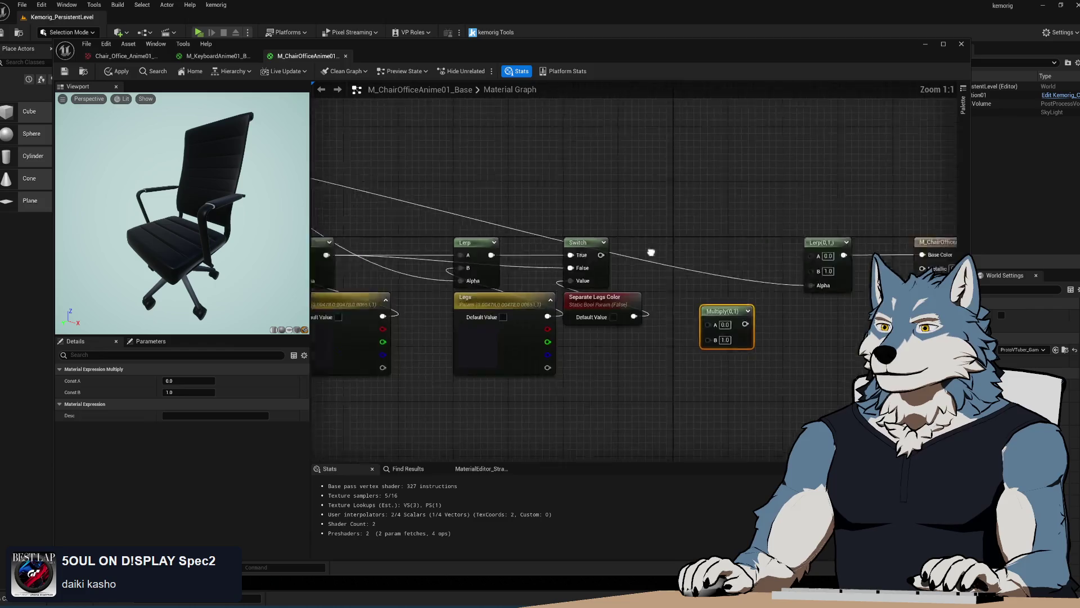
scroll(619, 281, "down", 3)
mouse_move(759, 293)
left_mouse_down()
mouse_move(844, 253)
mouse_move(726, 292)
left_mouse_up()
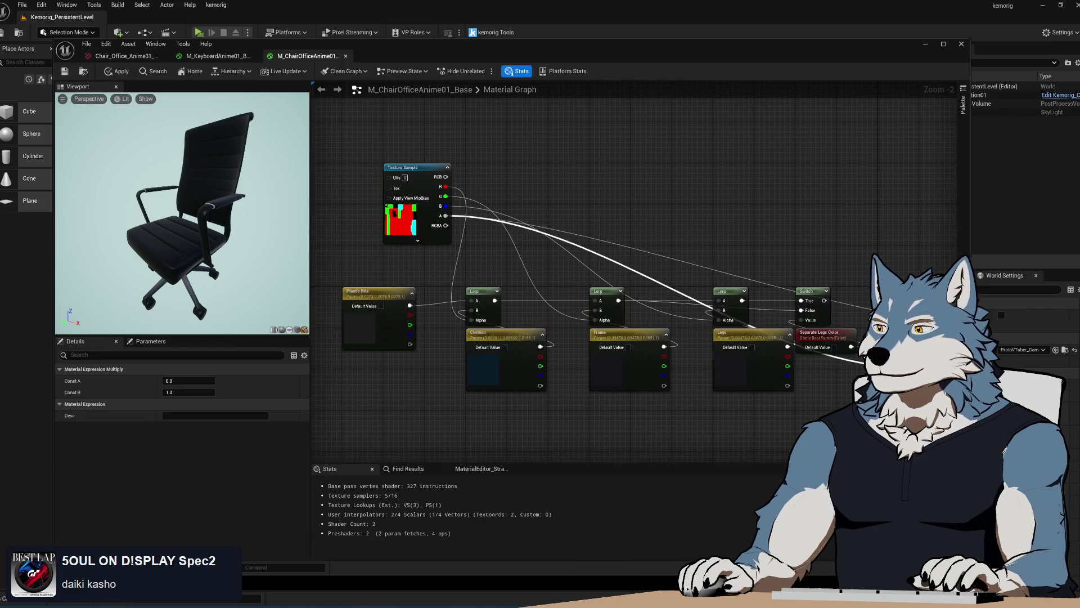
scroll(645, 383, "up", 1)
scroll(645, 383, "up", 3)
mouse_move(568, 243)
left_mouse_down()
mouse_move(766, 315)
mouse_move(674, 305)
mouse_move(719, 287)
mouse_move(723, 265)
left_mouse_up()
left_click_drag(567, 243, 778, 243)
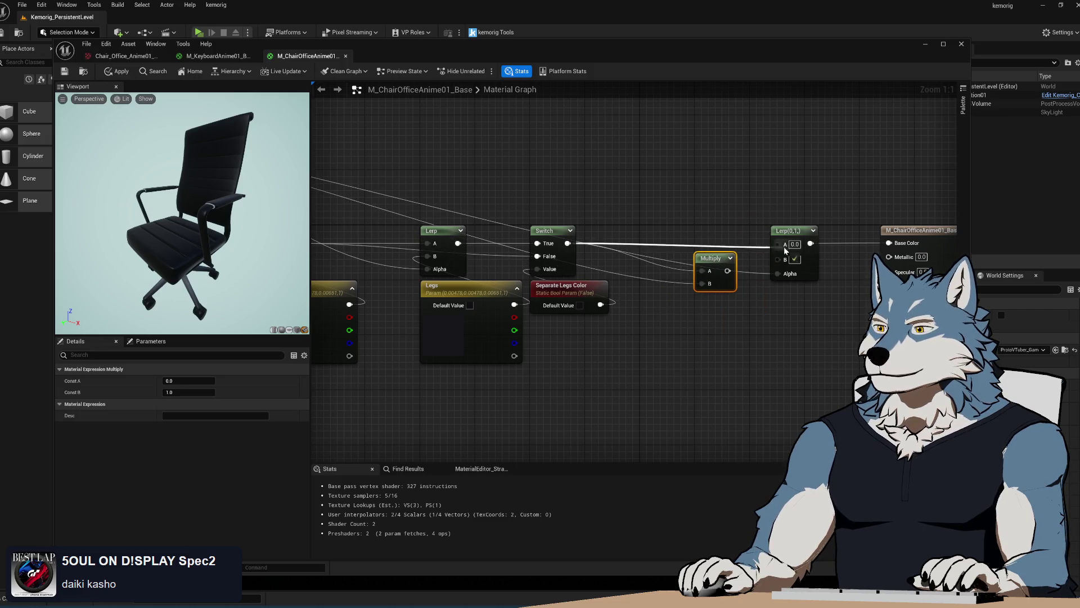
left_click_drag(728, 271, 785, 256)
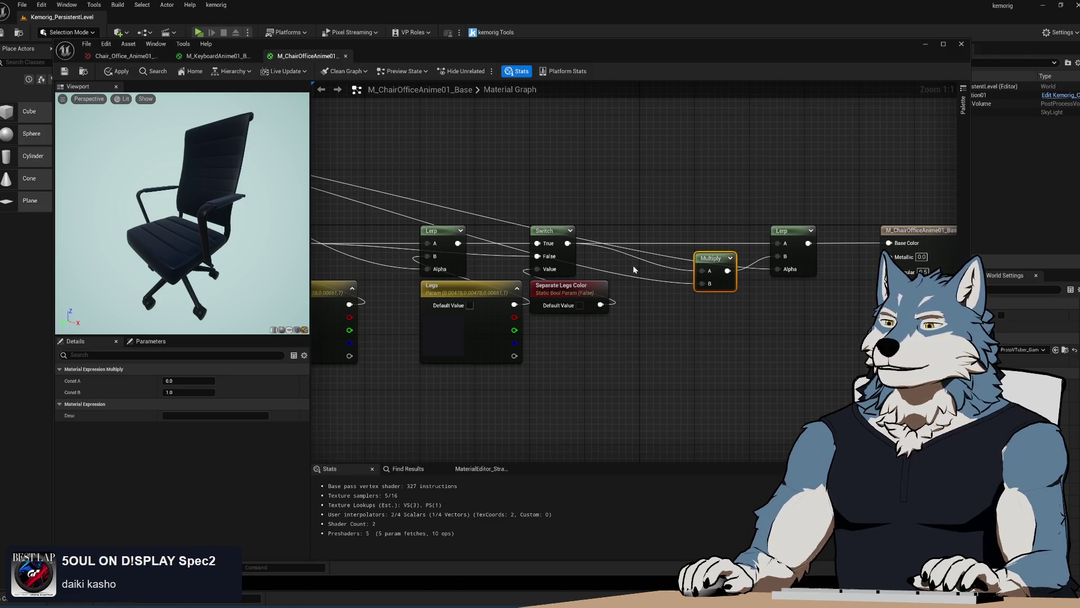
left_click(710, 311, "alt")
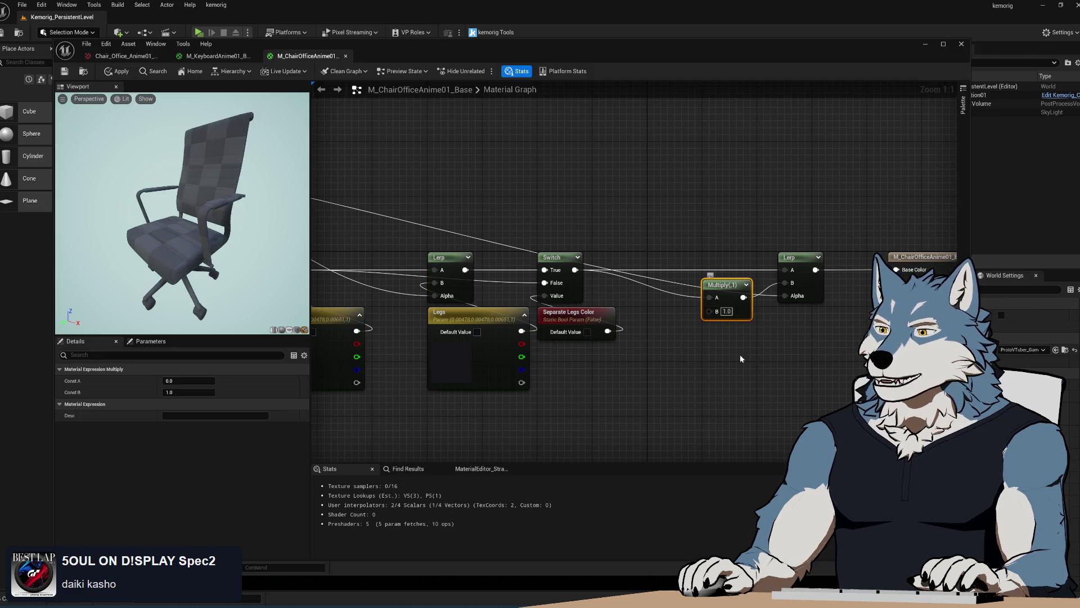
Step: Add a Constant3Vector node to the graph, found by searching 'const'
left_click_drag(707, 337, 697, 299)
right_click(663, 322)
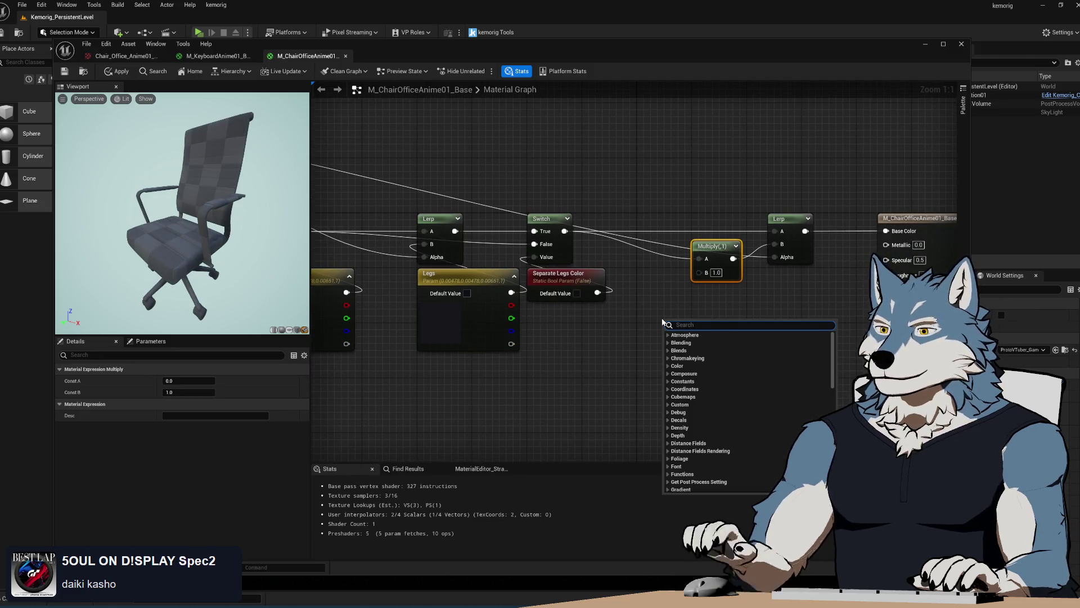
type("vector")
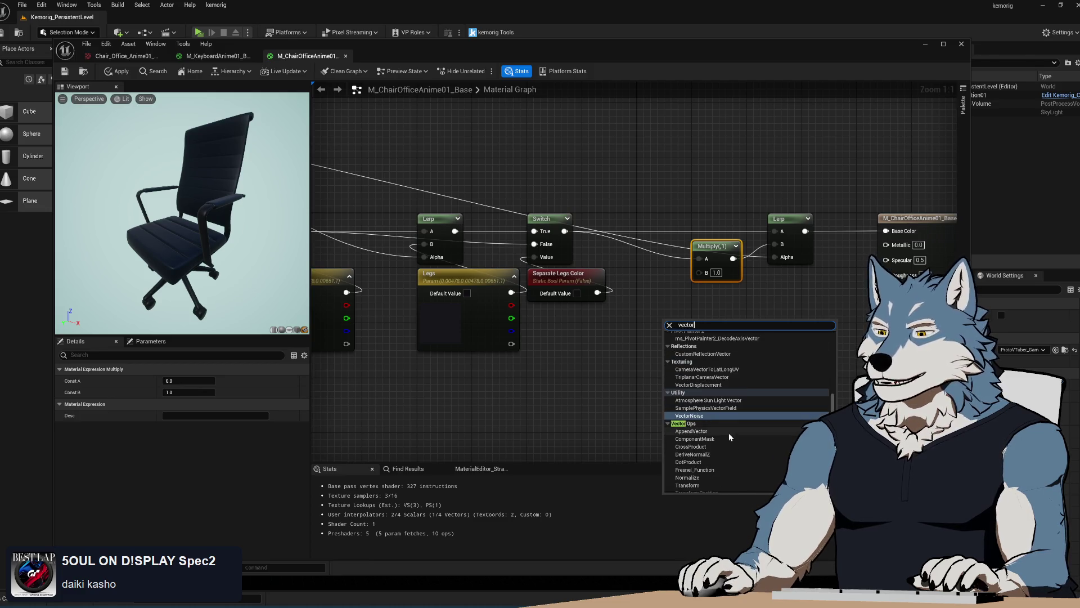
scroll(743, 443, "up", 5)
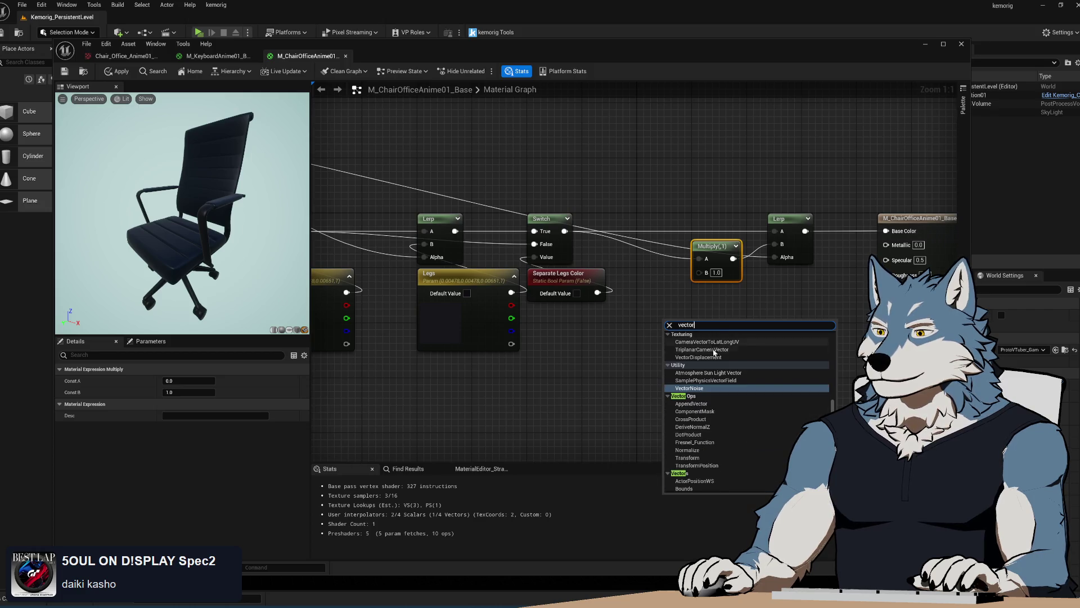
key("ctrl+a")
type("static")
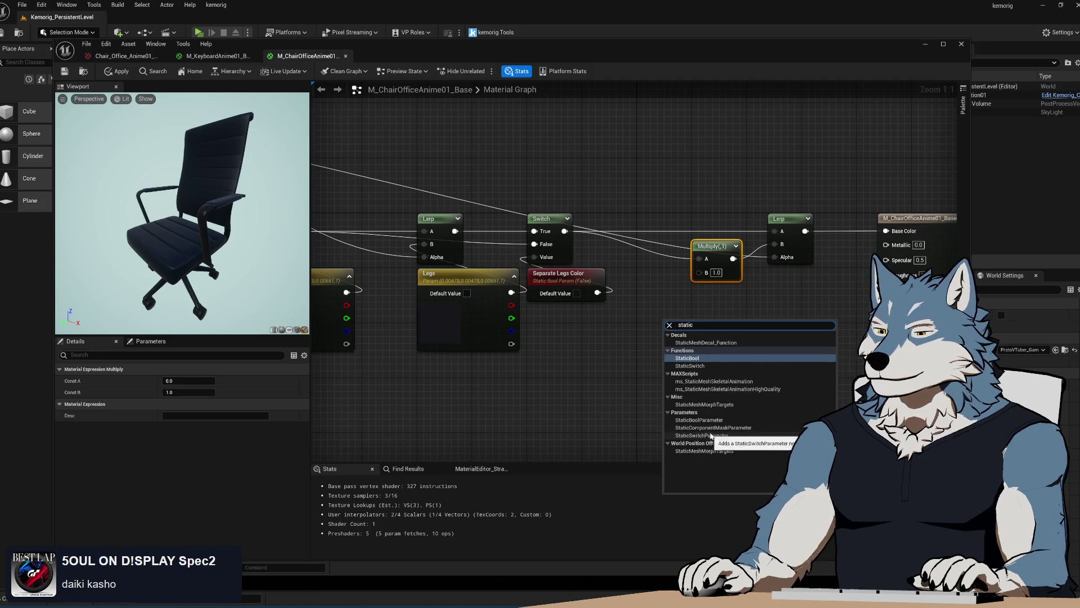
double_click(728, 324)
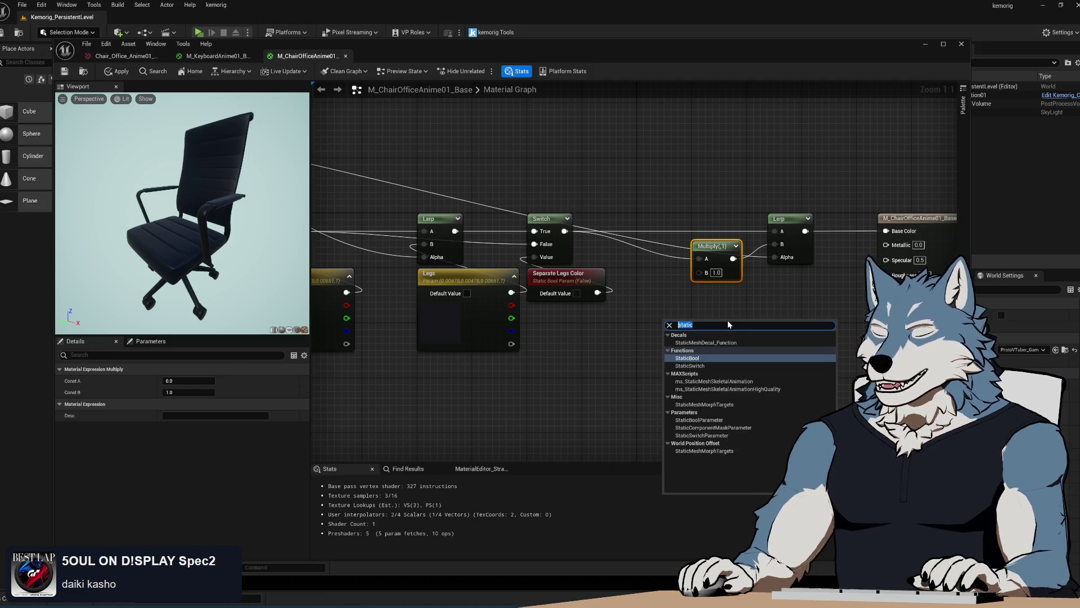
type("const")
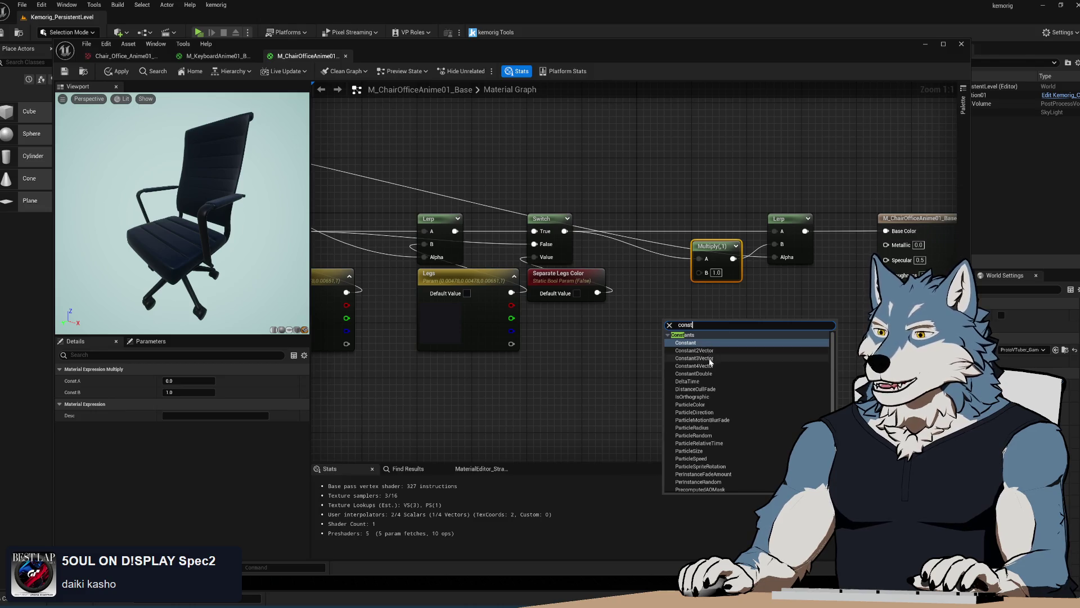
left_click(703, 357)
Step: Wire the 0,0,0 constant vector into Multiply B and place it beside the Multiply
left_click_drag(747, 336, 724, 285)
left_click(698, 304)
left_click_drag(747, 336, 697, 276)
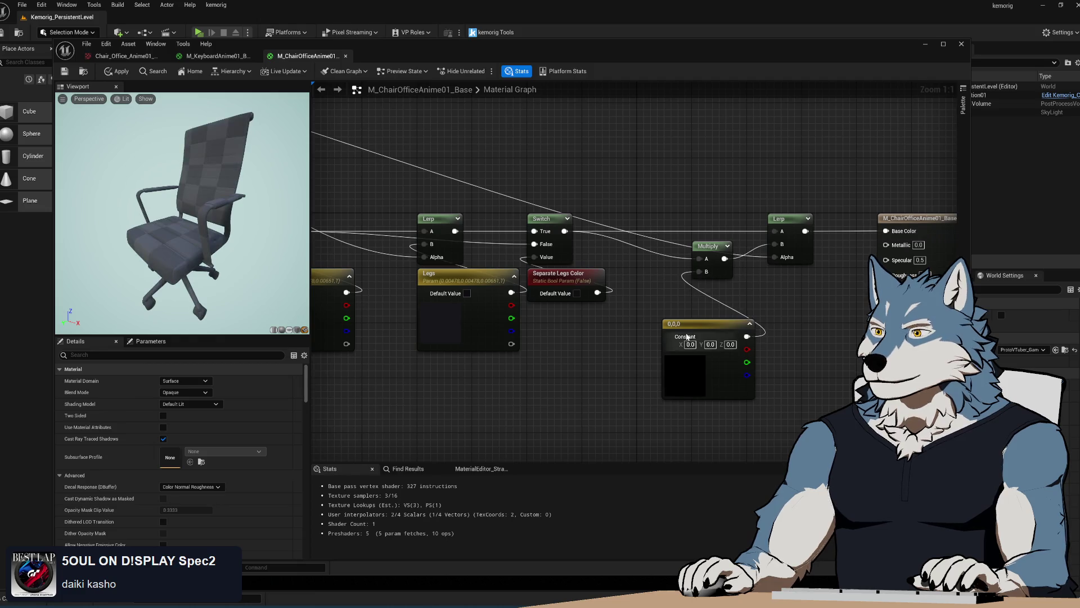
left_click_drag(709, 324, 739, 294)
left_click(812, 289)
Step: Inspect the chair preview and tidy the output node, then switch to Blender
mouse_move(180, 214)
left_mouse_down()
mouse_move(202, 214)
mouse_move(169, 214)
mouse_move(180, 186)
mouse_move(214, 203)
mouse_move(203, 225)
mouse_move(169, 213)
mouse_move(192, 203)
mouse_move(180, 214)
left_mouse_up()
left_click_drag(504, 395, 701, 386)
mouse_move(180, 213)
left_mouse_down()
mouse_move(203, 225)
mouse_move(247, 214)
mouse_move(197, 217)
mouse_move(225, 214)
left_mouse_up()
scroll(793, 428, "down", 1)
mouse_move(793, 427)
left_mouse_down()
mouse_move(590, 326)
mouse_move(450, 278)
left_mouse_up()
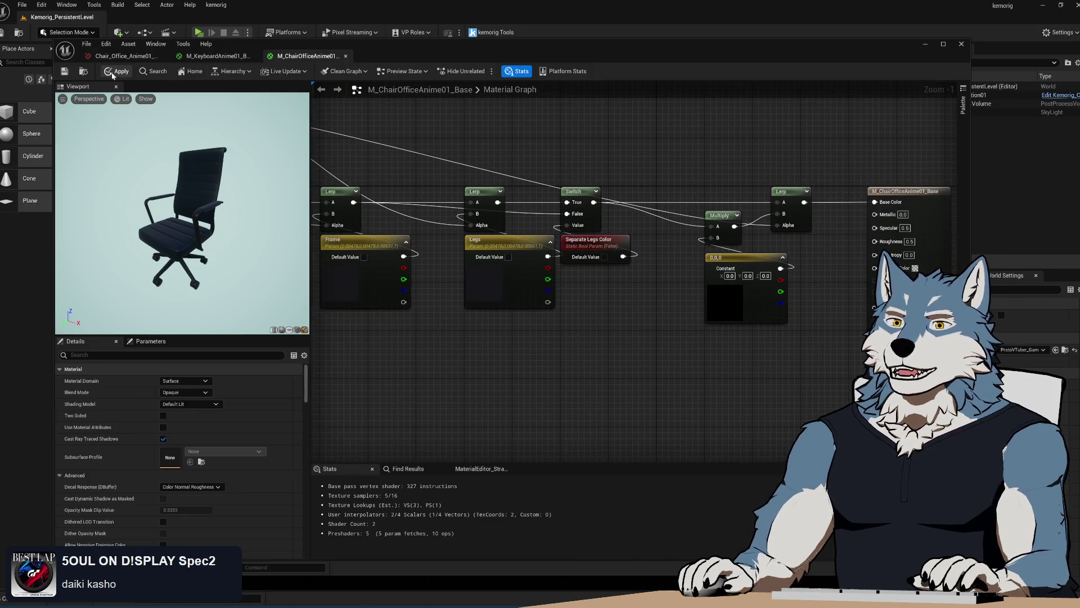
scroll(596, 346, "down", 3)
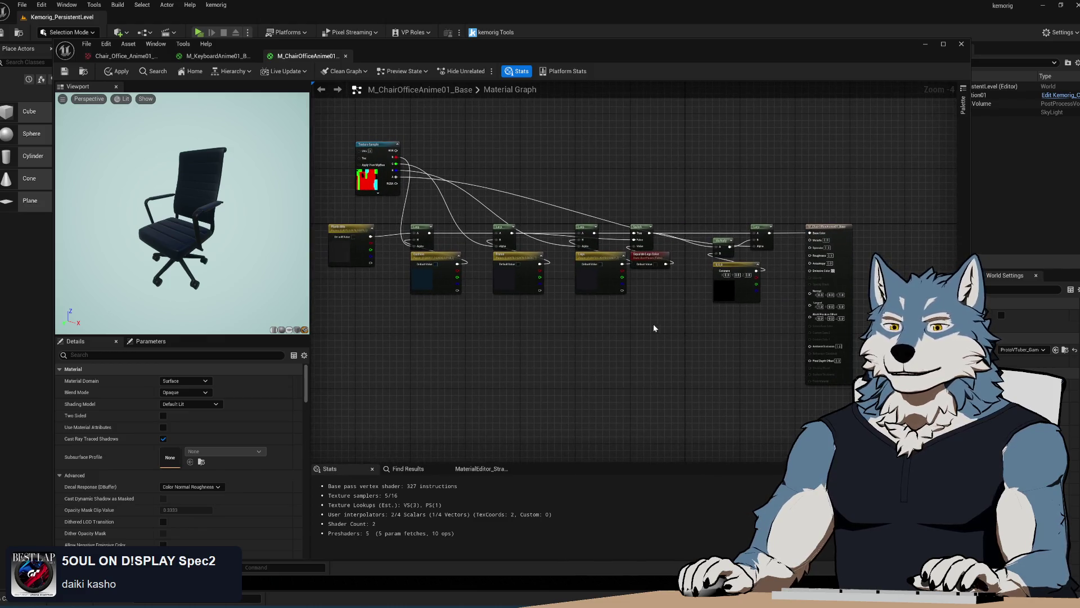
left_click_drag(752, 311, 762, 221)
scroll(686, 204, "up", 3)
left_click_drag(686, 205, 764, 205)
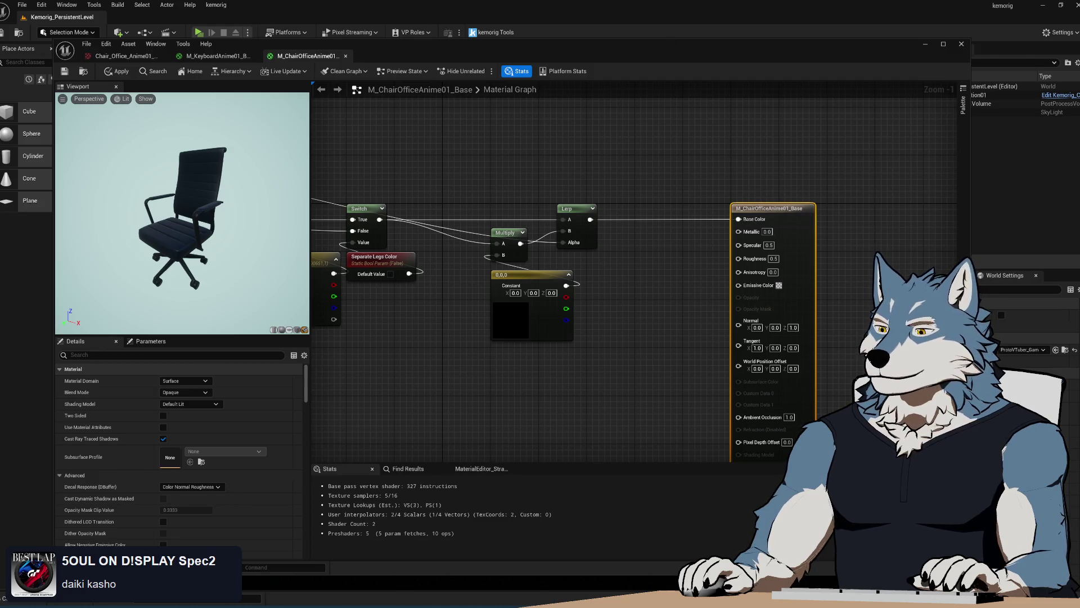
key("alt+Tab")
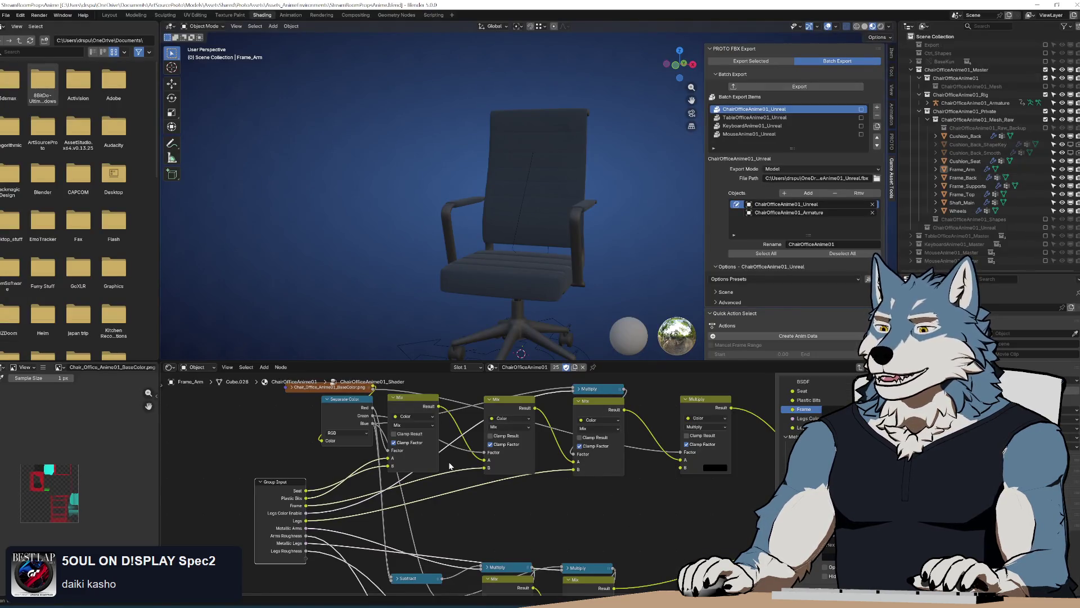
scroll(526, 478, "down", 3)
right_click(577, 462)
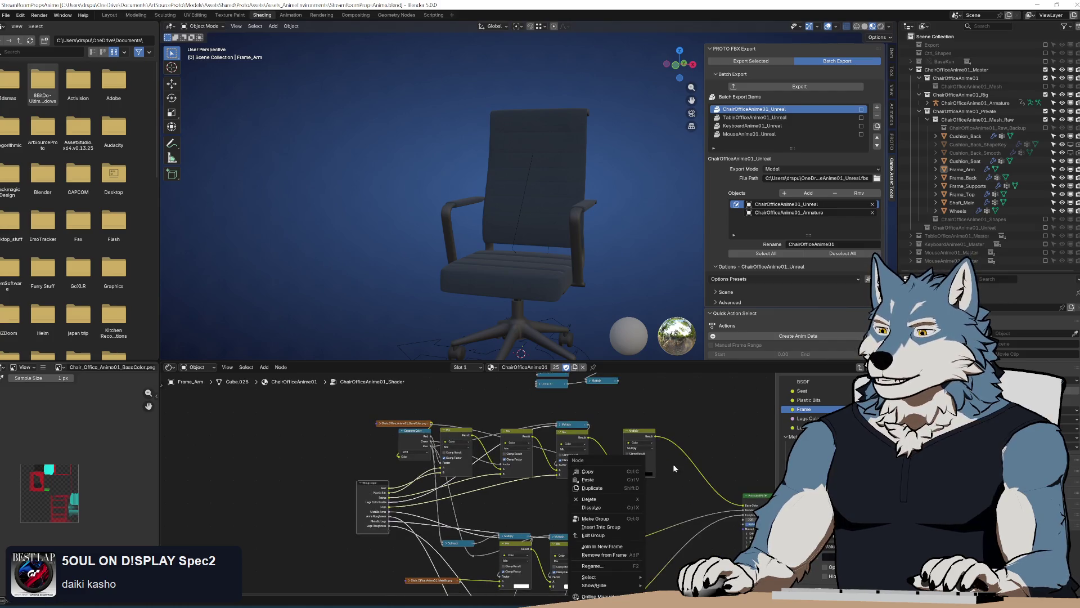
scroll(551, 442, "up", 3)
mouse_move(518, 427)
left_mouse_down()
mouse_move(541, 495)
mouse_move(553, 417)
mouse_move(555, 445)
mouse_move(509, 410)
mouse_move(523, 588)
mouse_move(606, 476)
left_mouse_up()
scroll(364, 490, "up", 2)
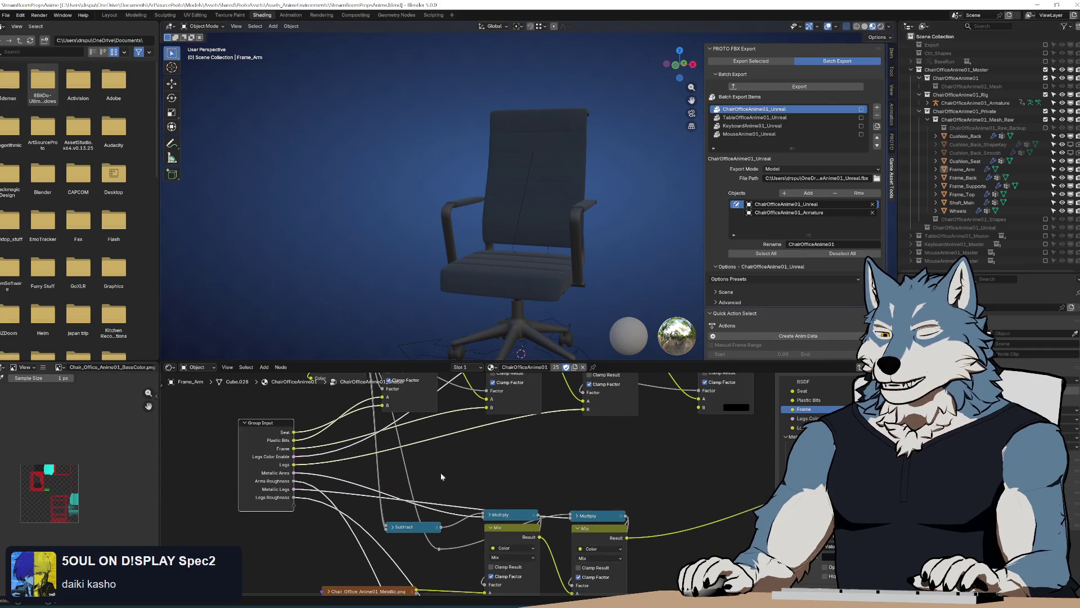
left_click_drag(492, 501, 492, 395)
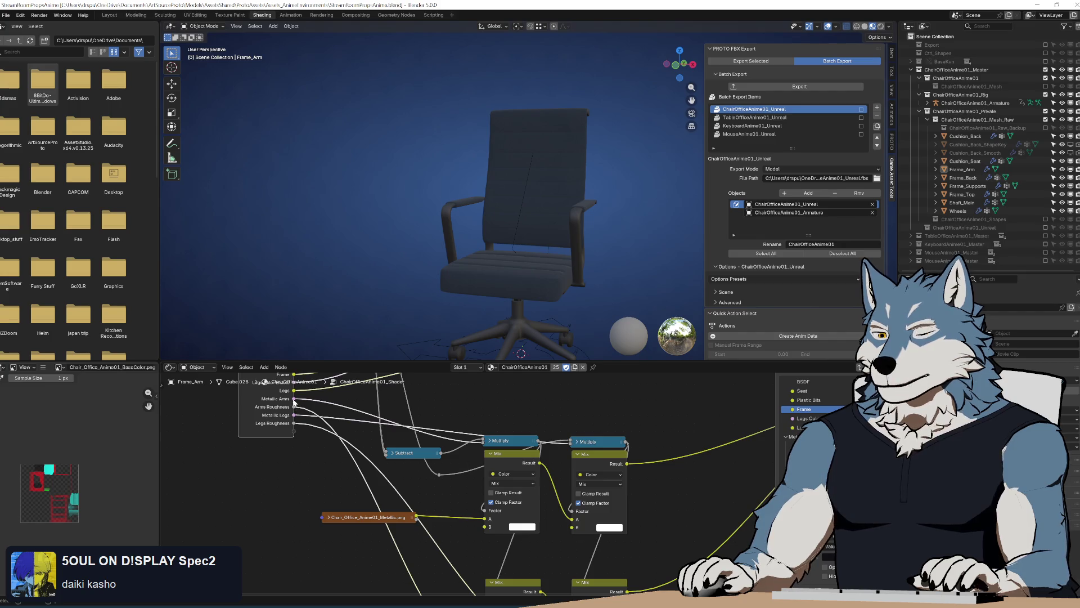
left_click(385, 520)
Step: Nudge the collapsed Metallic.png node left and look over the upper and lower shader nodes
left_click_drag(385, 521, 361, 516)
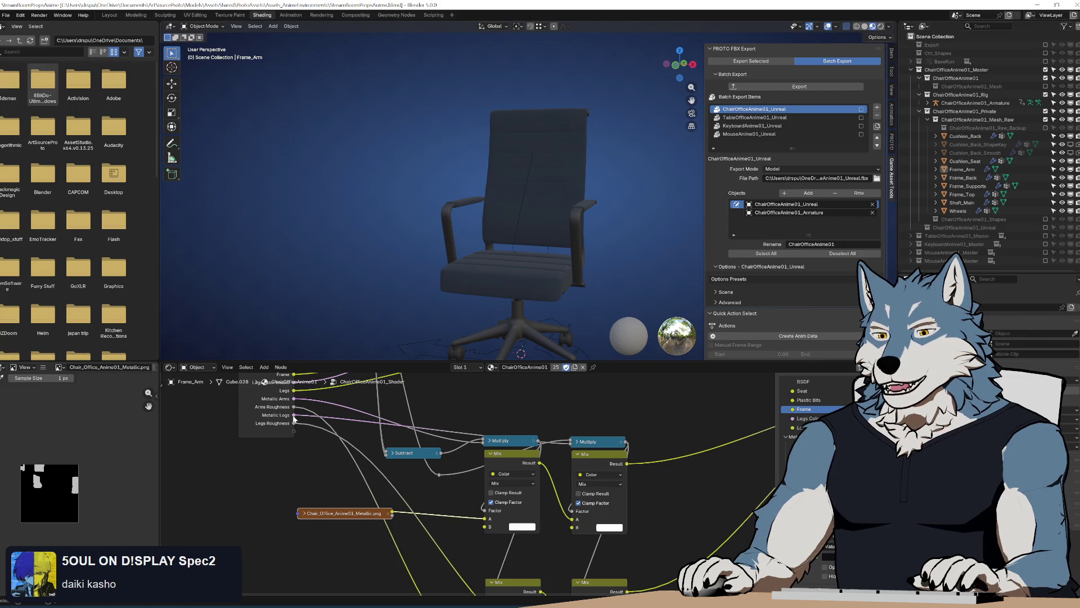
left_click(304, 513)
left_click(305, 513)
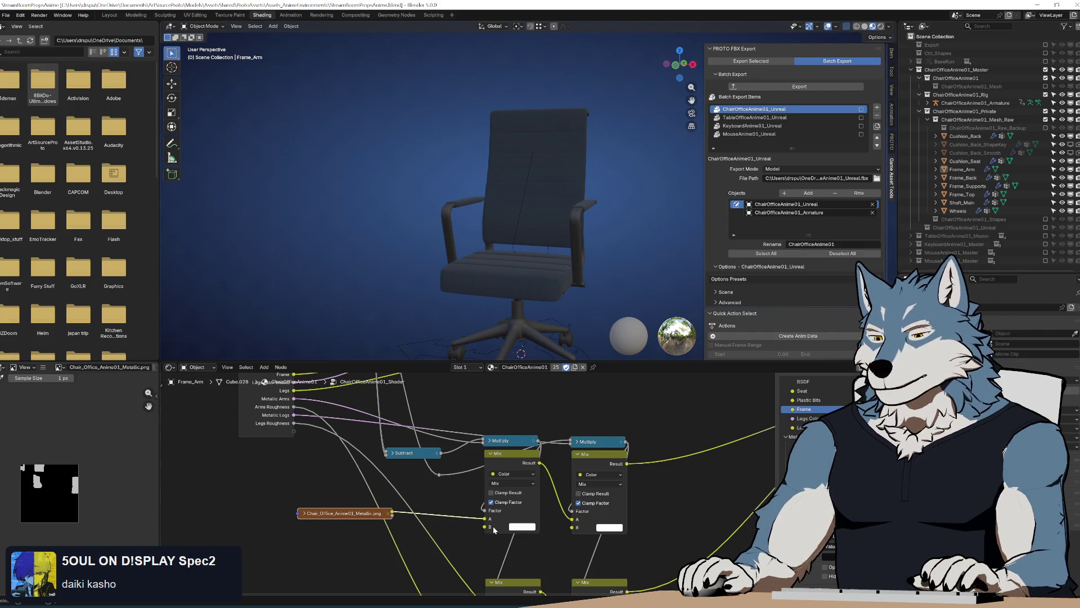
mouse_move(444, 515)
left_mouse_down()
mouse_move(456, 520)
mouse_move(411, 506)
left_mouse_up()
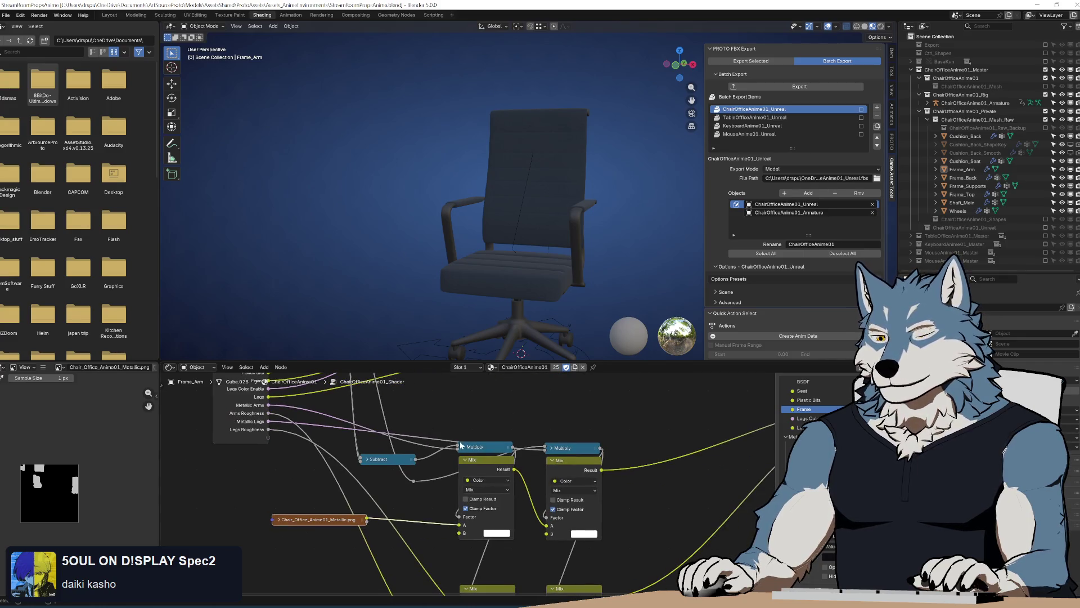
left_click_drag(413, 433, 426, 564)
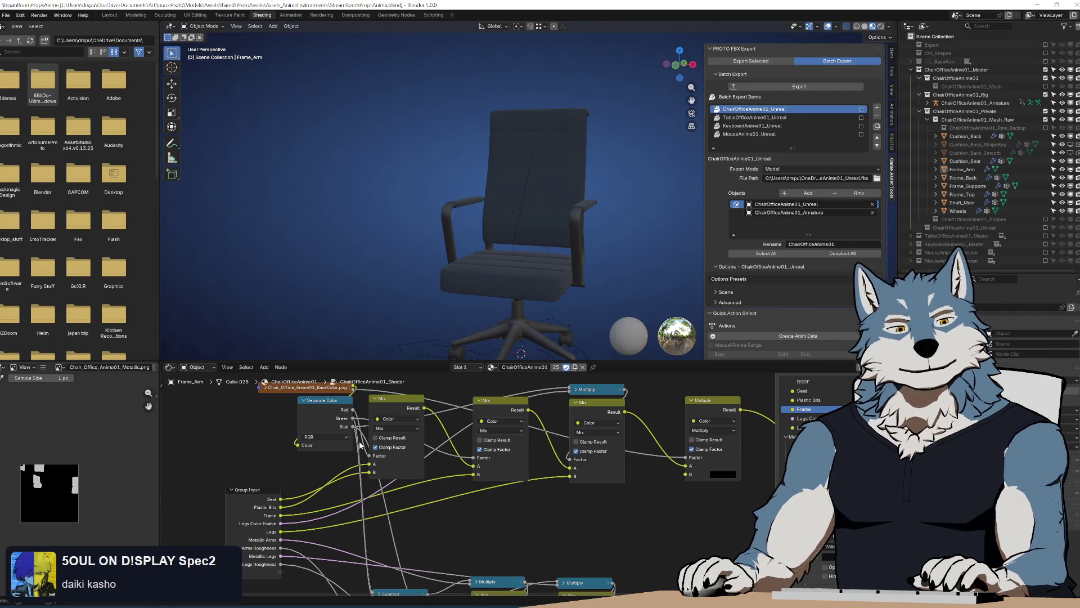
left_click_drag(487, 530, 478, 451)
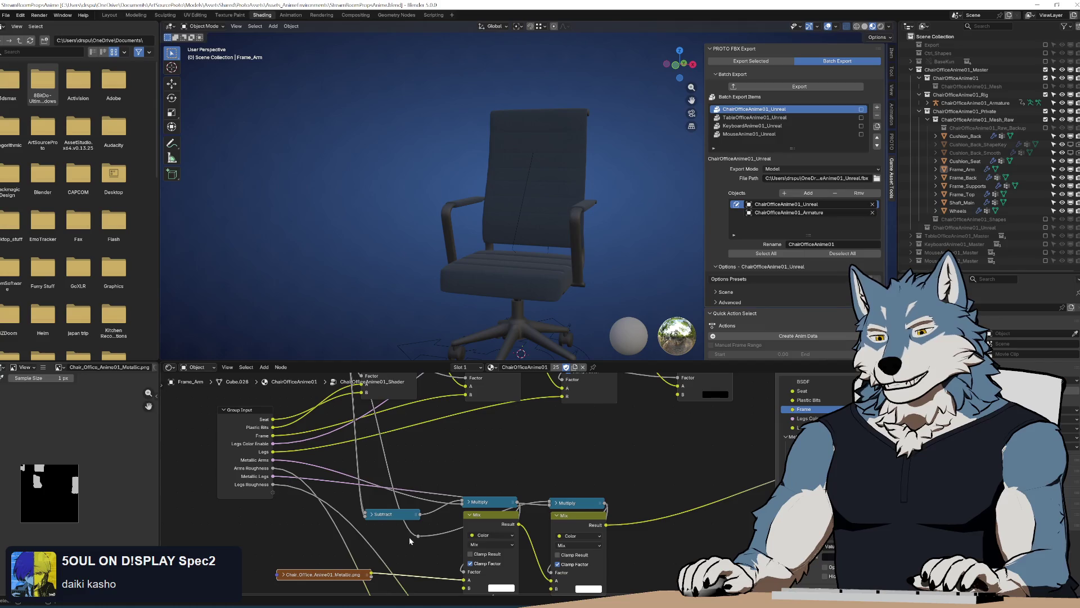
Step: Collapse the Subtract node and drag it up toward the Mix nodes
left_click(372, 515)
left_click(373, 517)
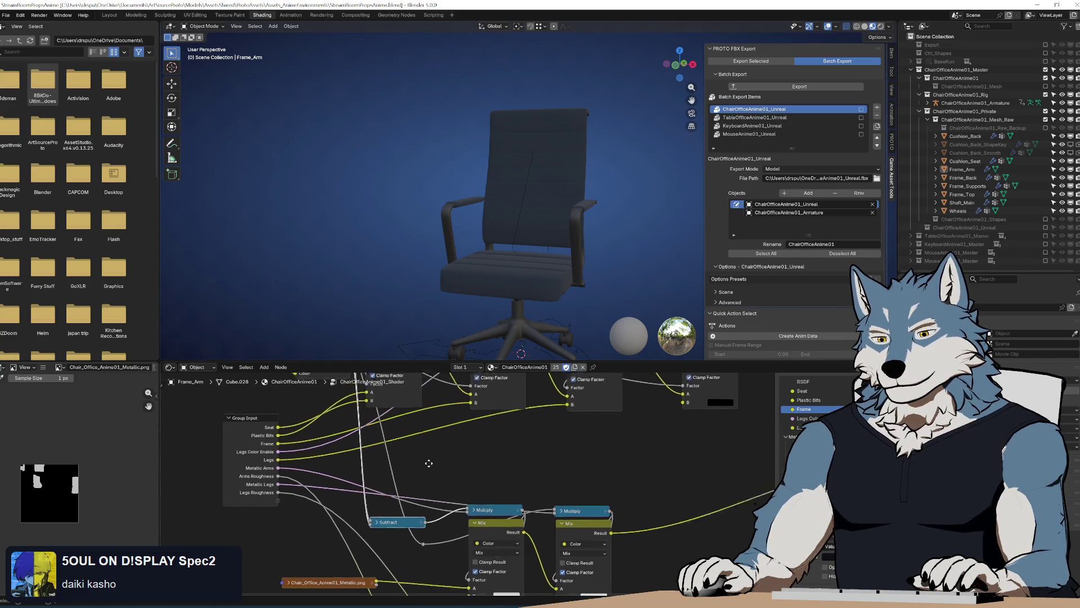
mouse_move(418, 556)
left_mouse_down()
mouse_move(484, 509)
mouse_move(495, 537)
mouse_move(507, 505)
mouse_move(494, 499)
mouse_move(506, 554)
mouse_move(580, 529)
mouse_move(609, 457)
left_mouse_up()
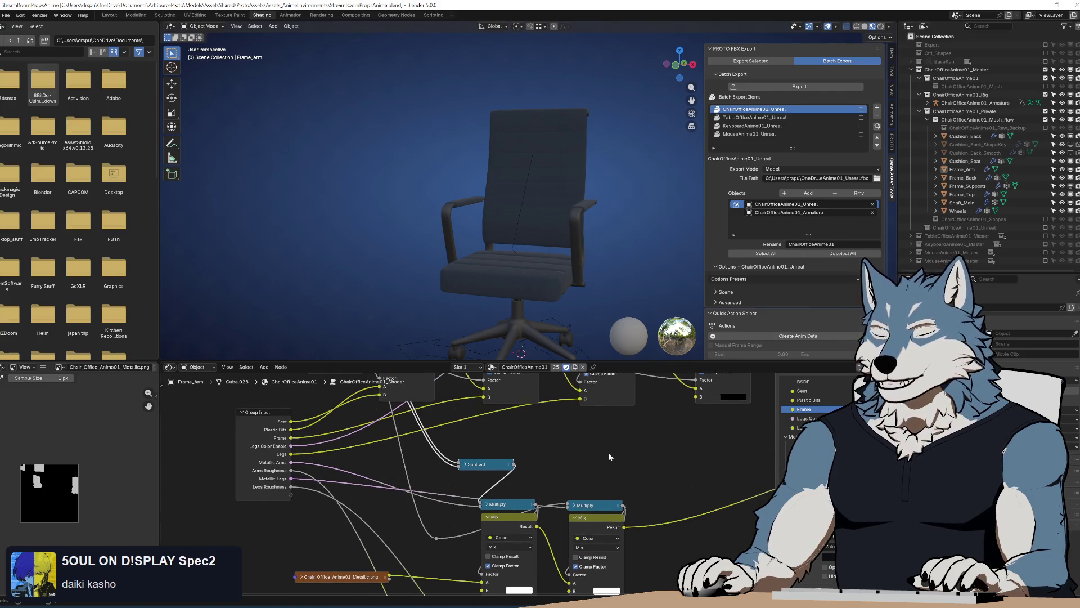
mouse_move(492, 468)
left_mouse_down()
mouse_move(450, 495)
mouse_move(429, 528)
mouse_move(500, 513)
left_mouse_up()
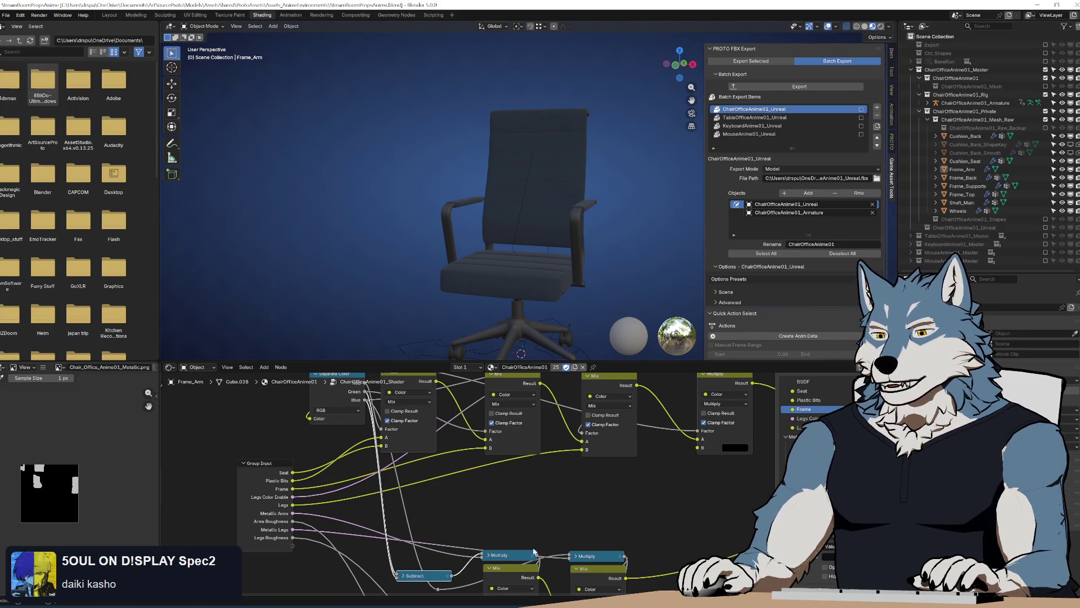
scroll(475, 556, "up", 2)
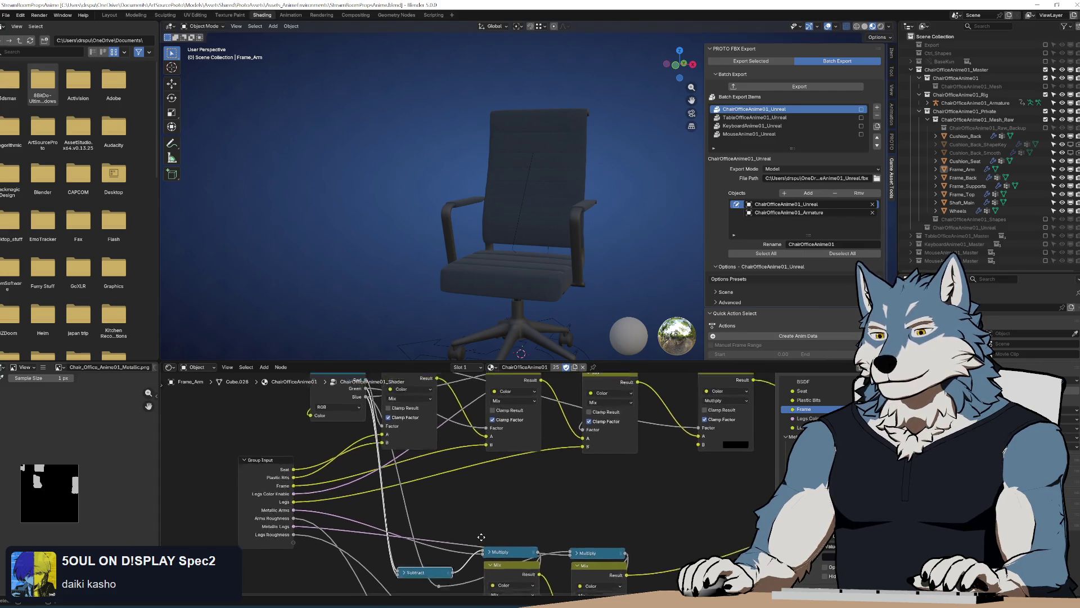
left_click(415, 536)
scroll(442, 517, "down", 3)
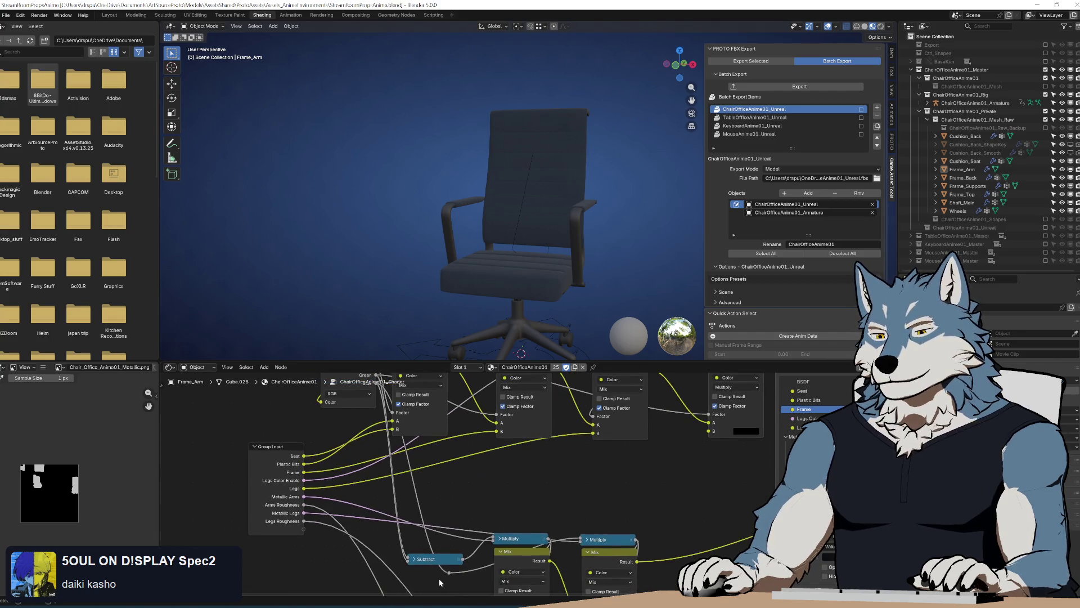
Step: Settle the collapsed Subtract node beside the Mix nodes, then return to Unreal's material editor
left_click(453, 574)
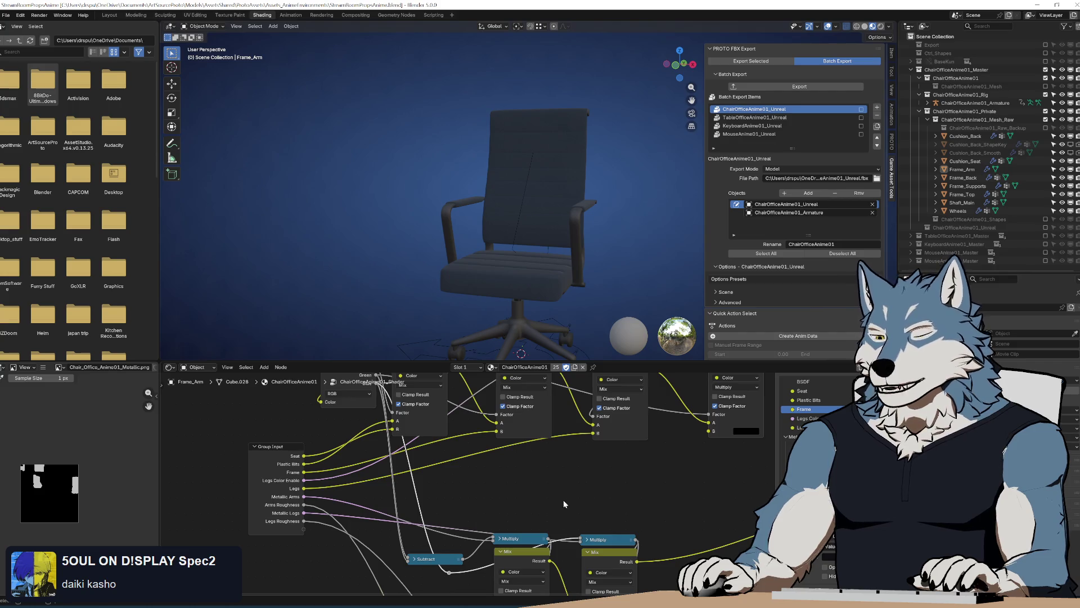
left_click_drag(564, 502, 521, 434)
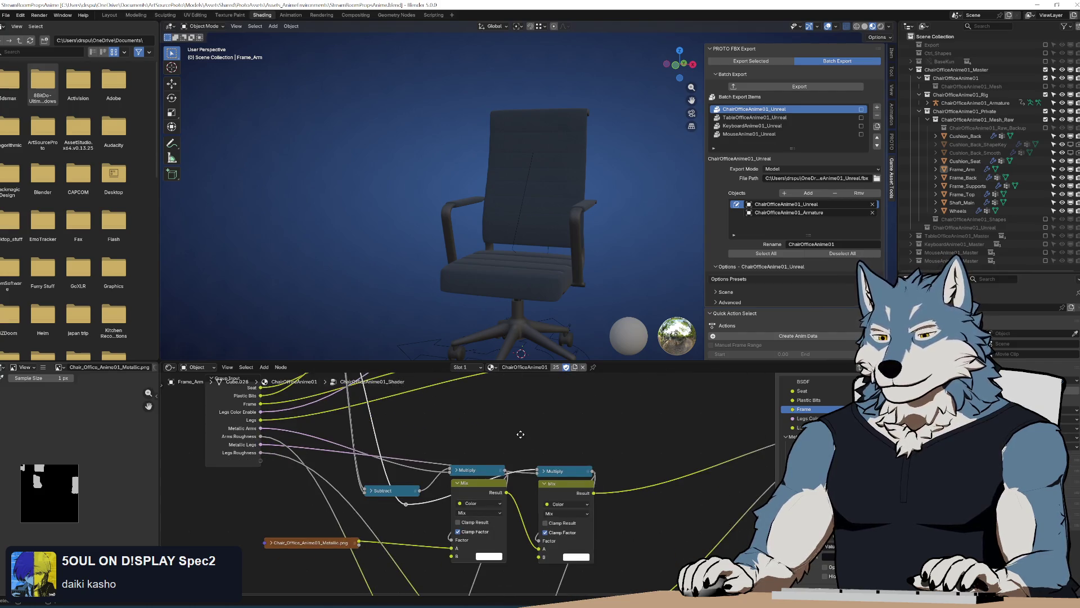
left_click(544, 436)
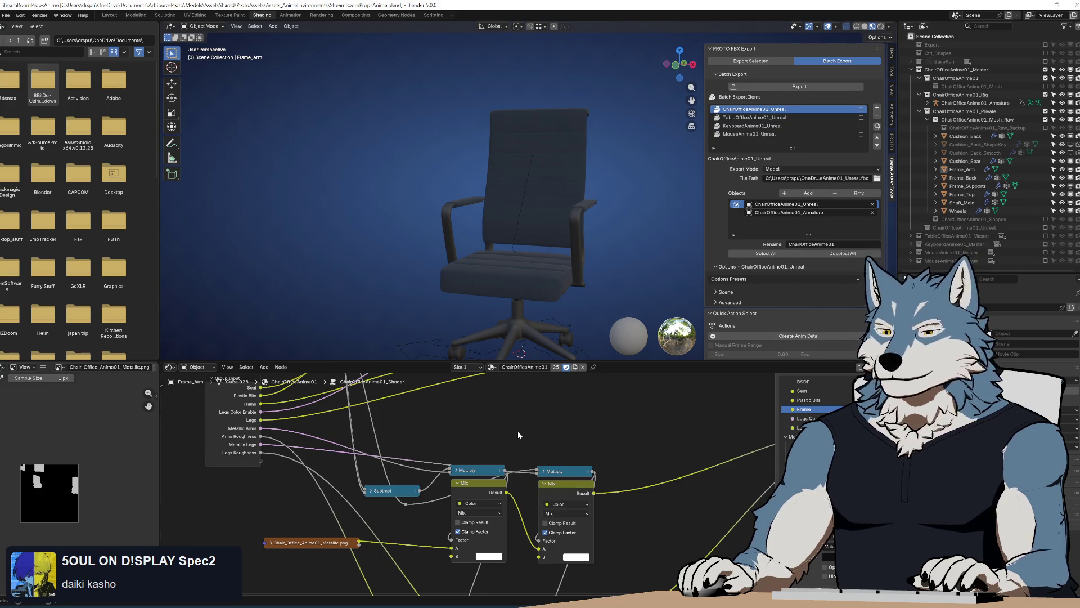
mouse_move(494, 435)
left_mouse_down()
mouse_move(542, 561)
mouse_move(511, 526)
mouse_move(428, 532)
mouse_move(418, 506)
mouse_move(443, 519)
left_mouse_up()
scroll(512, 526, "down", 1)
mouse_move(405, 559)
left_mouse_down()
mouse_move(464, 505)
mouse_move(423, 554)
left_mouse_up()
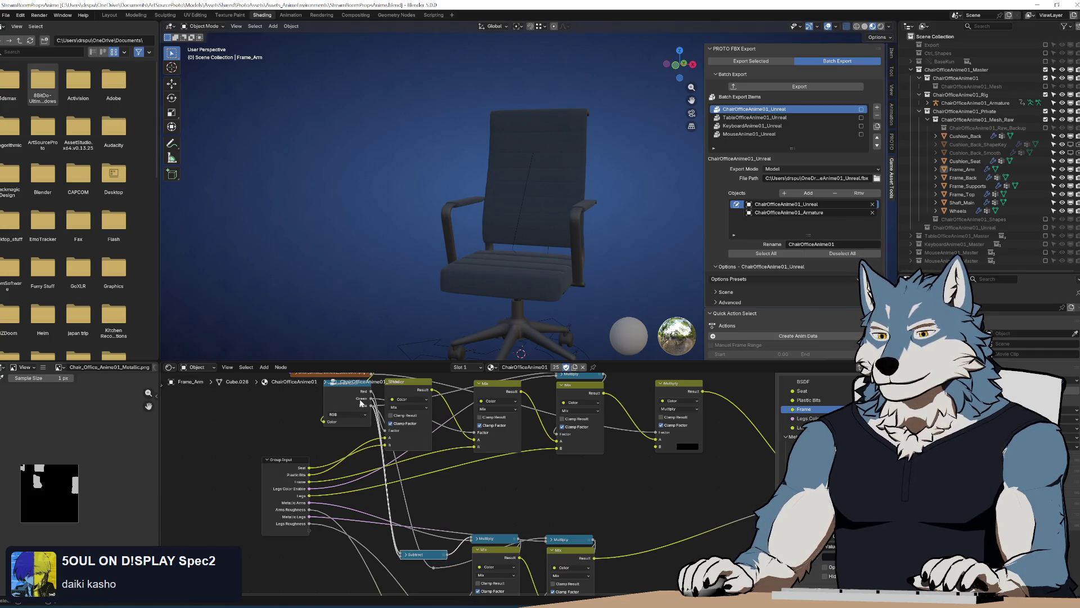
left_click_drag(458, 522, 428, 445)
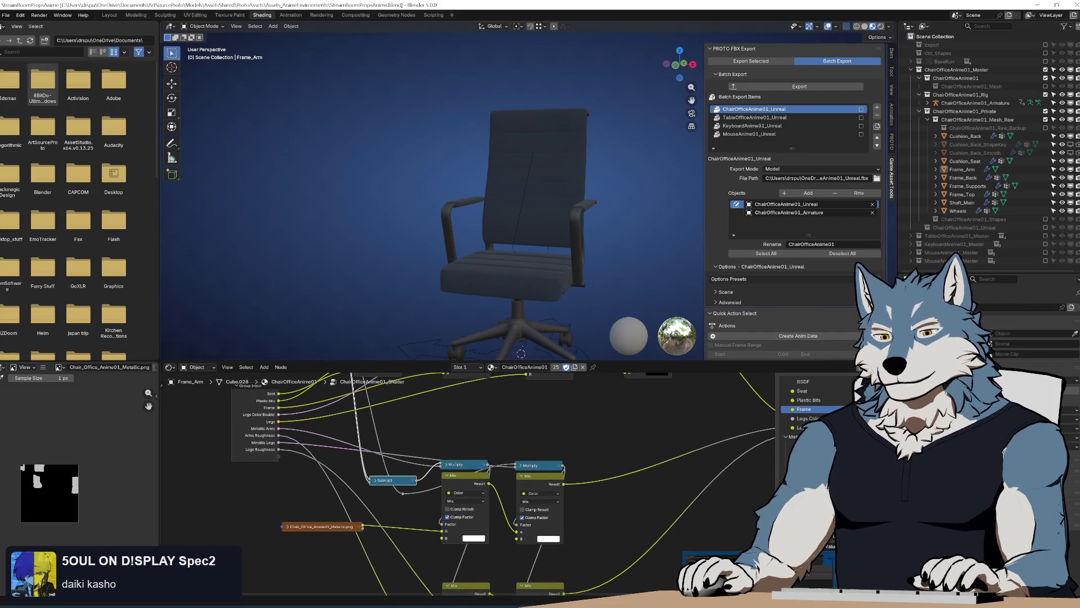
left_click_drag(544, 426, 548, 514)
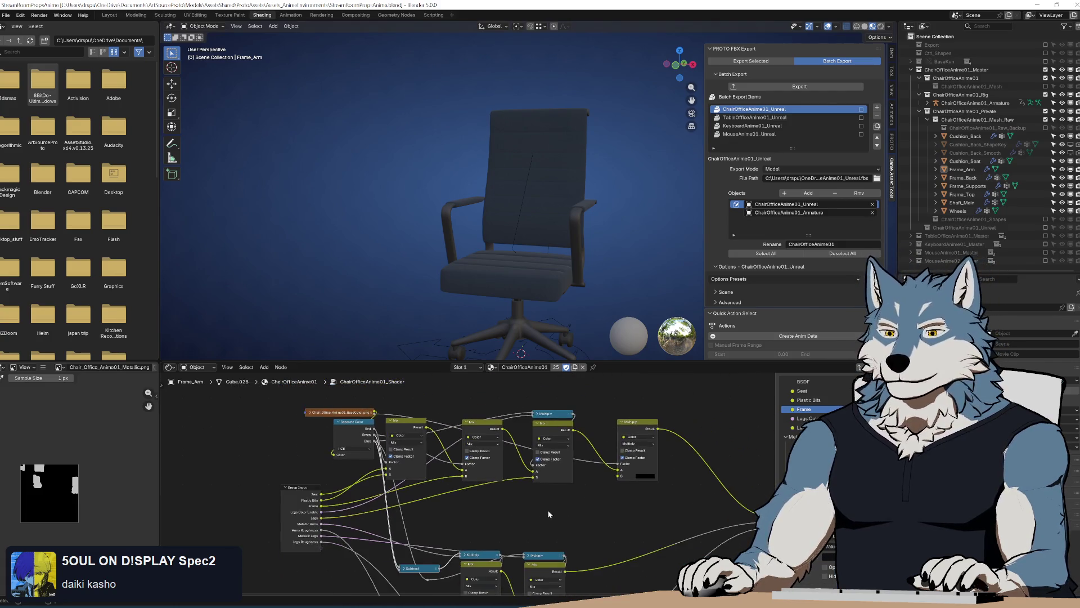
scroll(548, 514, "up", 1)
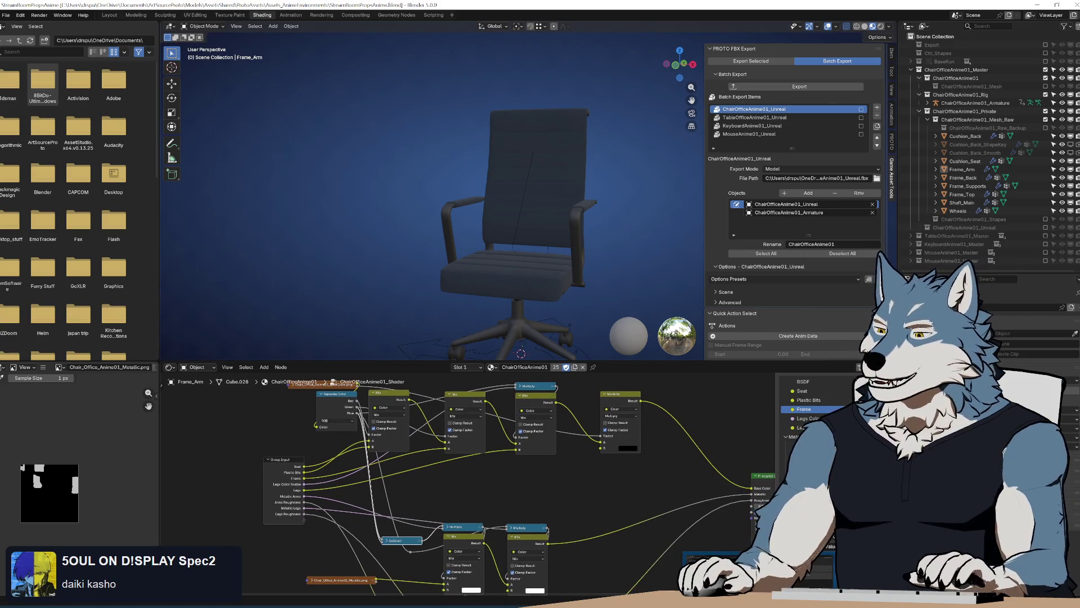
key("alt+Tab")
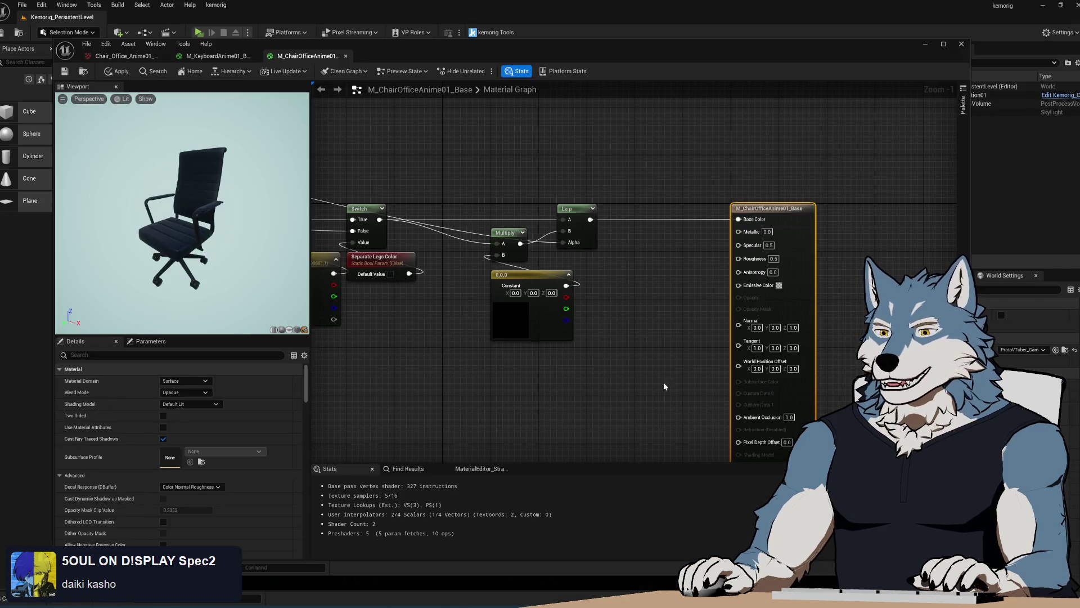
Step: Add a Subtract node on the texture's green channel, wiring another channel into its B input
scroll(695, 392, "down", 2)
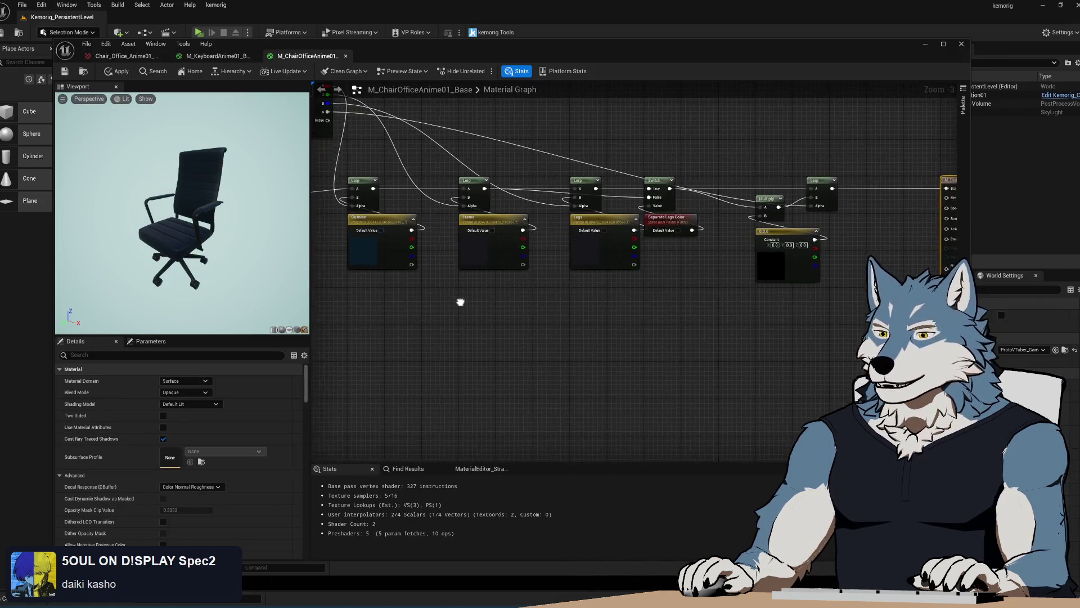
left_click_drag(459, 302, 538, 306)
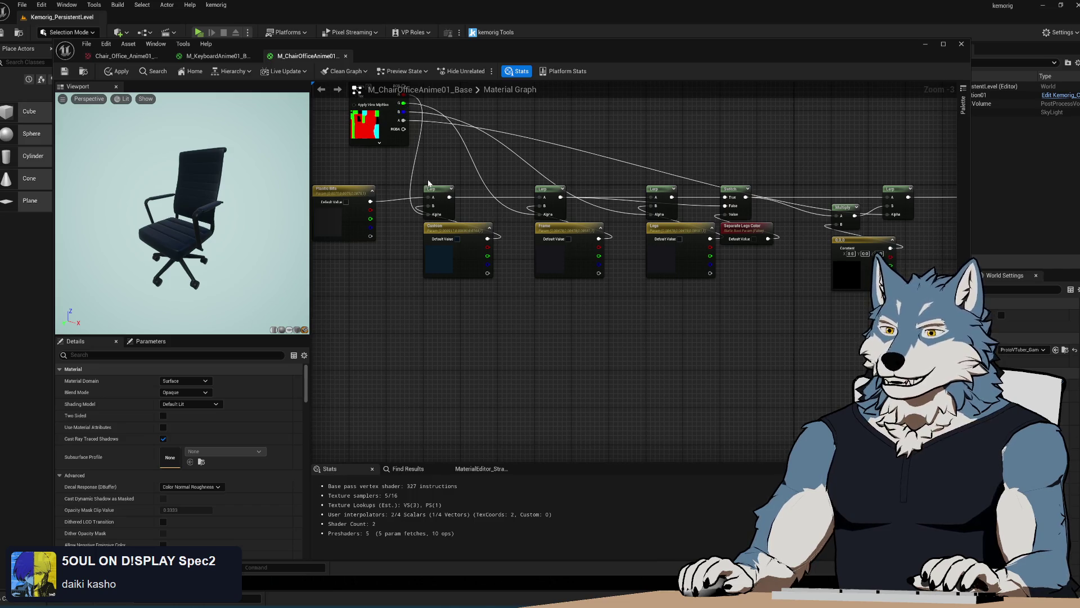
left_click_drag(428, 153, 445, 181)
mouse_move(418, 129)
left_mouse_down()
mouse_move(483, 140)
mouse_move(581, 385)
left_mouse_up()
type("subtract")
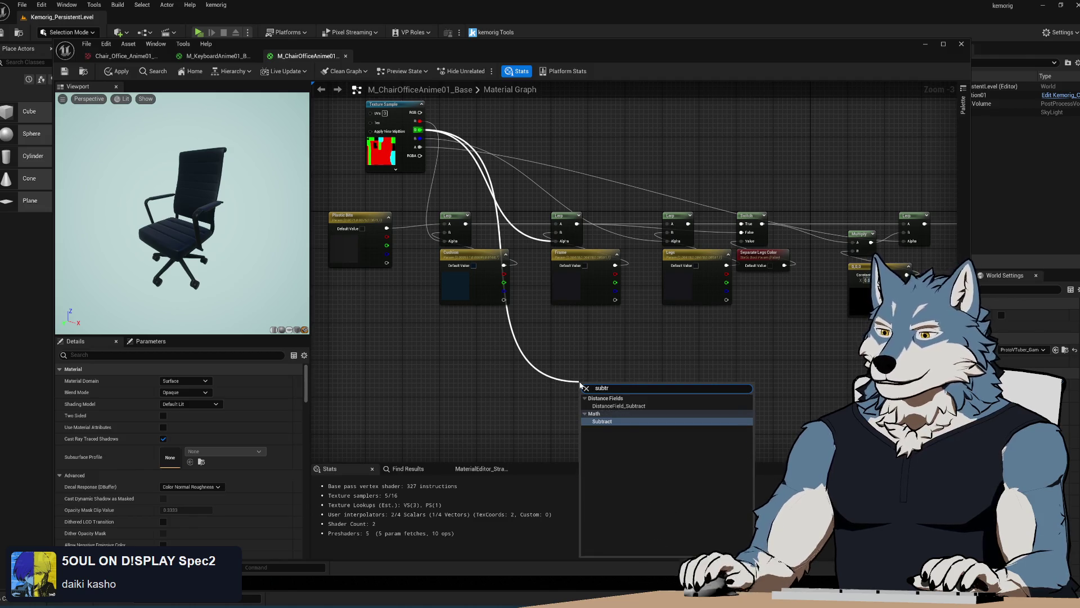
left_click(618, 422)
mouse_move(418, 138)
left_mouse_down()
mouse_move(582, 403)
mouse_move(526, 327)
mouse_move(504, 346)
mouse_move(524, 333)
left_mouse_up()
Step: Feed Subtract's output into a Saturate node, deleting the temporary Clamp node
type("clamp")
left_click(543, 370)
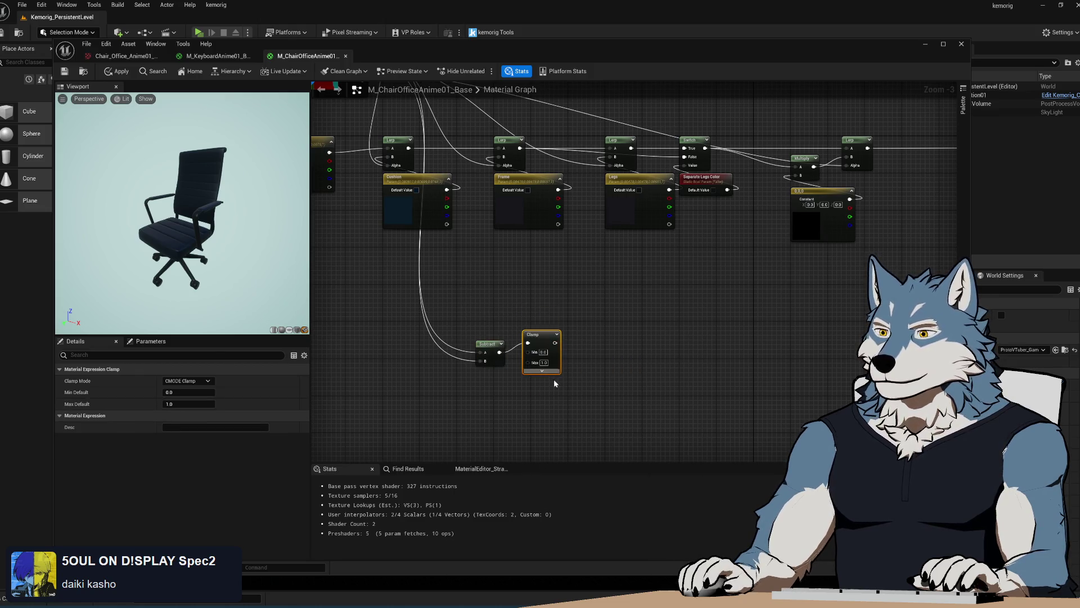
left_click_drag(544, 342, 571, 349)
key("Delete")
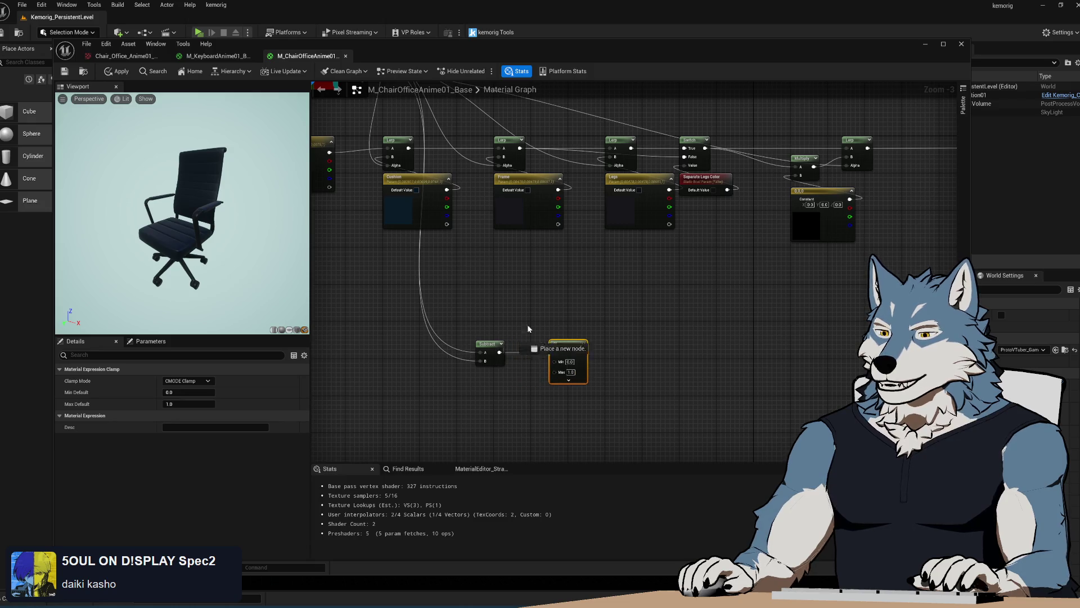
left_click_drag(500, 353, 542, 291)
type("satur")
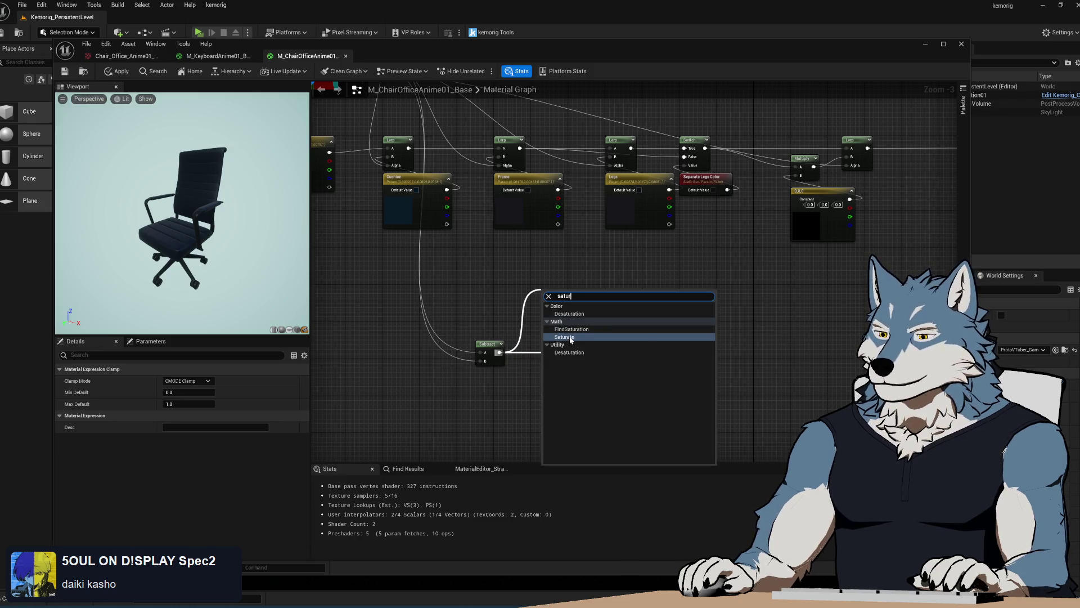
left_click(566, 337)
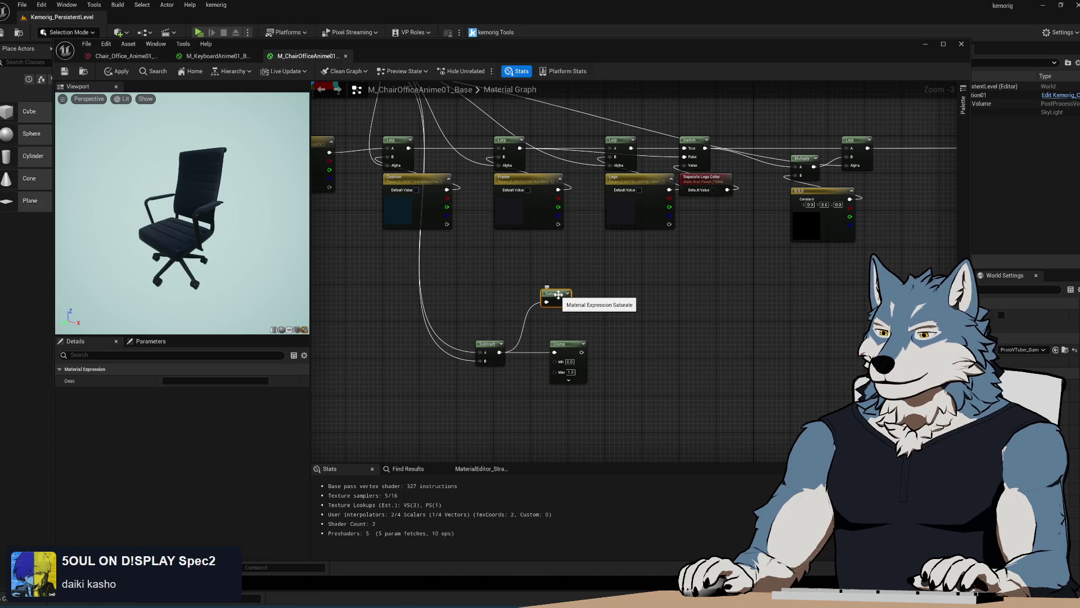
left_click(582, 363)
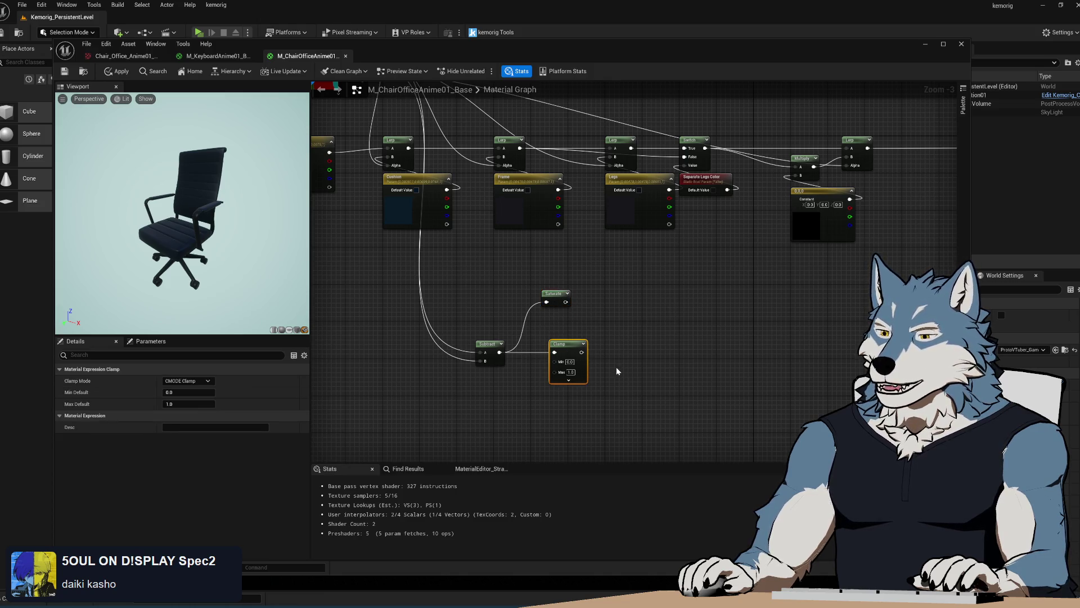
key("Delete")
mouse_move(551, 293)
left_mouse_down()
mouse_move(537, 366)
mouse_move(527, 348)
mouse_move(598, 417)
mouse_move(600, 328)
mouse_move(585, 238)
left_mouse_up()
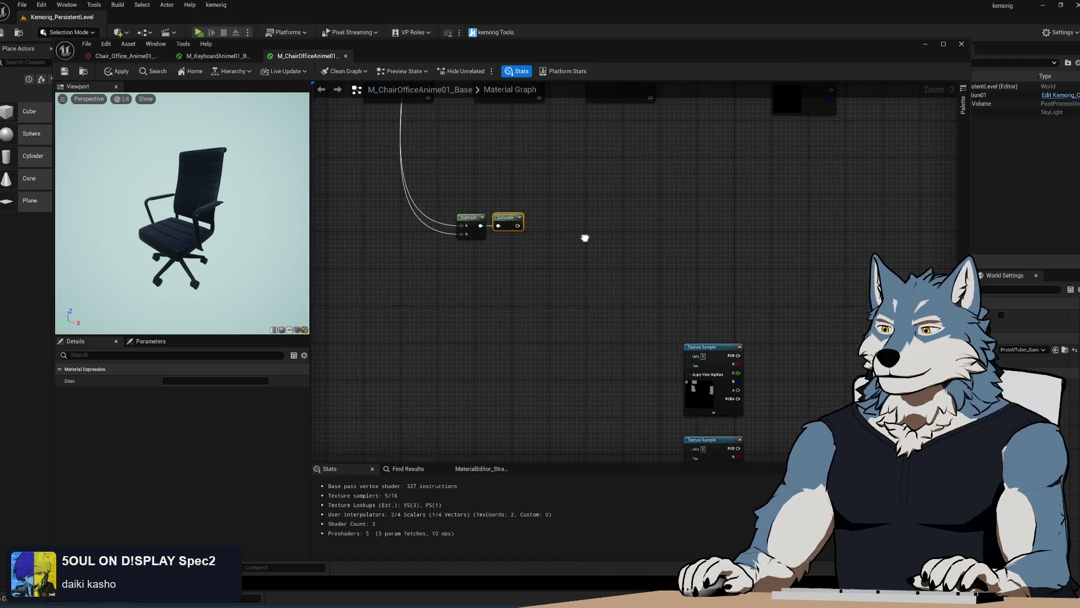
Step: Move the metallic Texture Sample beside Subtract and Saturate, check the Lerp and Switch nodes, then switch to Blender
left_click(721, 347)
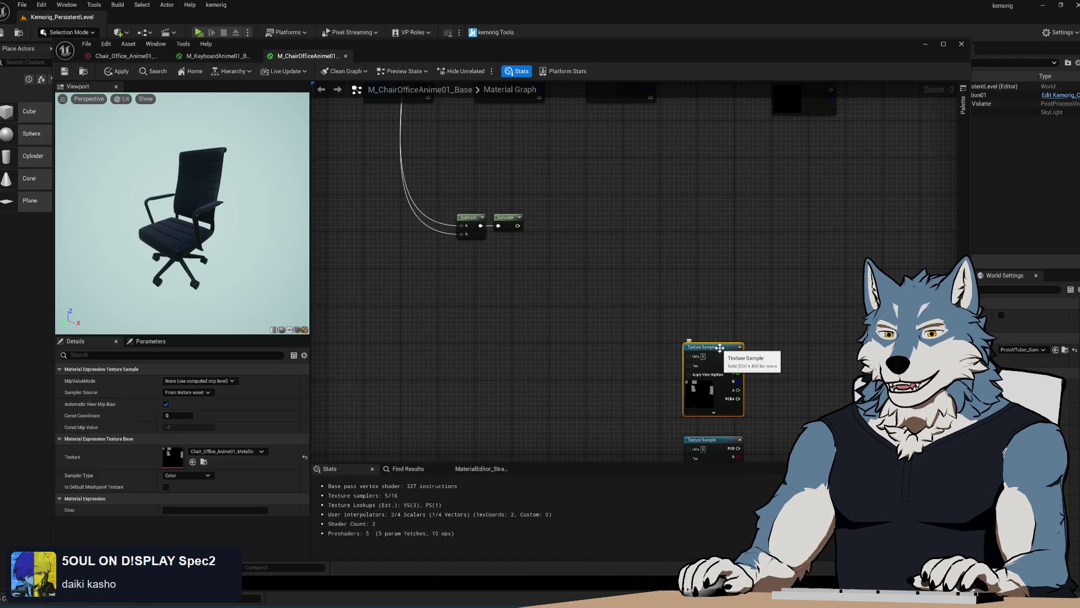
mouse_move(720, 348)
left_mouse_down()
mouse_move(444, 274)
mouse_move(367, 238)
left_mouse_up()
mouse_move(532, 296)
left_mouse_down()
mouse_move(619, 366)
mouse_move(544, 278)
mouse_move(579, 275)
left_mouse_up()
mouse_move(583, 326)
left_mouse_down()
mouse_move(513, 314)
mouse_move(499, 361)
mouse_move(491, 347)
left_mouse_up()
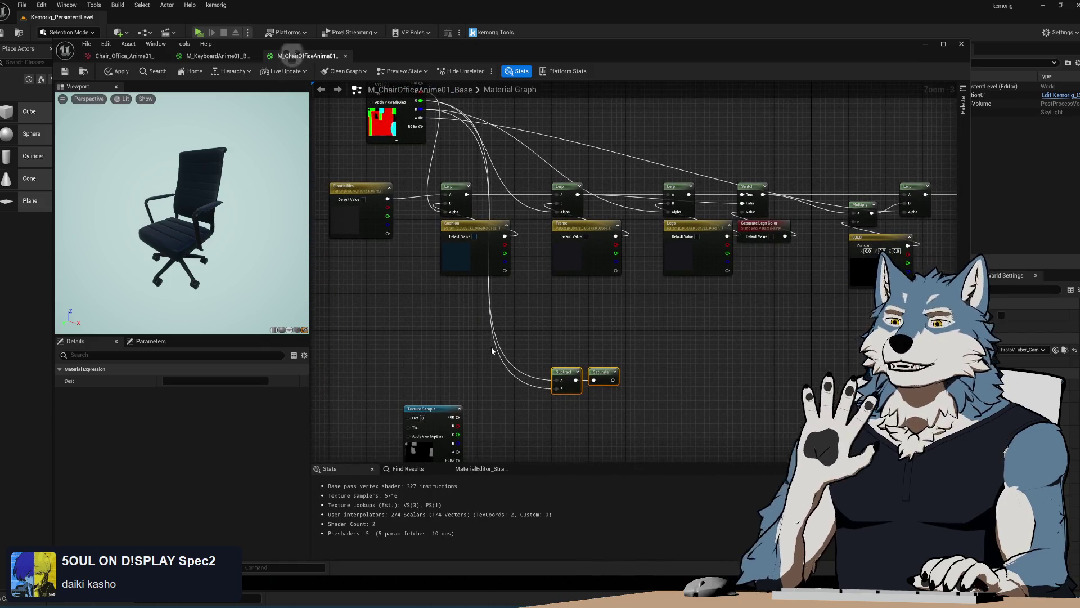
scroll(491, 346, "up", 3)
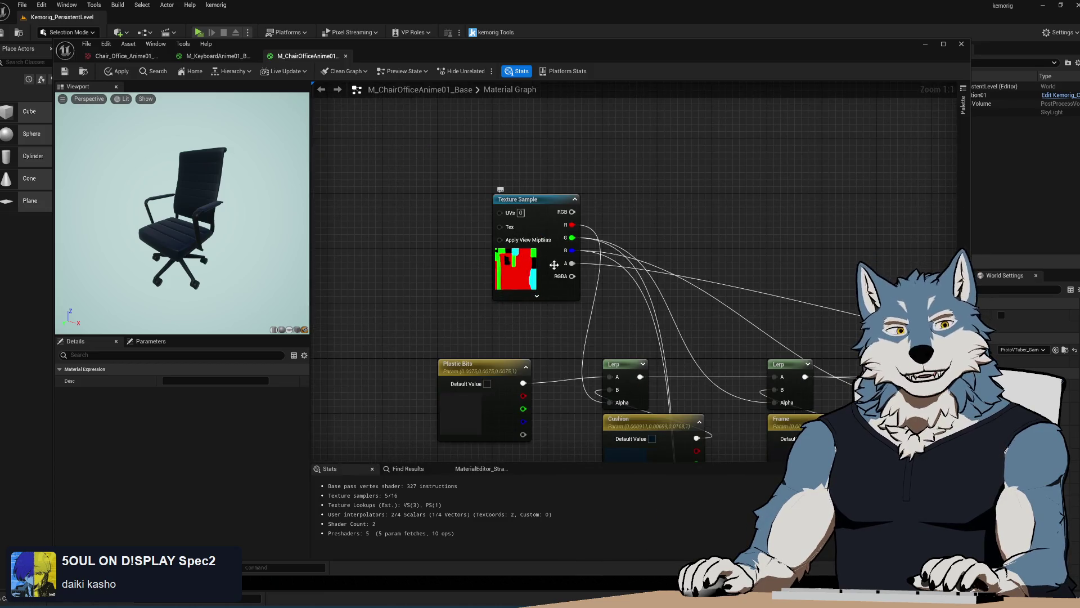
left_click_drag(555, 346, 553, 344)
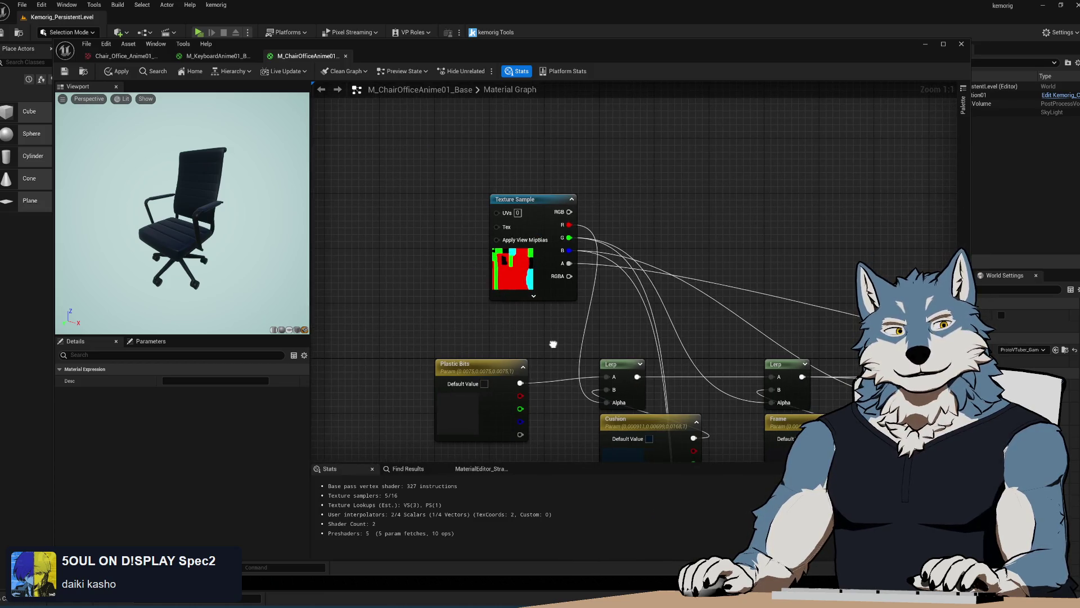
mouse_move(589, 422)
left_mouse_down()
mouse_move(511, 181)
mouse_move(571, 357)
mouse_move(542, 330)
left_mouse_up()
scroll(542, 330, "down", 1)
left_click_drag(563, 280, 512, 327)
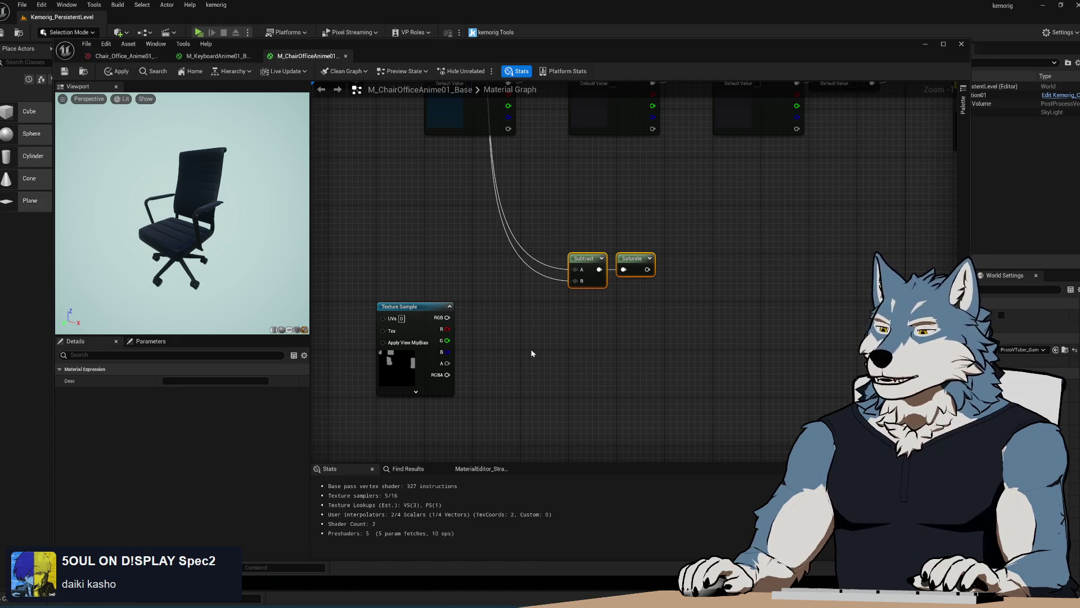
left_click(409, 306)
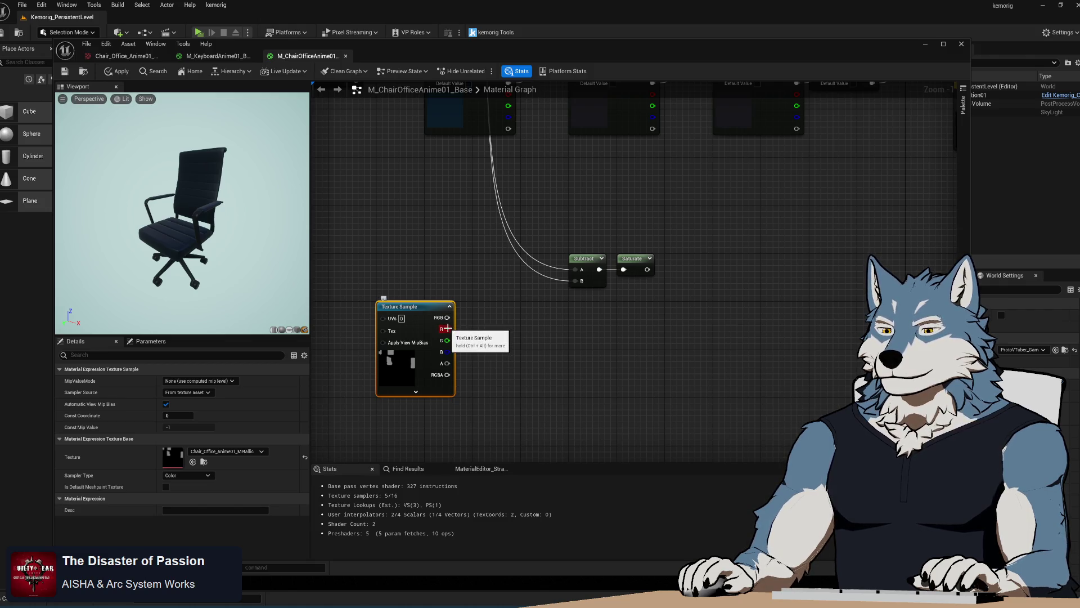
key("alt+Tab")
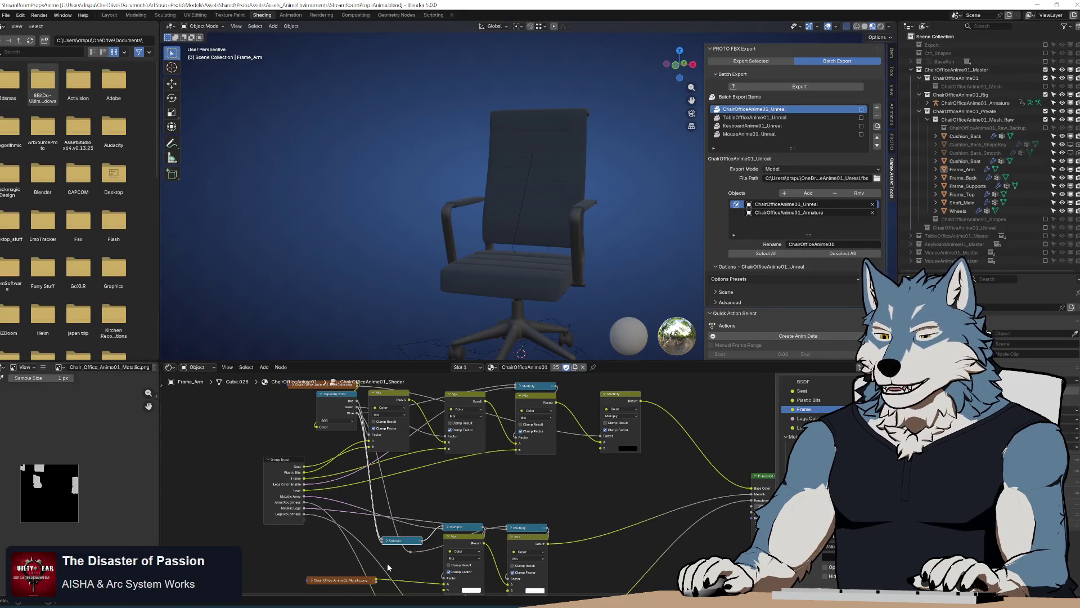
Step: Collapse Blender's Metallic image node, then open the metallic Texture Sample's Sampler Type list in Unreal
scroll(467, 484, "down", 5)
left_click(374, 402)
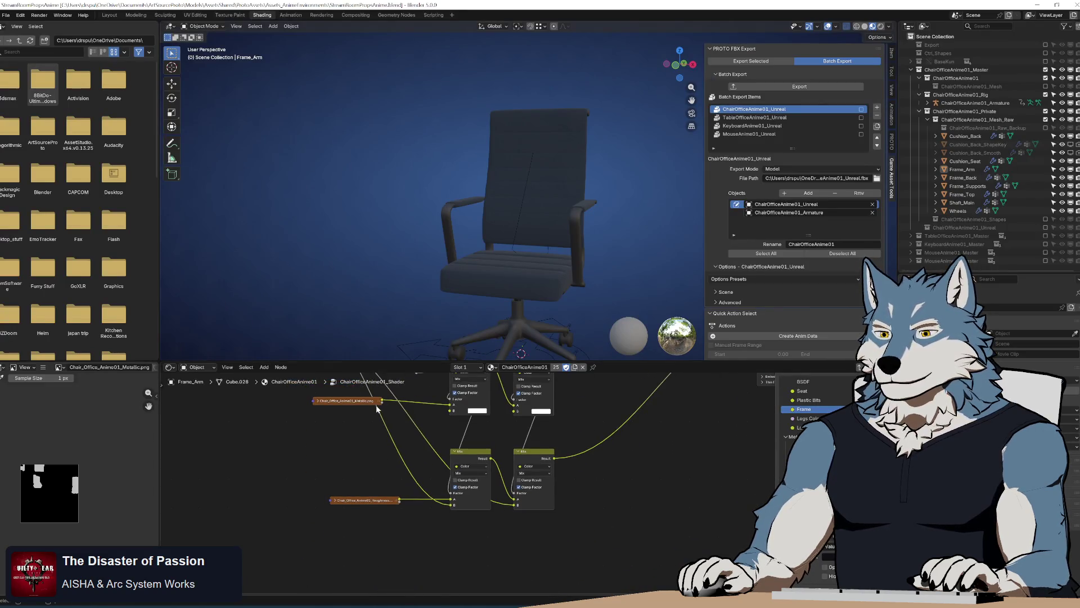
left_click(317, 402)
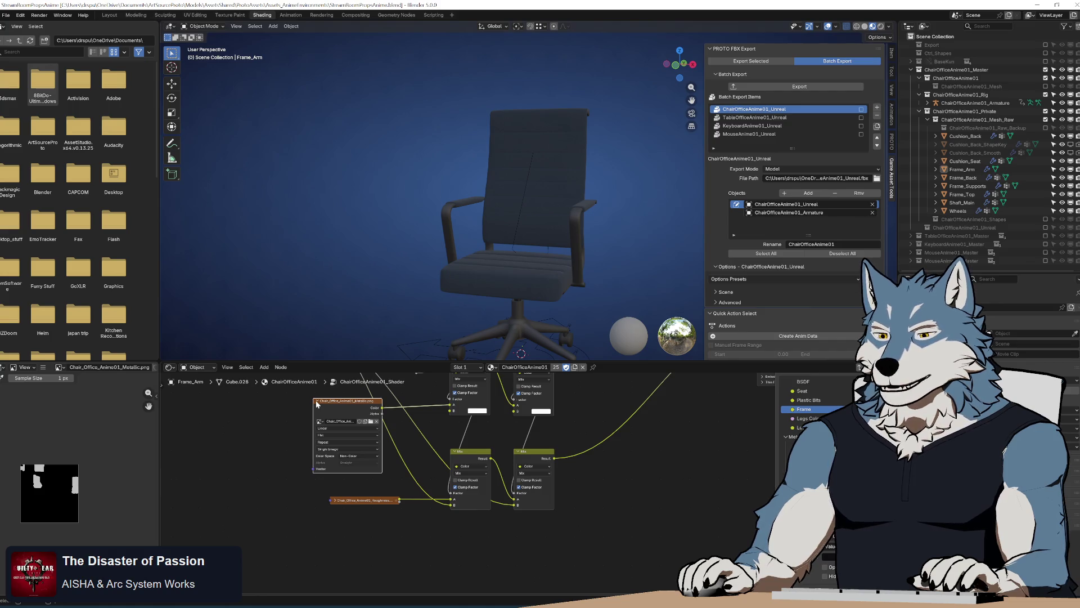
left_click(317, 403)
scroll(394, 450, "up", 4)
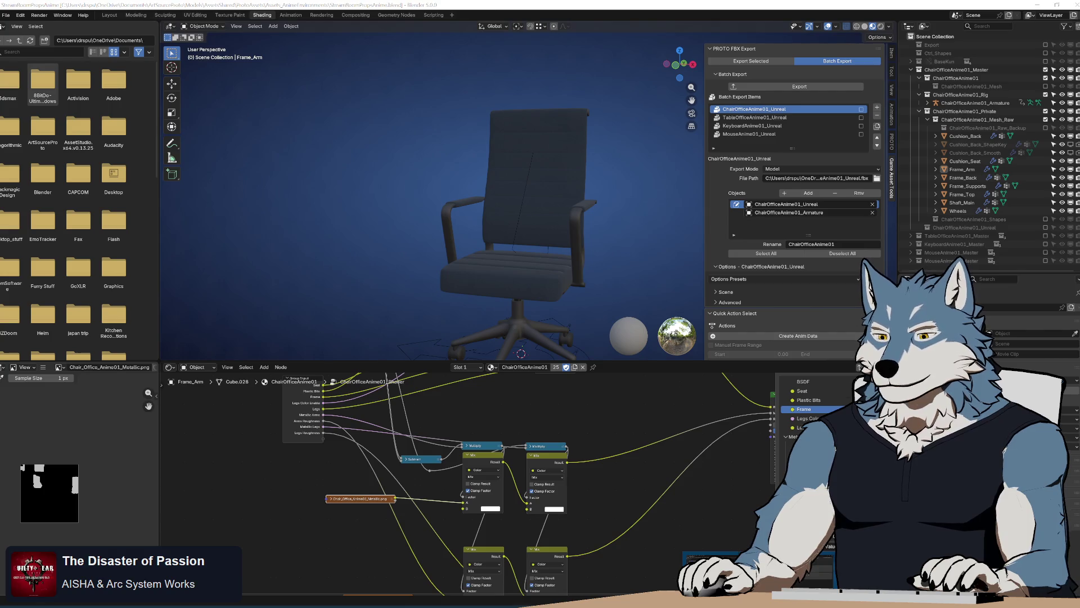
key("alt+Tab")
left_click(187, 475)
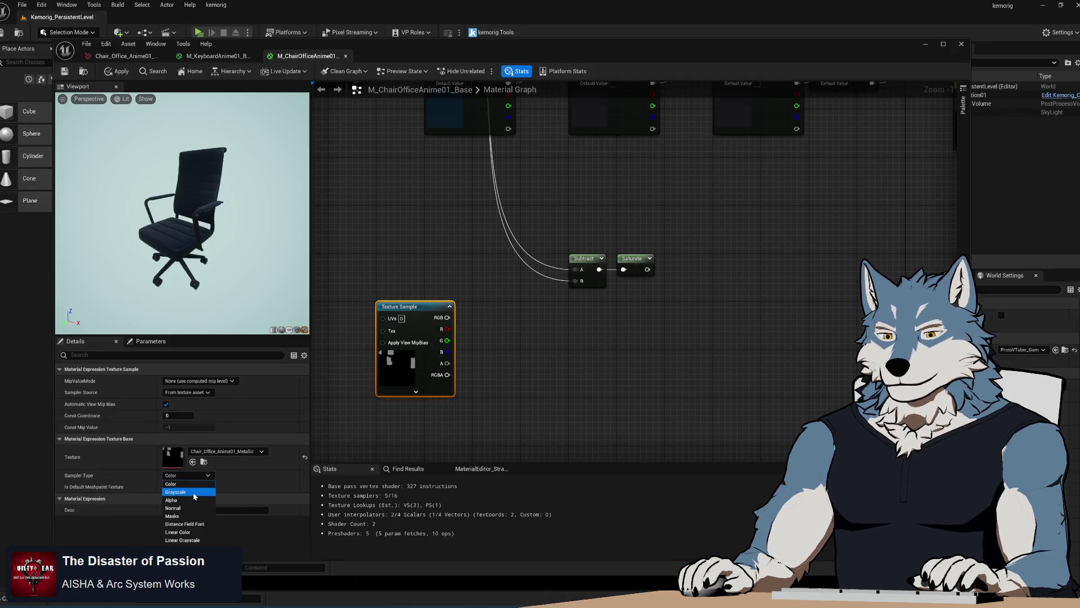
Step: Set the metallic Texture Sample's Sampler Type to Grayscale
left_click(193, 491)
left_click_drag(350, 34, 424, 252)
left_click(449, 121)
Step: Try Linear Color and Masks on the BaseColor sampler, revert it to Color, and apply the material
left_click(209, 474)
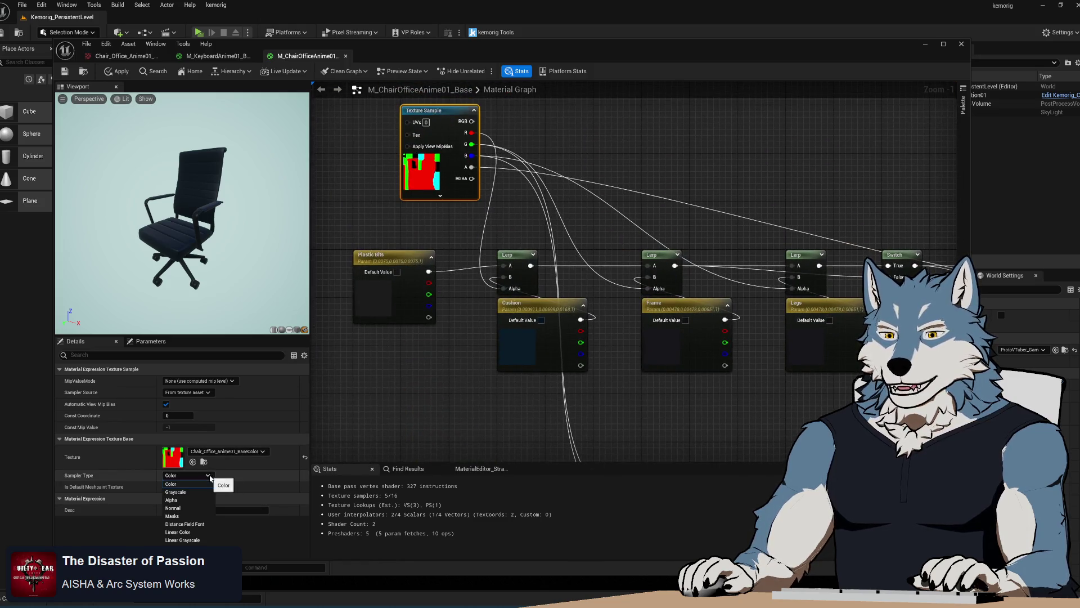
left_click(199, 532)
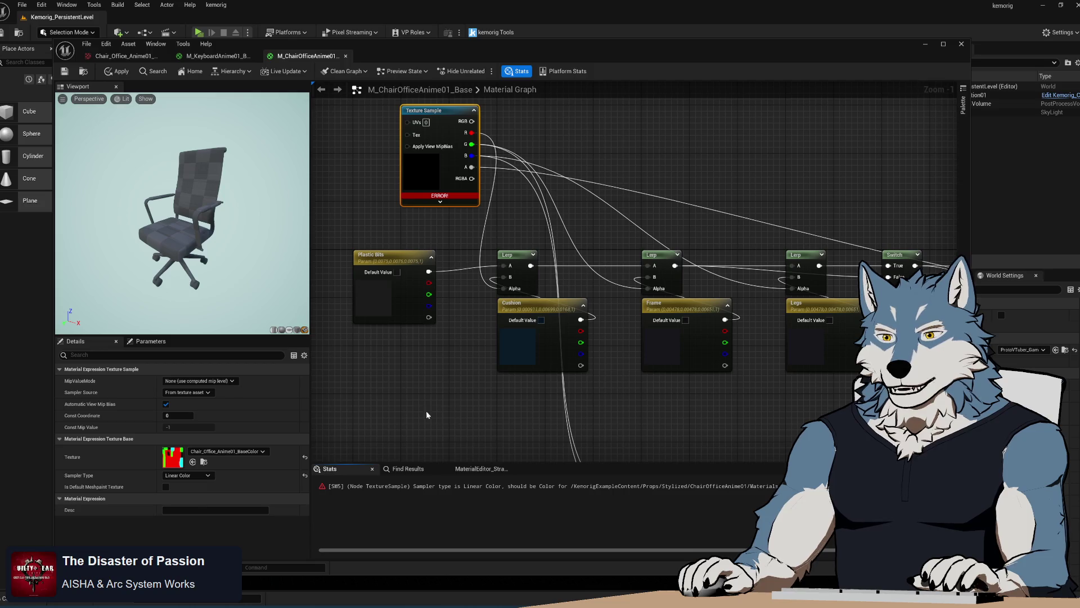
left_click(194, 478)
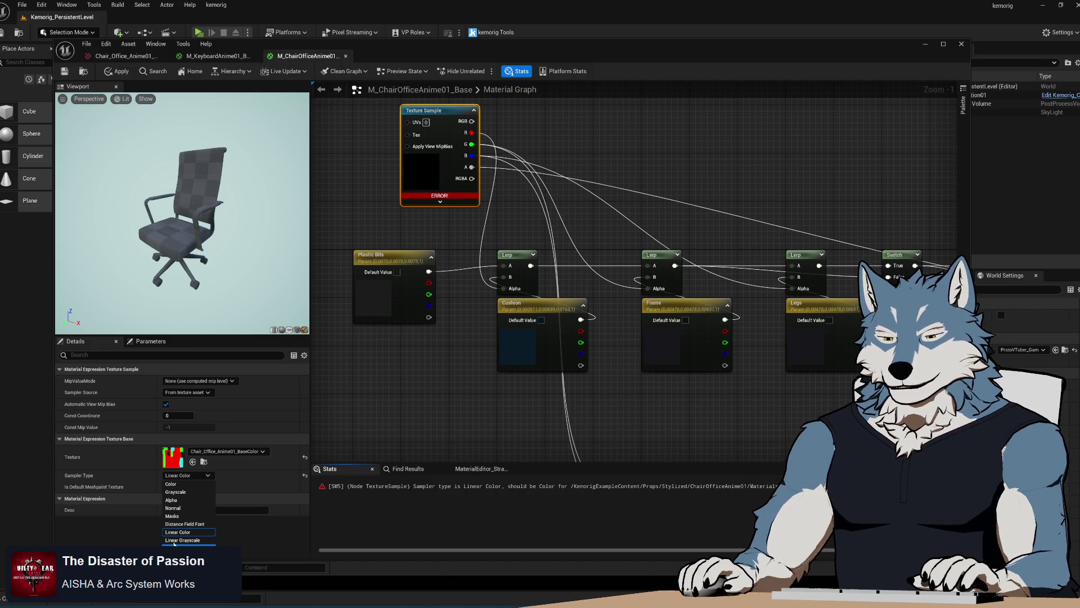
left_click(173, 516)
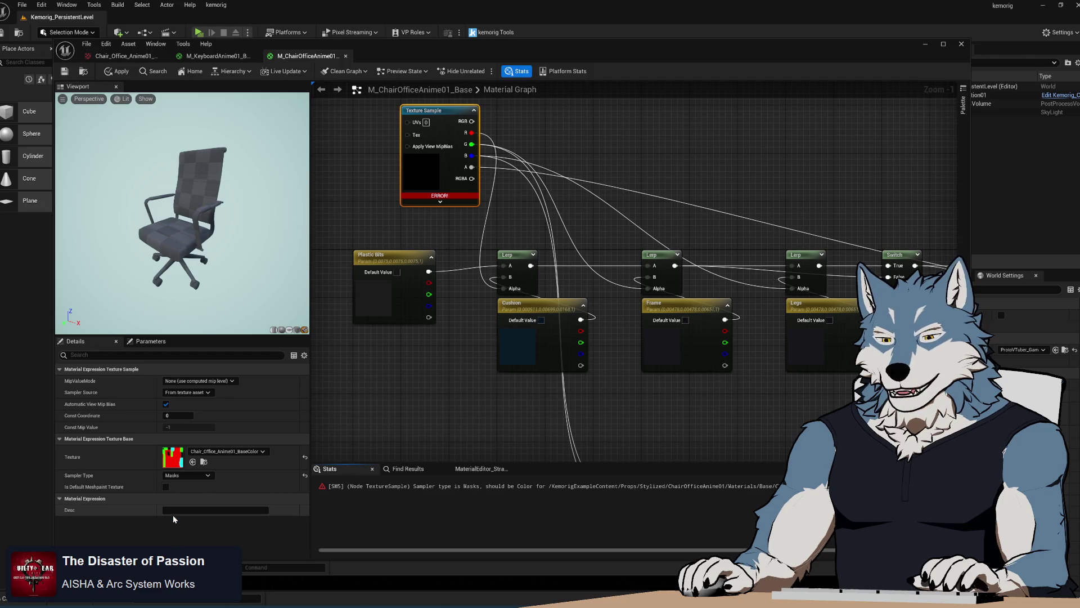
left_click(190, 477)
left_click(188, 484)
left_click(197, 477)
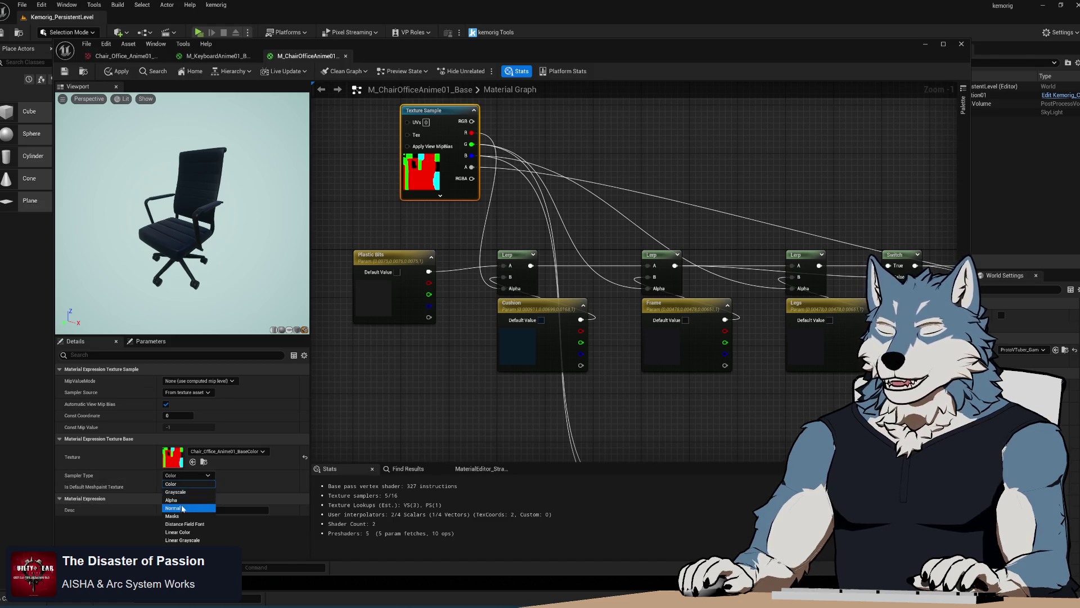
left_click(411, 345)
left_click(65, 71)
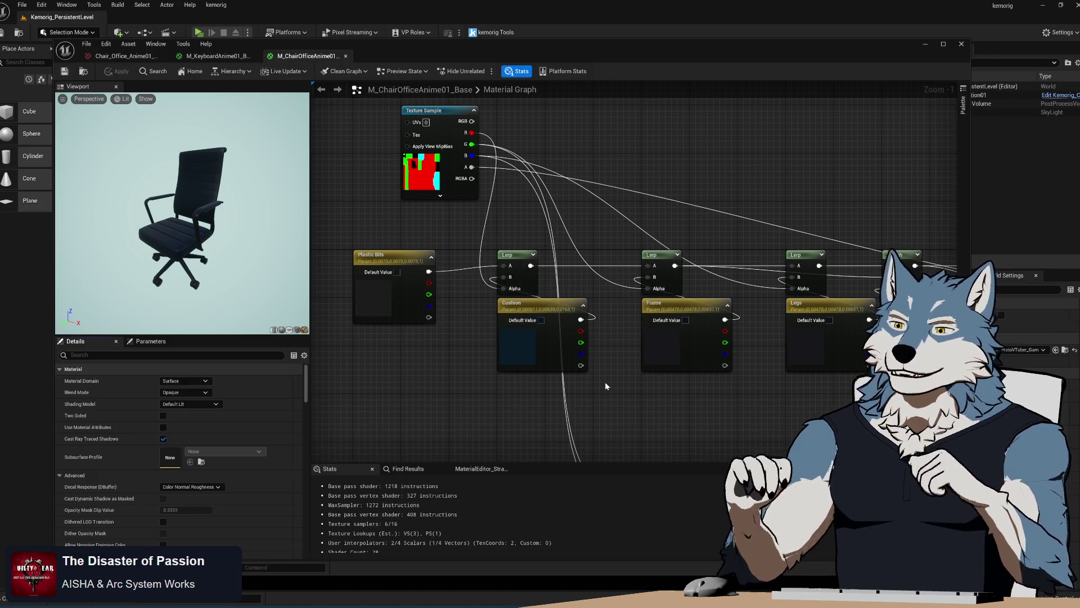
Step: Set the metallic Texture Sample to Linear Grayscale and move the node further down
mouse_move(623, 424)
left_mouse_down()
mouse_move(565, 241)
mouse_move(525, 306)
mouse_move(436, 392)
mouse_move(388, 341)
mouse_move(392, 319)
left_mouse_up()
left_click(392, 319)
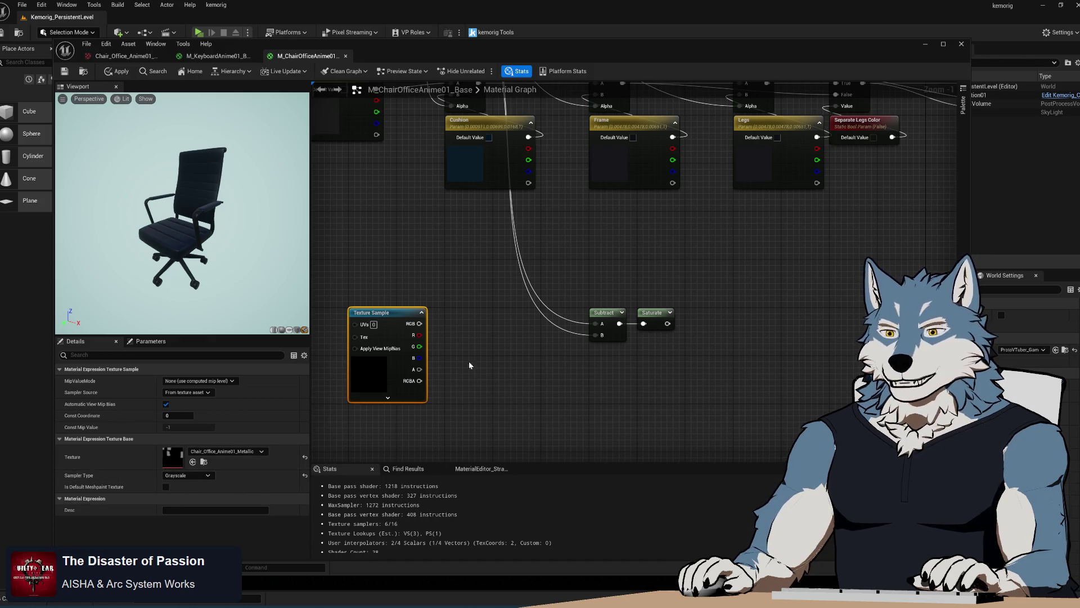
left_click(209, 477)
left_click(210, 477)
left_click(209, 477)
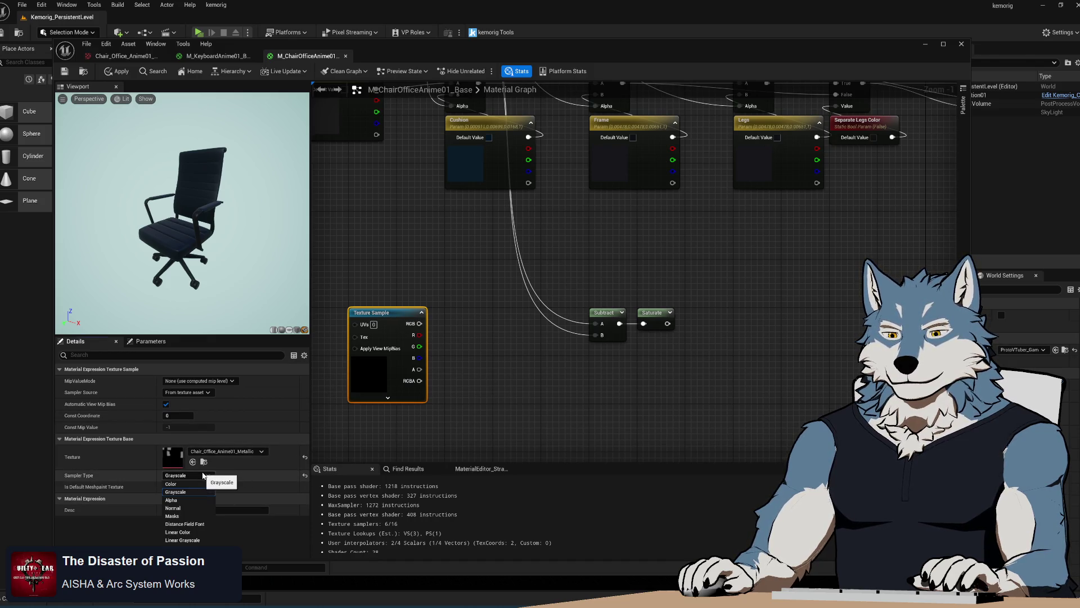
left_click(198, 540)
mouse_move(519, 381)
left_mouse_down()
mouse_move(483, 360)
mouse_move(491, 372)
left_mouse_up()
scroll(492, 372, "down", 5)
scroll(469, 329, "up", 4)
left_click_drag(357, 322, 357, 364)
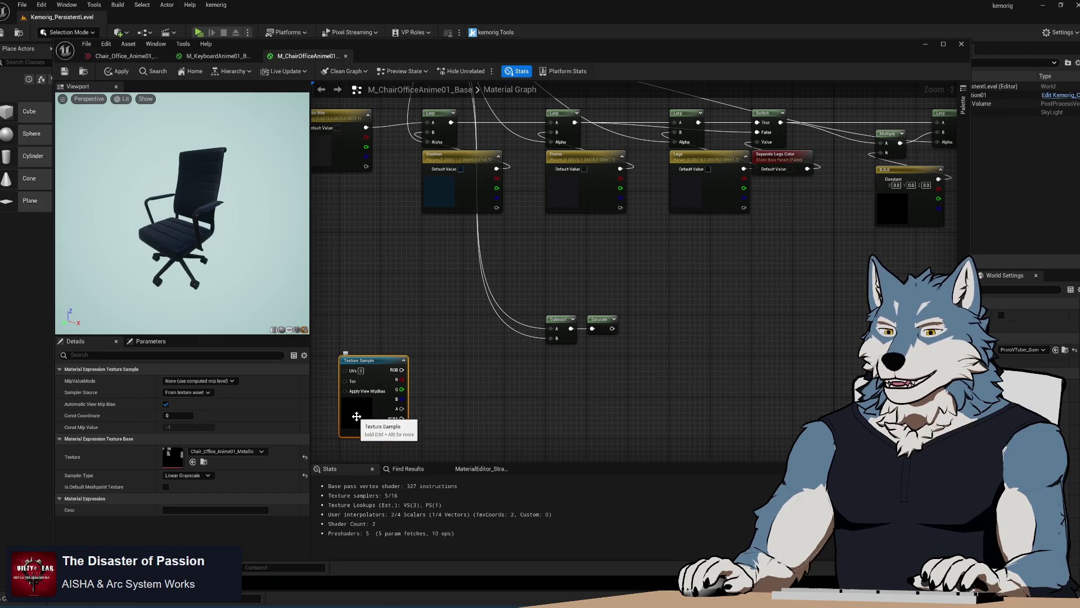
mouse_move(354, 409)
left_mouse_down()
mouse_move(470, 530)
mouse_move(476, 327)
left_mouse_up()
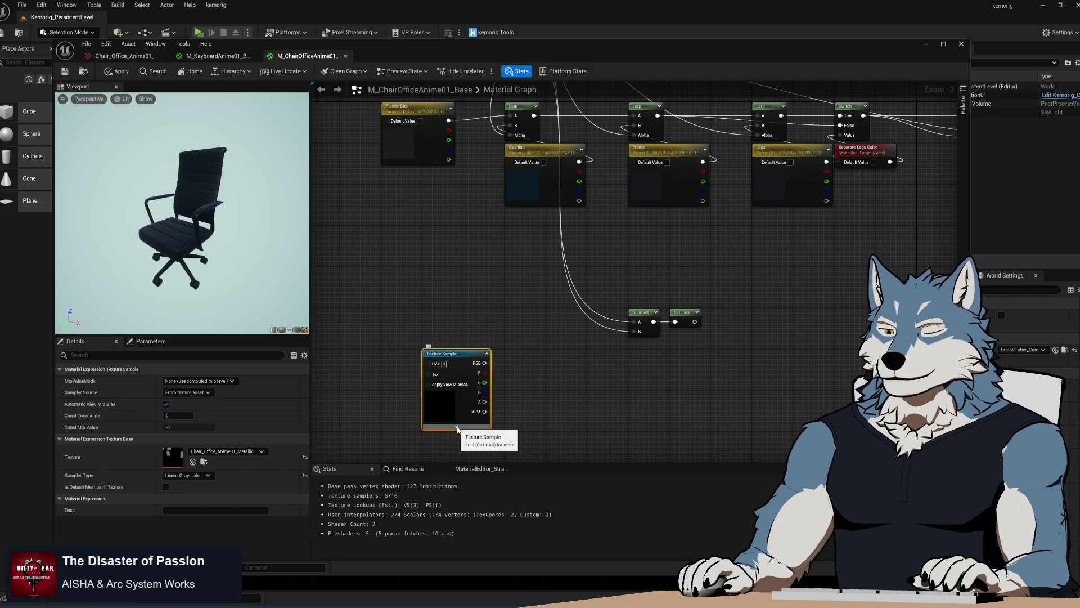
Step: Compare Color and Grayscale on the metallic sampler, settling back on Linear Grayscale
left_click(206, 477)
left_click(191, 492)
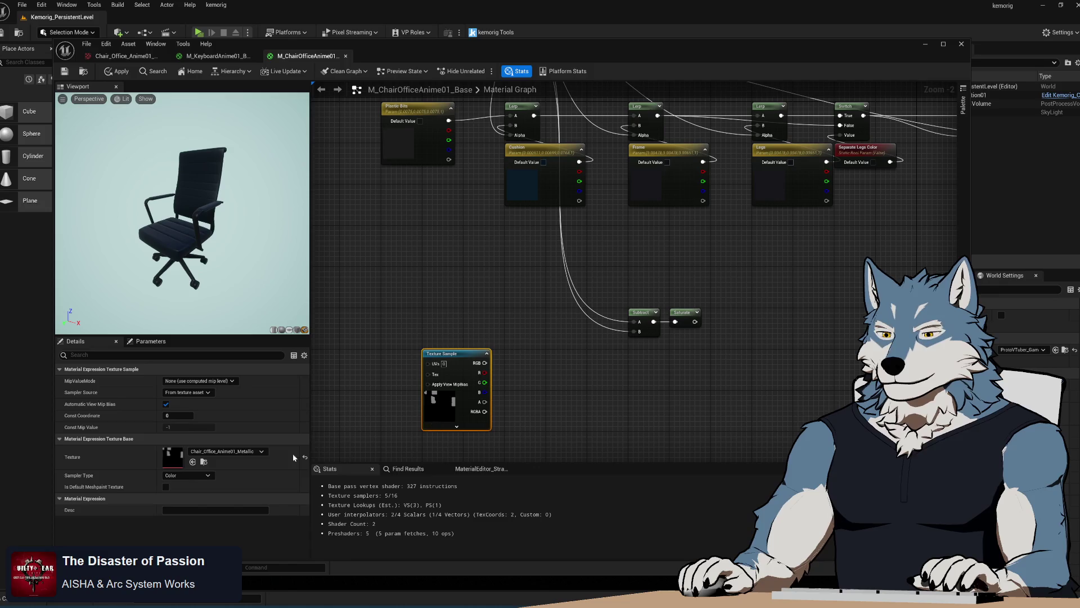
left_click(194, 476)
left_click(196, 492)
left_click(193, 475)
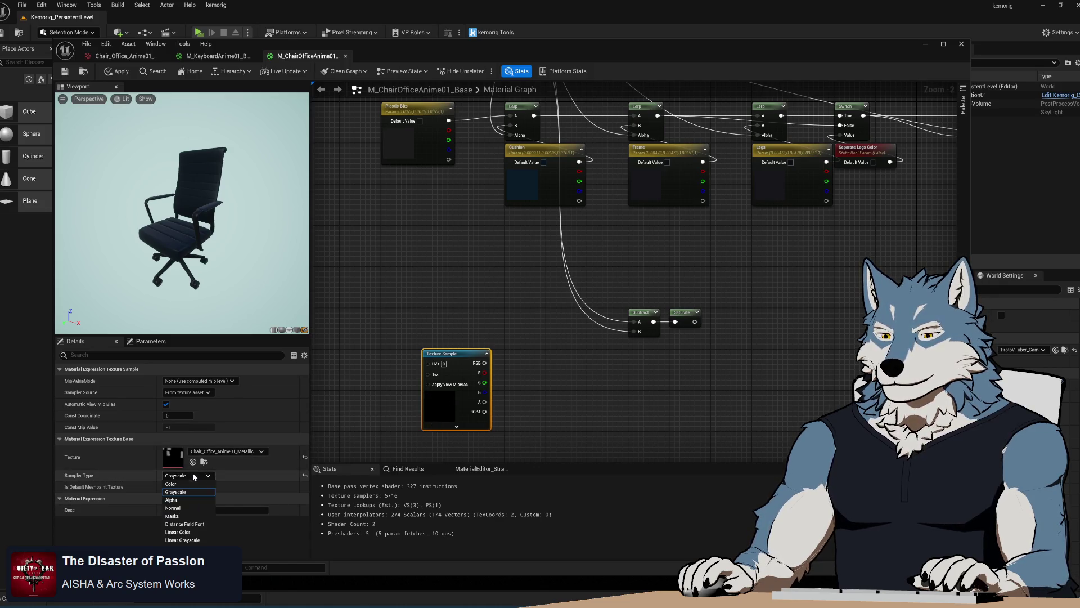
left_click(196, 542)
left_click(568, 407)
left_click_drag(568, 407, 415, 456)
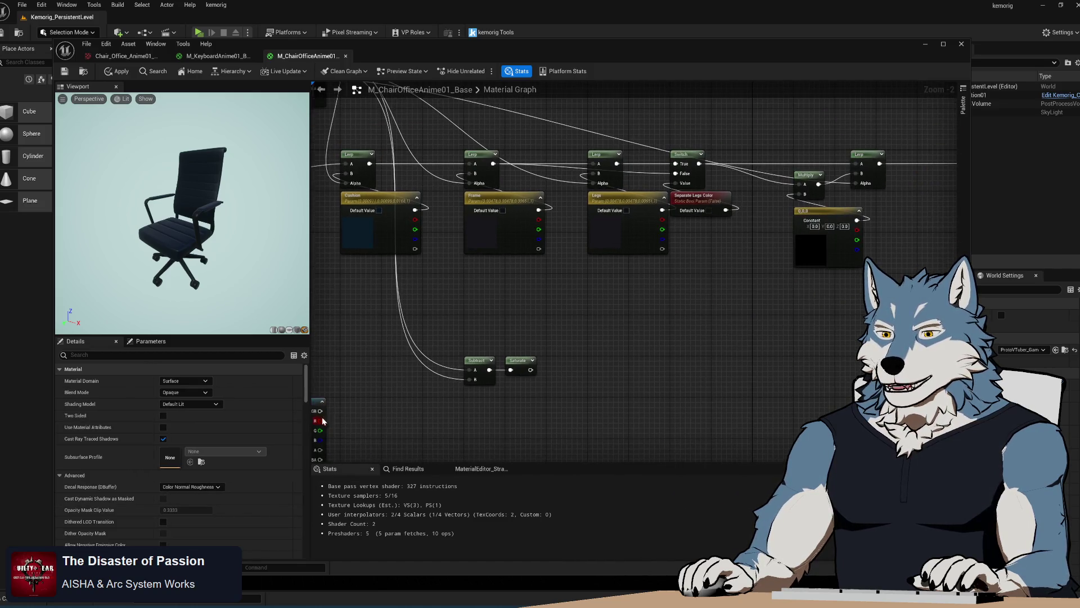
mouse_move(330, 415)
left_mouse_down()
mouse_move(670, 418)
mouse_move(480, 422)
left_mouse_up()
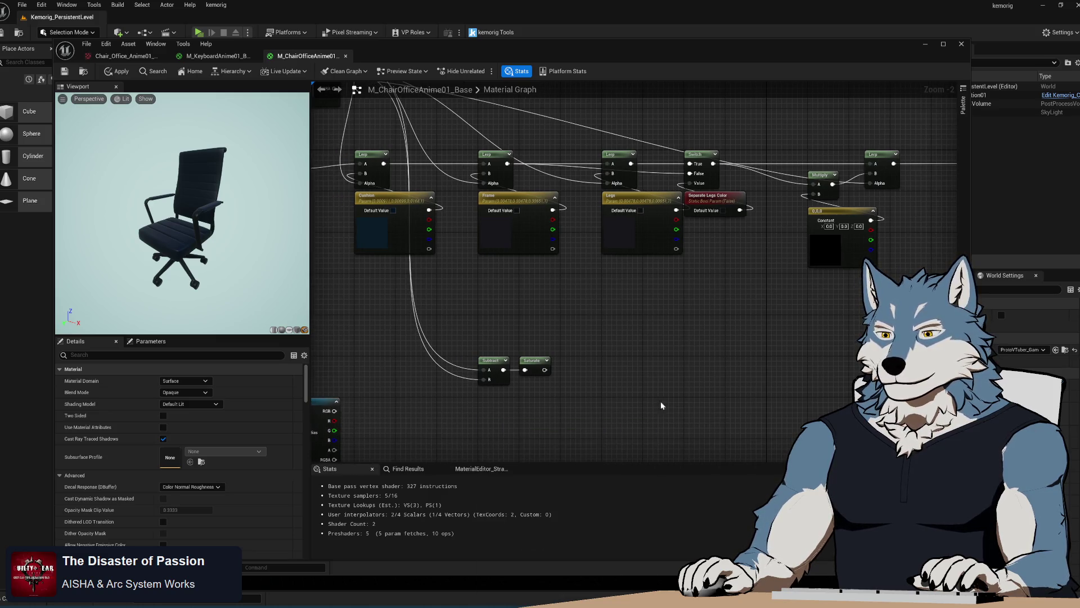
Step: Check the Mix node's white colour value in Blender, then return to Unreal
key("alt+Tab")
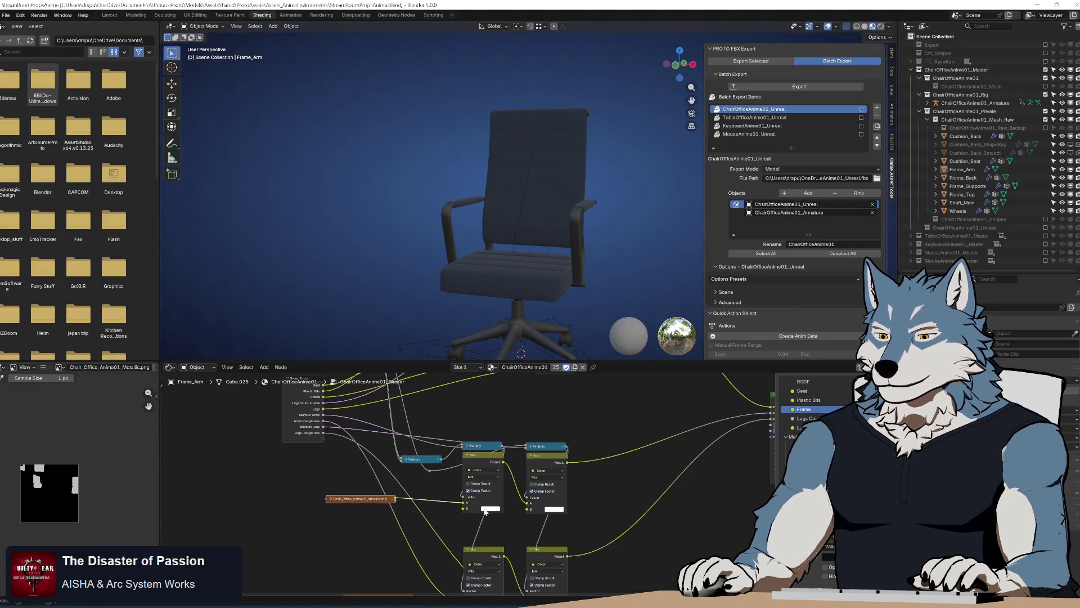
left_click(490, 509)
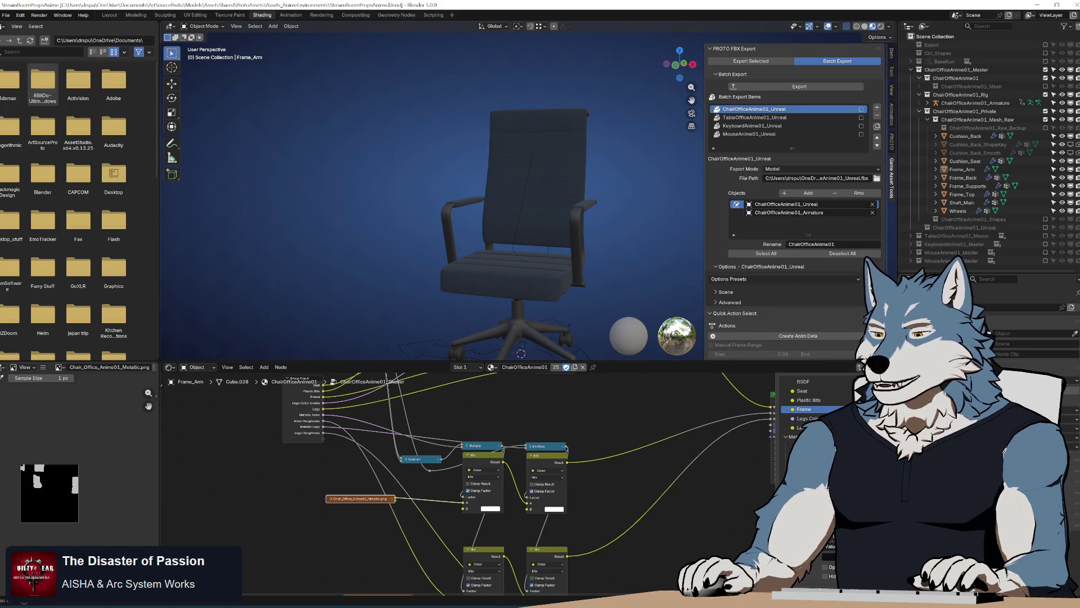
key("alt+Tab")
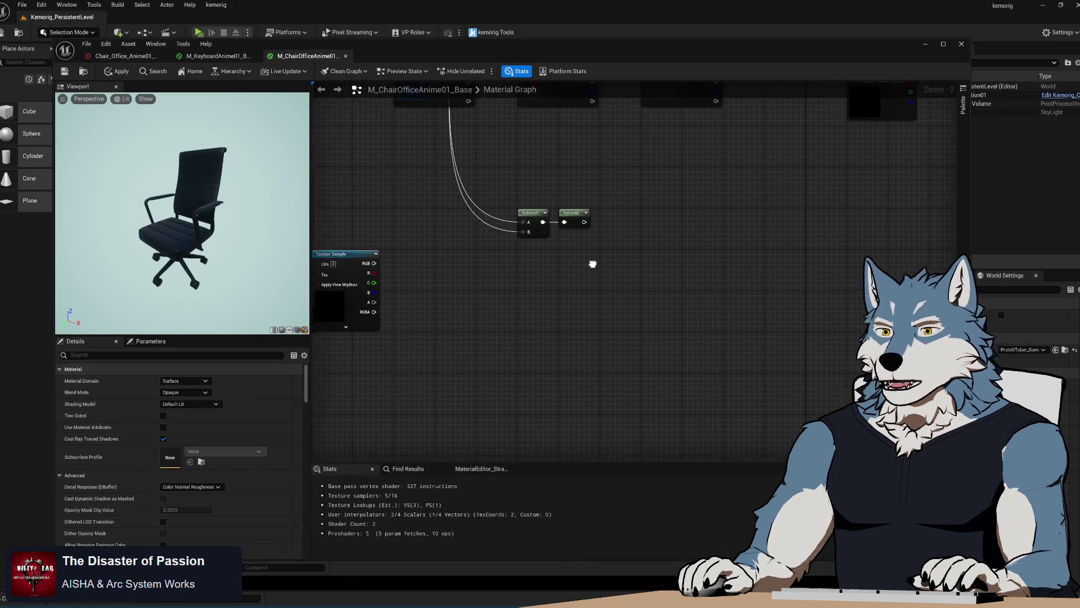
Step: Add a new Lerp node just below the Saturate node
scroll(582, 341, "down", 1)
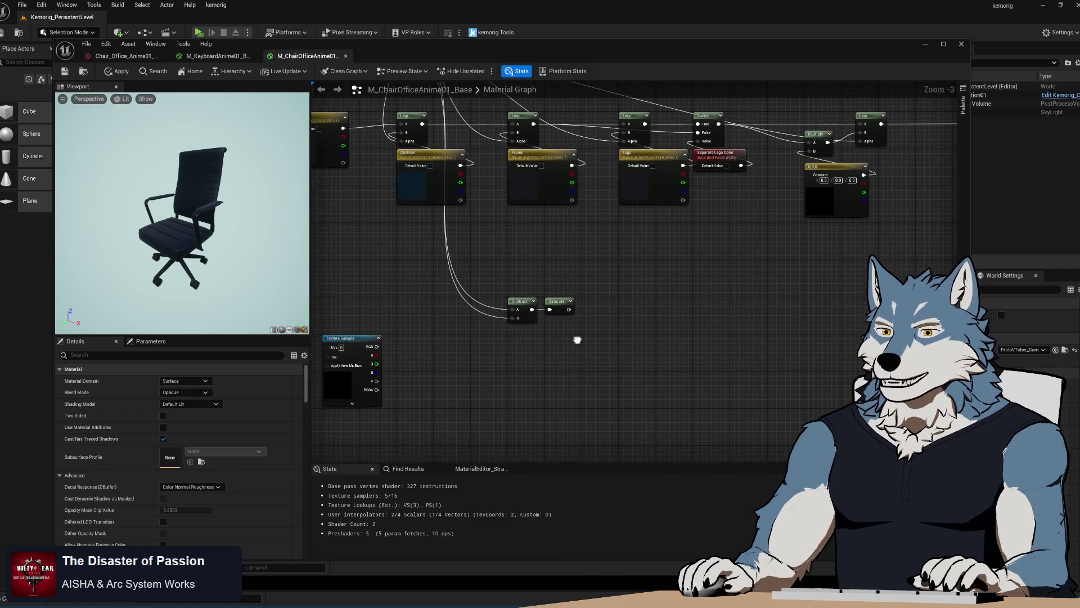
left_click(348, 340)
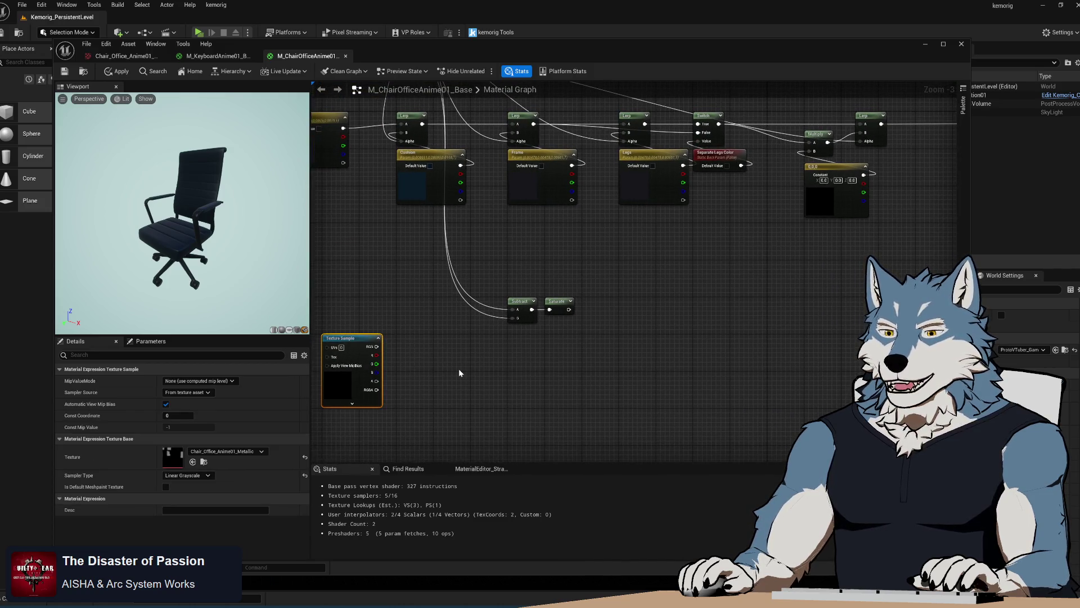
mouse_move(671, 298)
left_mouse_down()
mouse_move(664, 422)
mouse_move(643, 321)
mouse_move(665, 323)
mouse_move(658, 306)
left_mouse_up()
left_click(658, 307)
left_click(549, 340)
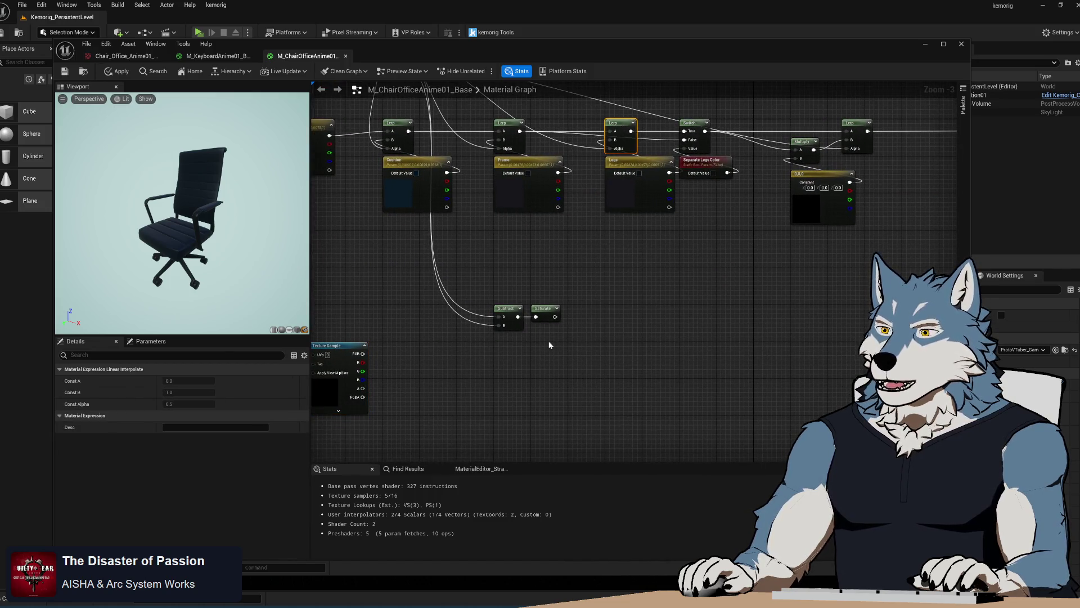
left_click_drag(561, 340, 585, 344)
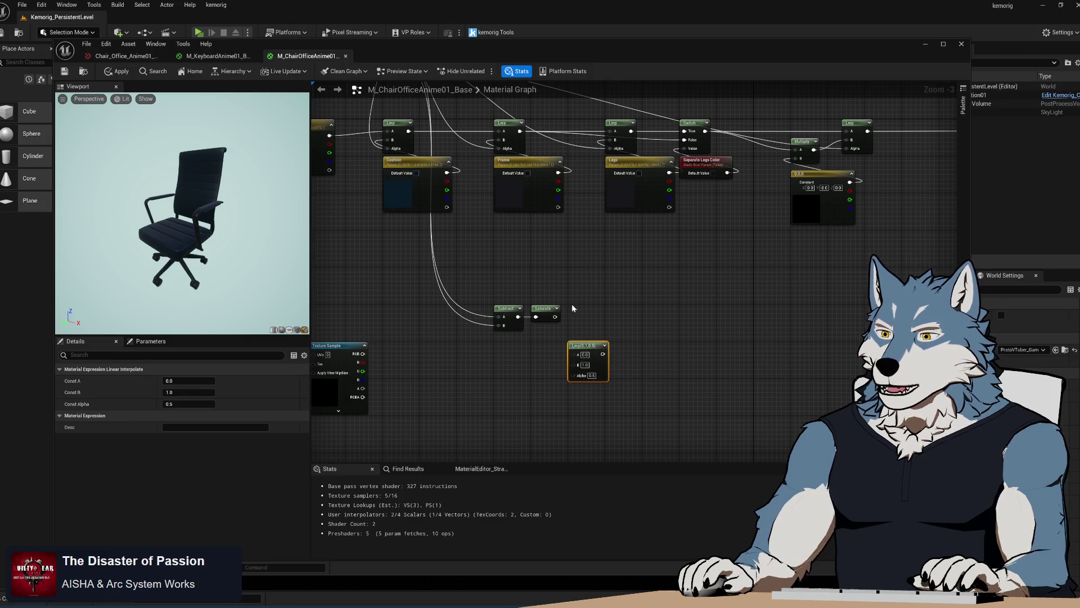
left_click_drag(557, 259, 586, 355)
Step: Copy the Separate Legs Color parameter into a Metallic Arms bool in group '2) Metallic'
left_click(732, 257)
key("ctrl+c")
key("ctrl+v")
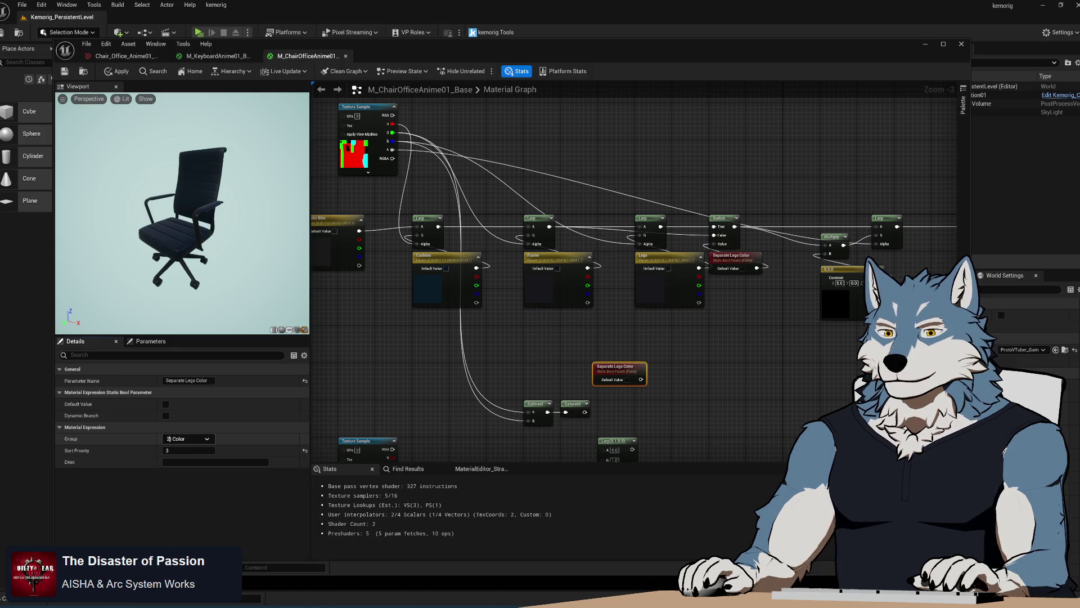
type("M")
type("ic")
key("Return")
left_click(214, 381)
type("Met")
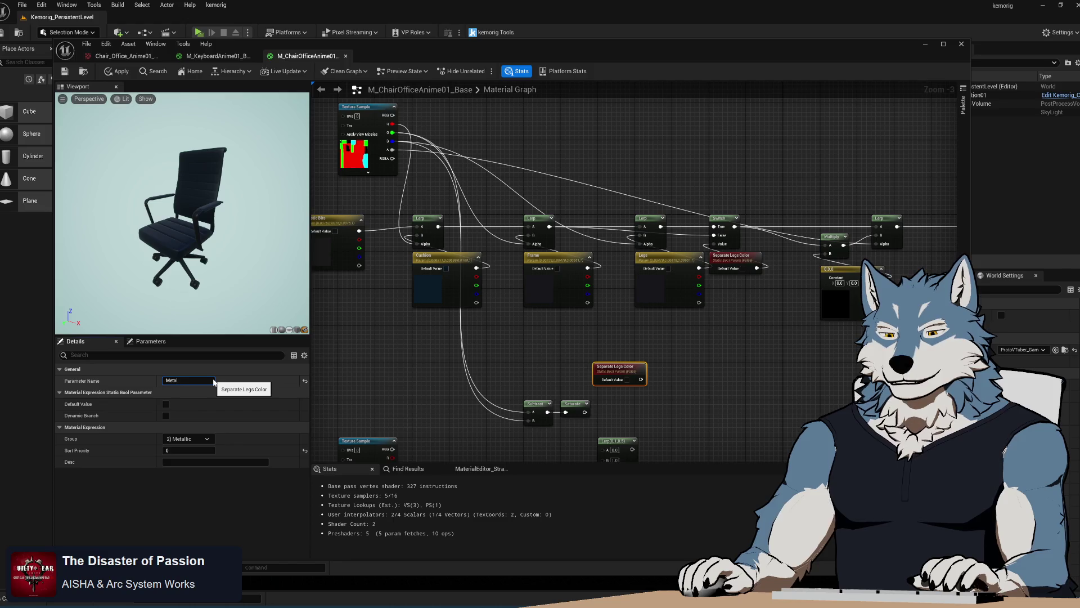
key("Return")
key("Home")
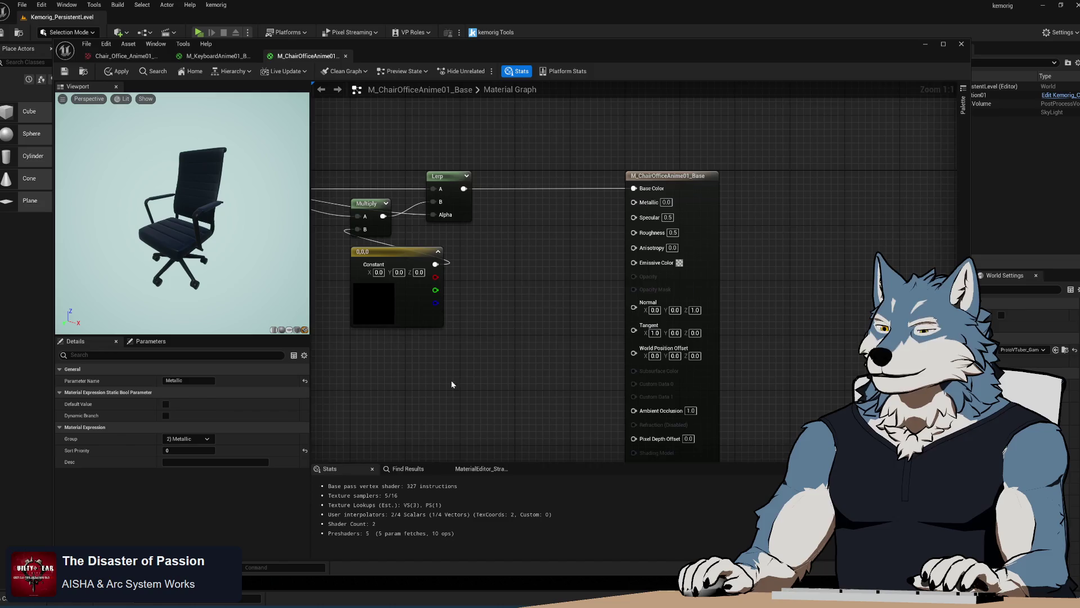
left_click(203, 381)
key("ctrl+a")
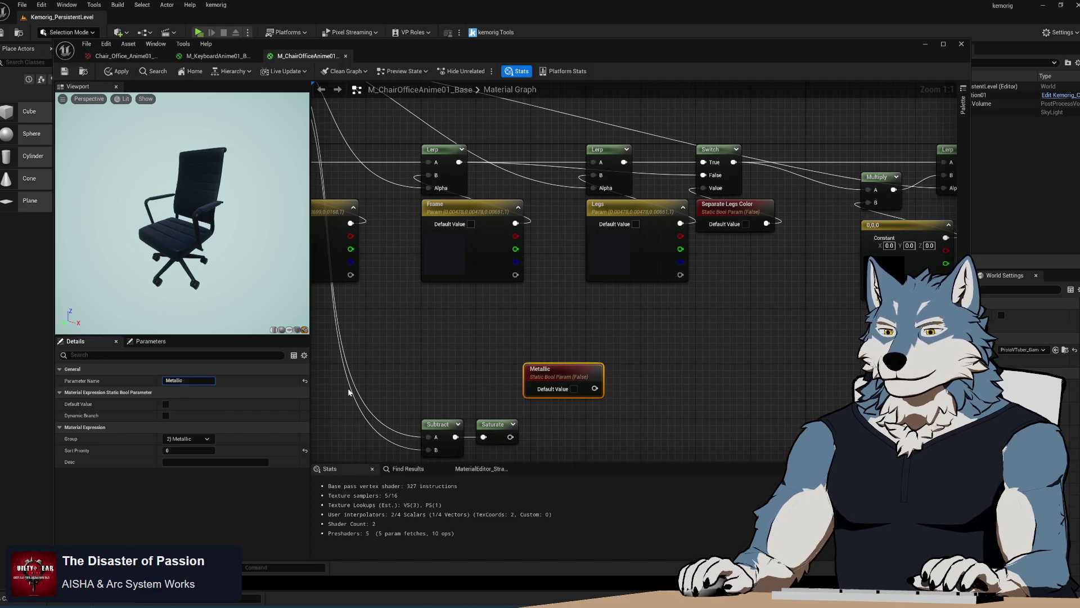
Step: Duplicate it as a Metallic Legs parameter with sort priority 1
left_click_drag(655, 437, 584, 304)
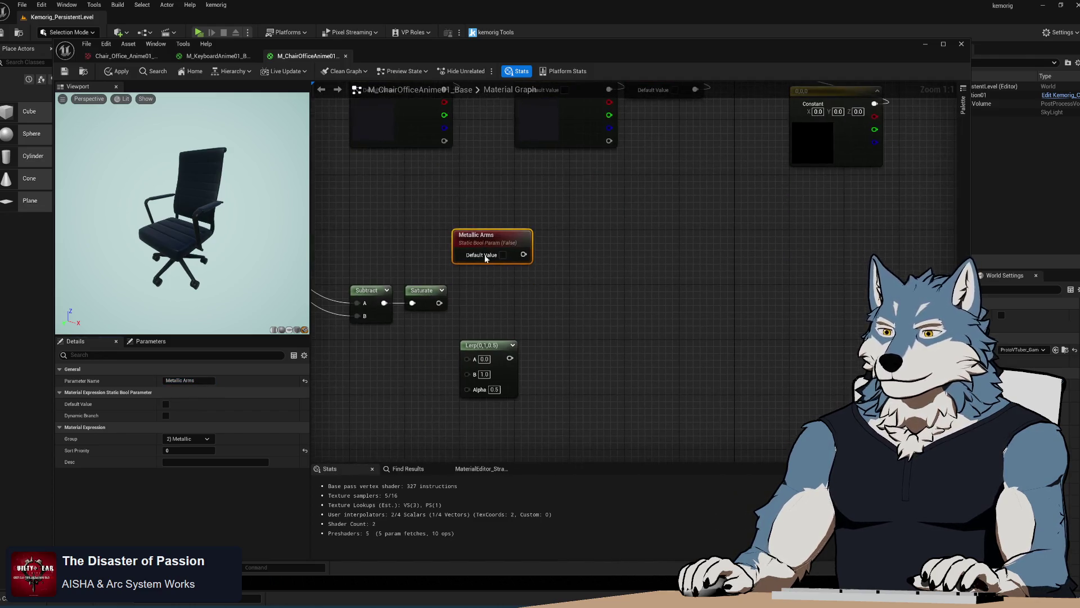
key("ctrl+d")
left_click(186, 381)
type("egs")
key("Return")
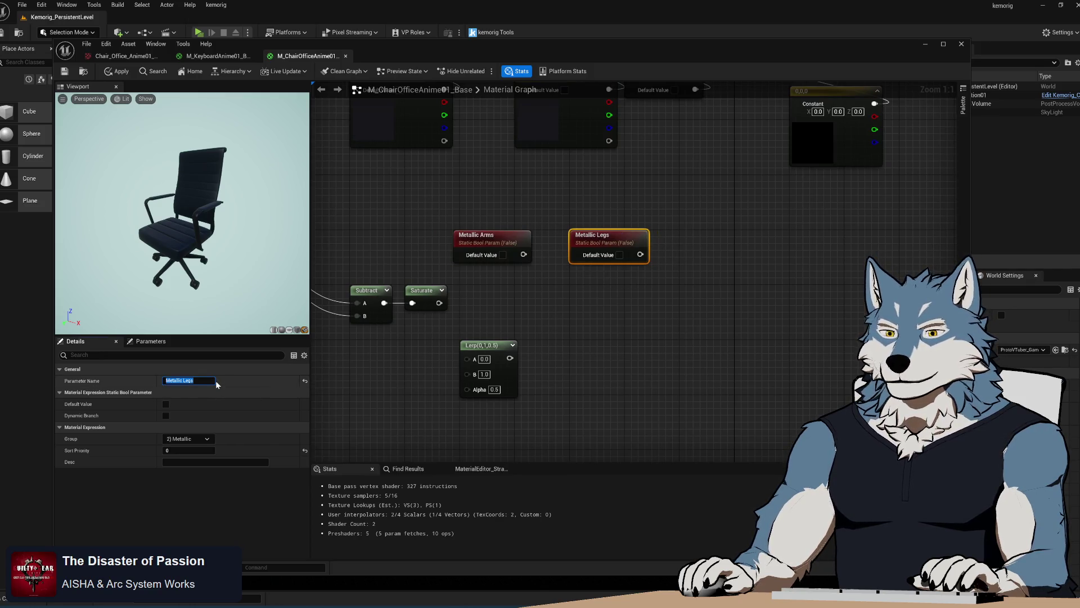
left_click(189, 450)
type("1")
Step: Move the Lerp node up beside Saturate
left_click(604, 365)
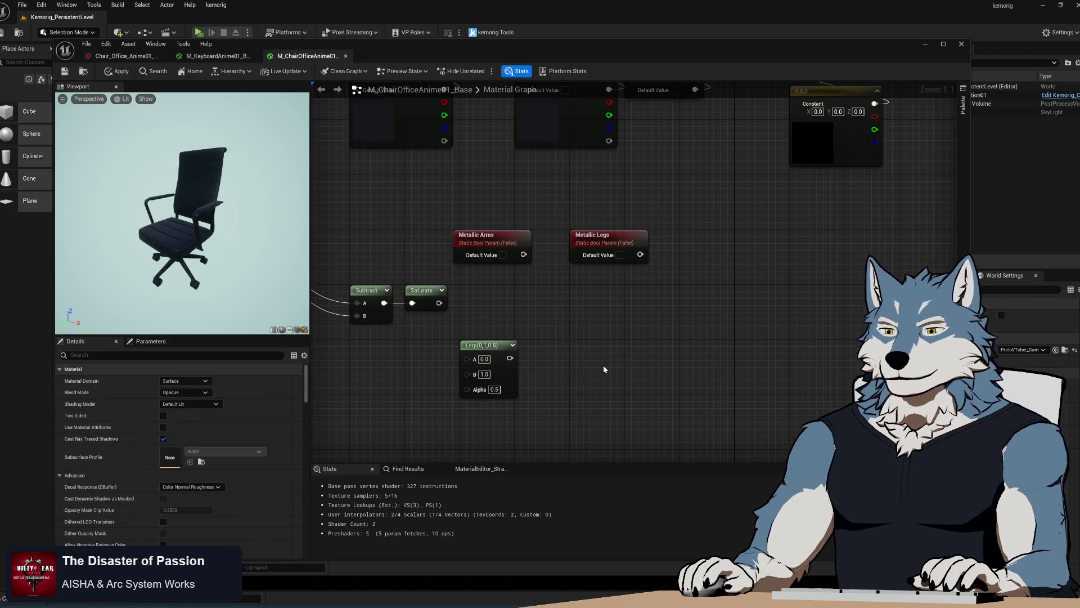
left_click_drag(604, 366, 716, 308)
mouse_move(613, 281)
left_mouse_down()
mouse_move(613, 233)
mouse_move(589, 365)
mouse_move(448, 423)
left_mouse_up()
Step: Move the Switch under the Lerp and wire Metallic Arms into it
left_click(589, 174)
mouse_move(589, 175)
left_mouse_down()
mouse_move(546, 450)
mouse_move(780, 238)
mouse_move(630, 280)
left_mouse_up()
left_click_drag(641, 216, 460, 352)
mouse_move(678, 180)
left_mouse_down()
mouse_move(632, 319)
mouse_move(622, 310)
left_mouse_up()
left_click(591, 321)
Step: Rearrange Separate Legs Color, Metallic Arms, the Switch, and the Subtract and Saturate nodes
scroll(785, 173, "down", 4)
scroll(785, 173, "up", 2)
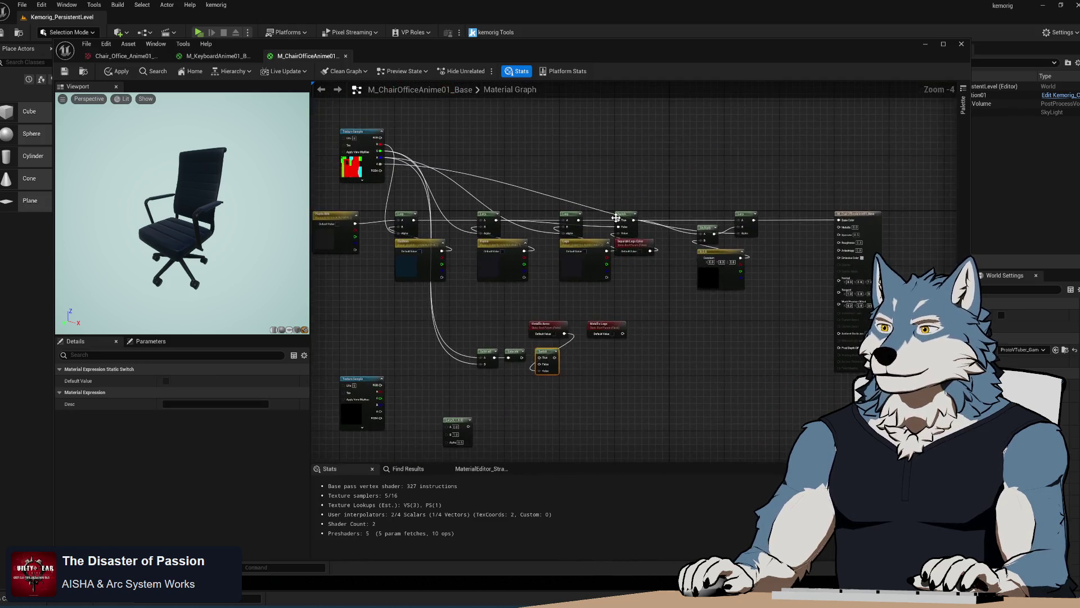
left_click_drag(636, 239, 644, 188)
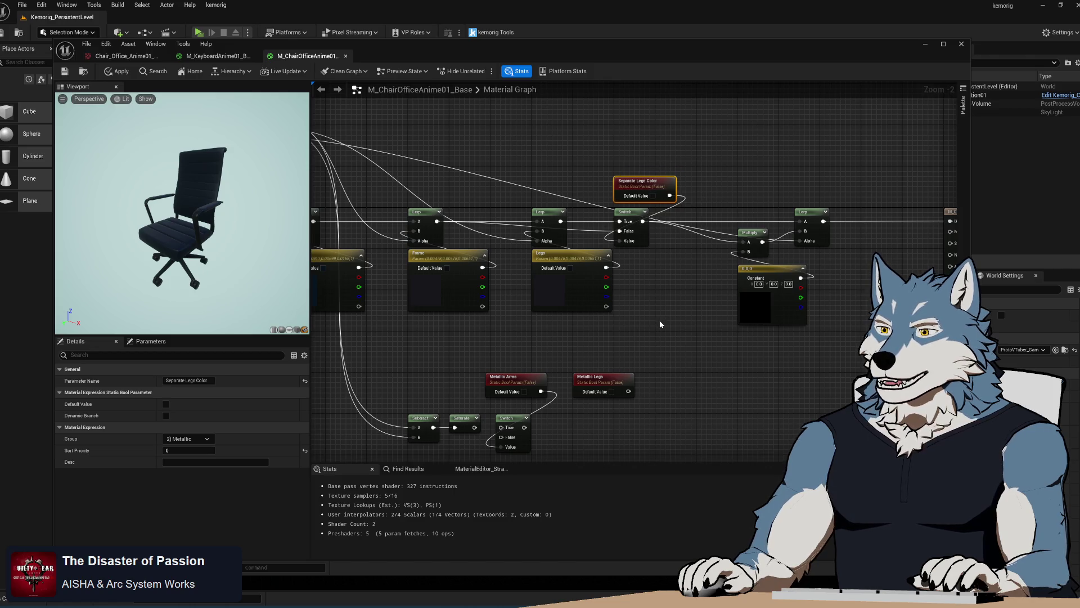
left_click(659, 320)
scroll(626, 234, "down", 1)
scroll(626, 235, "up", 1)
left_click_drag(626, 234, 630, 235)
left_click_drag(619, 277, 613, 277)
scroll(662, 321, "up", 2)
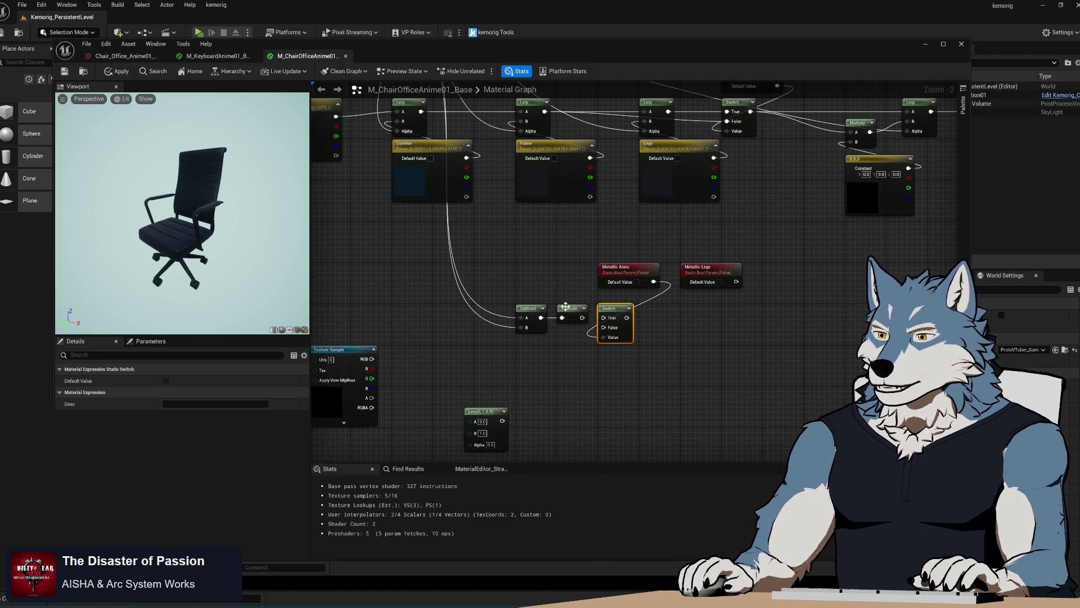
left_click(564, 314)
left_click(529, 315, "shift")
left_click_drag(529, 315, 447, 315)
Step: Duplicate the top Lerp and feed Saturate into its Alpha and Texture Sample color into A
scroll(771, 135, "up", 2)
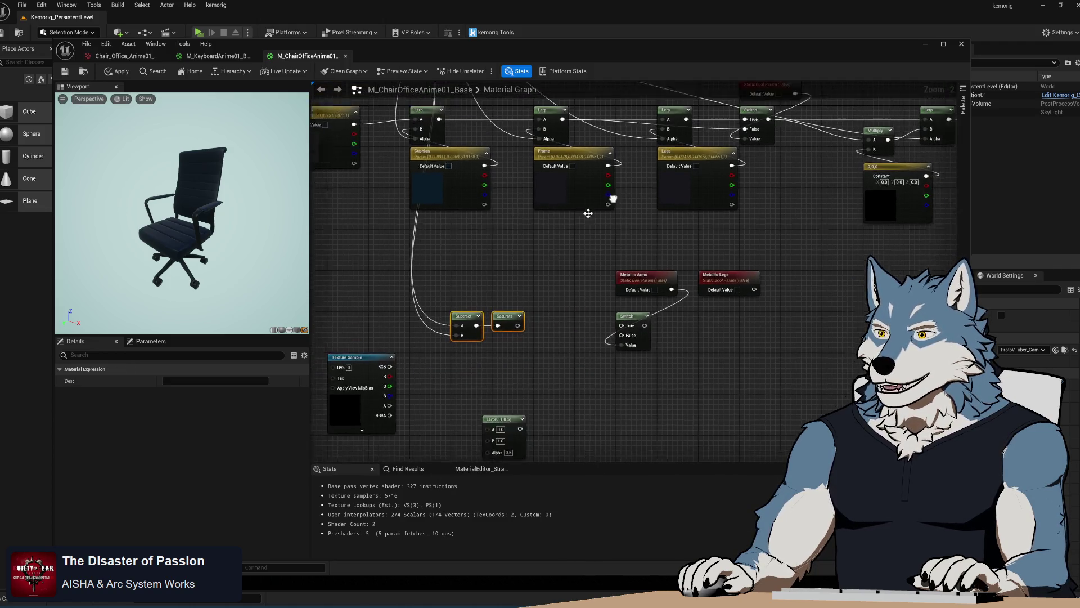
left_click(657, 116)
key("ctrl+c")
key("ctrl+v")
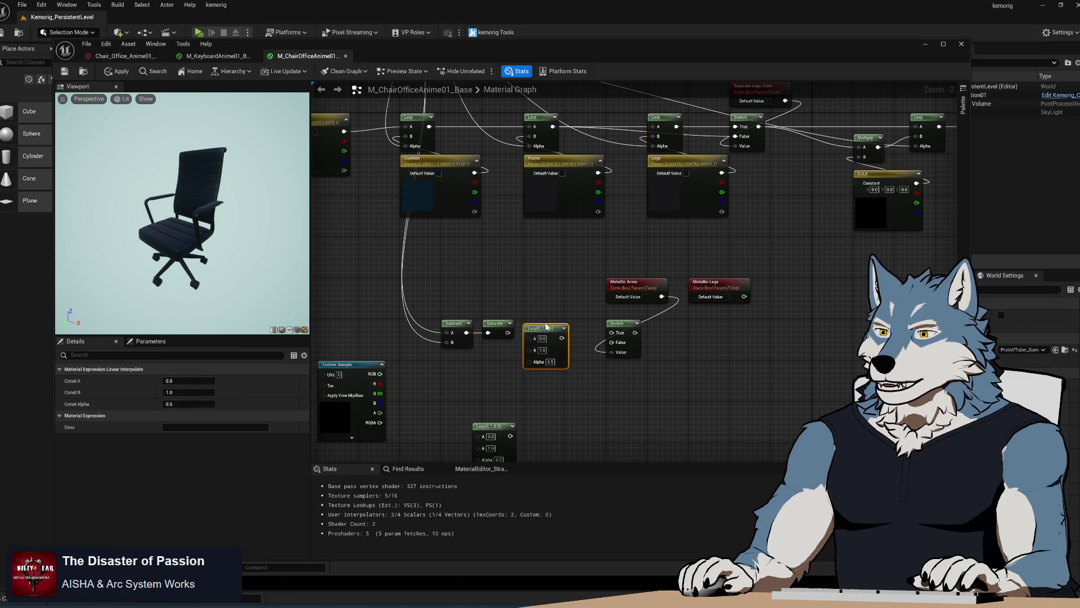
left_click_drag(508, 332, 529, 357)
mouse_move(433, 310)
left_mouse_down()
mouse_move(515, 346)
mouse_move(484, 329)
mouse_move(505, 324)
left_mouse_up()
mouse_move(380, 374)
left_mouse_down()
mouse_move(442, 394)
mouse_move(542, 401)
mouse_move(529, 332)
mouse_move(503, 372)
mouse_move(517, 340)
mouse_move(449, 342)
left_mouse_up()
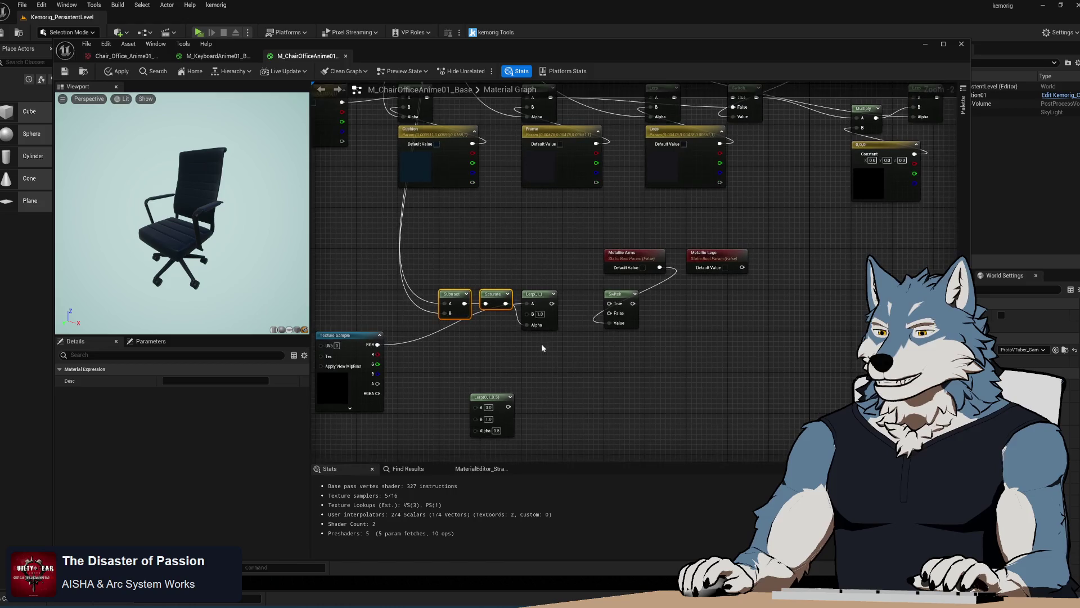
Step: Copy and paste the black 0,0,0 constant near the material output
left_click_drag(862, 204, 646, 254)
left_click(681, 196)
key("ctrl+c")
key("ctrl+v")
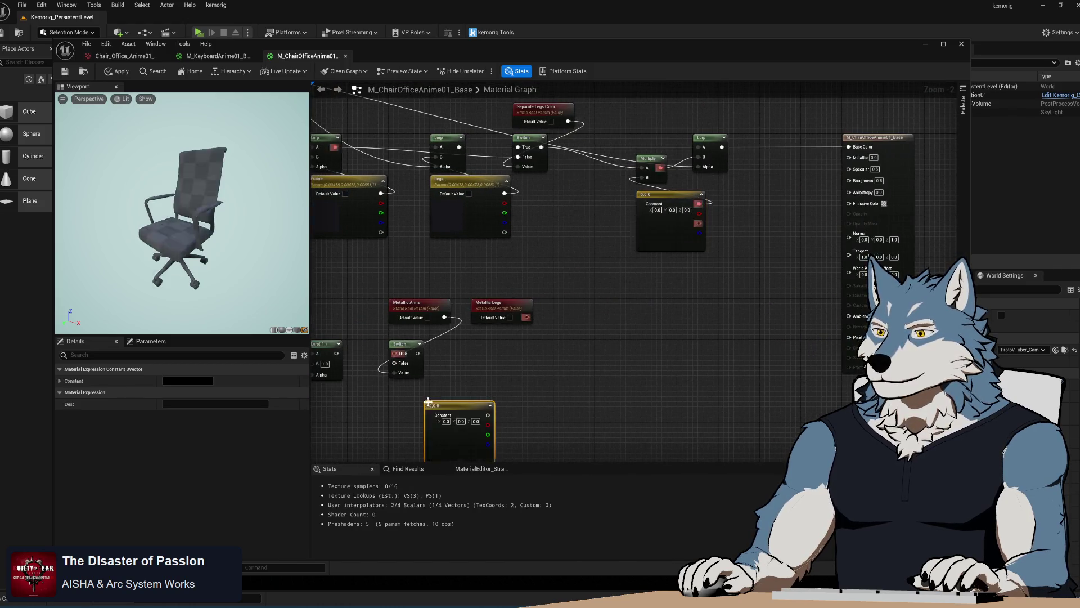
Step: Make the pasted constant white (1,1,1) and place it above the new Lerp
left_click_drag(425, 428, 693, 349)
left_click(195, 382)
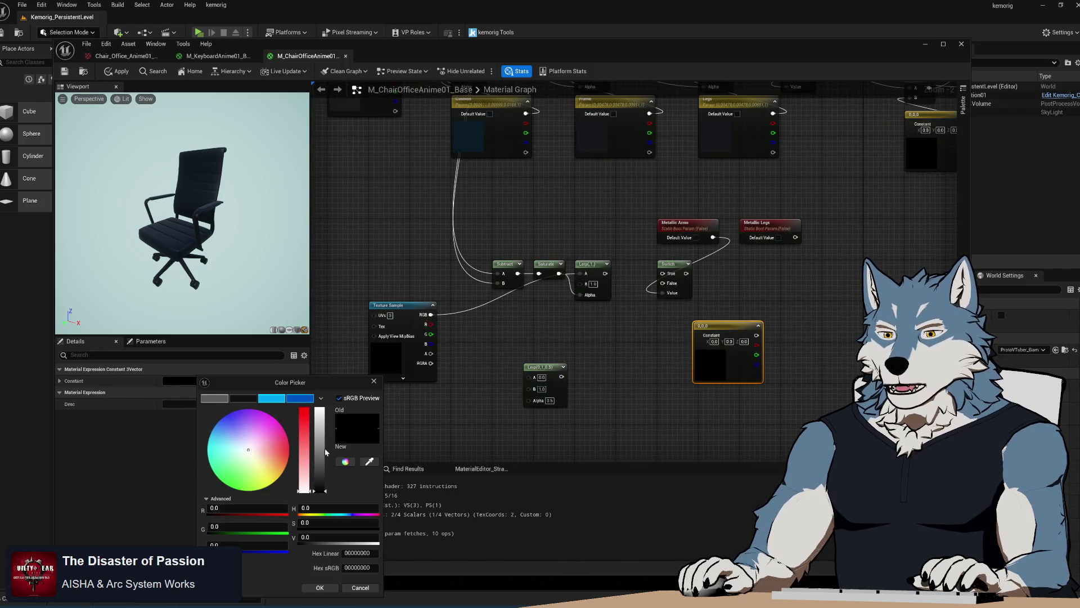
left_click_drag(320, 448, 319, 409)
left_click(320, 587)
mouse_move(723, 326)
left_mouse_down()
mouse_move(412, 412)
mouse_move(542, 305)
mouse_move(616, 318)
mouse_move(605, 290)
mouse_move(580, 295)
left_mouse_up()
Step: Wire the Lerp into Switch True and Texture Sample RGB into Switch False, then arrange the nodes
mouse_move(523, 293)
left_mouse_down()
mouse_move(564, 289)
mouse_move(579, 299)
left_mouse_up()
left_click_drag(381, 323, 612, 291)
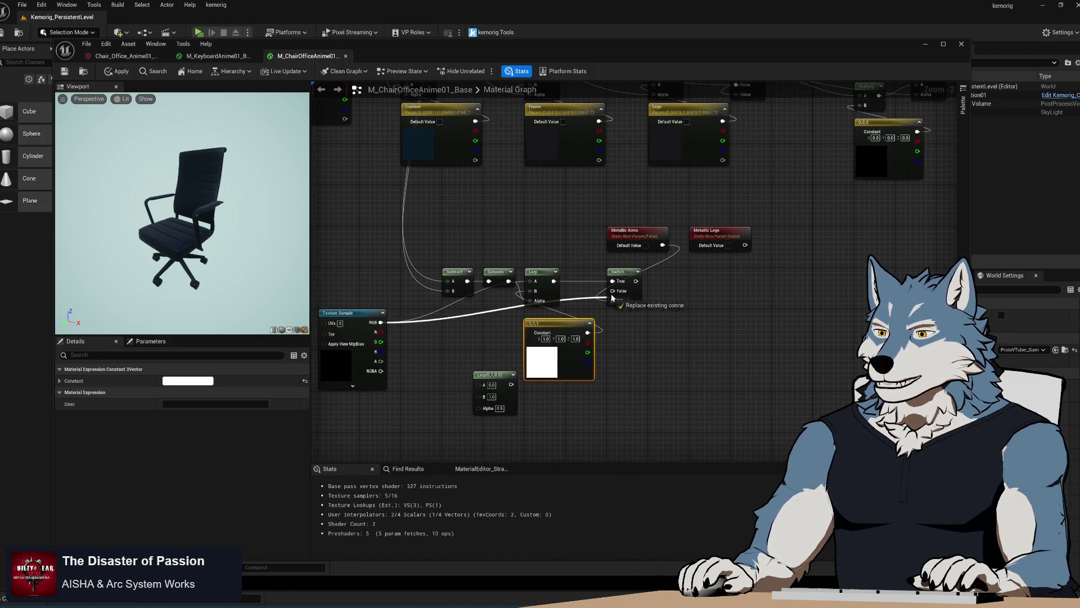
left_click_drag(640, 372, 646, 348)
mouse_move(354, 295)
left_mouse_down()
mouse_move(435, 342)
mouse_move(424, 360)
mouse_move(618, 366)
left_mouse_up()
left_click_drag(573, 266, 544, 298)
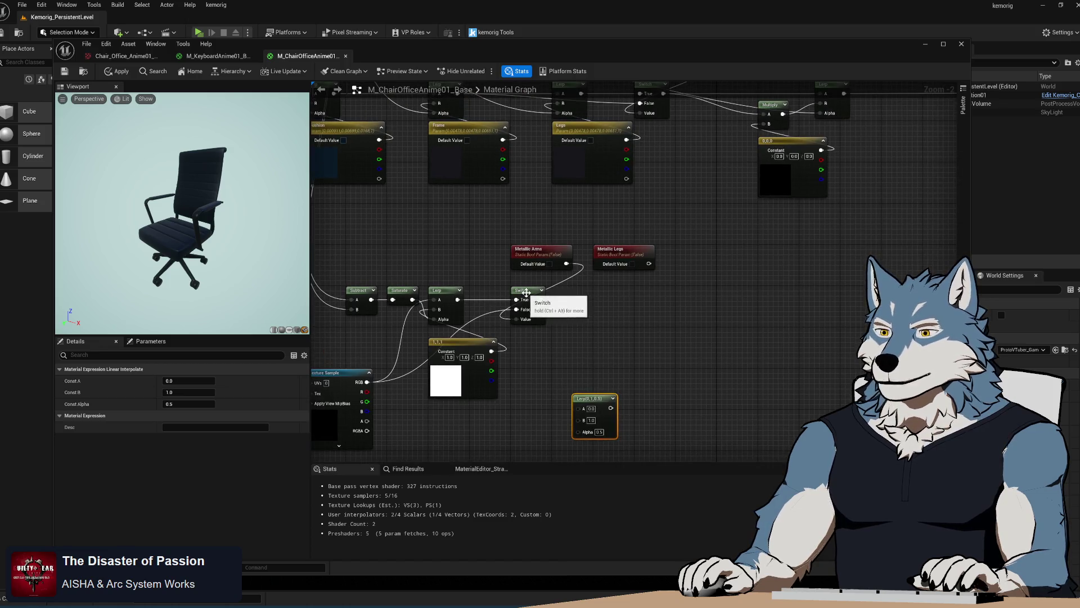
left_click_drag(446, 291, 488, 291)
left_click_drag(475, 342, 515, 332)
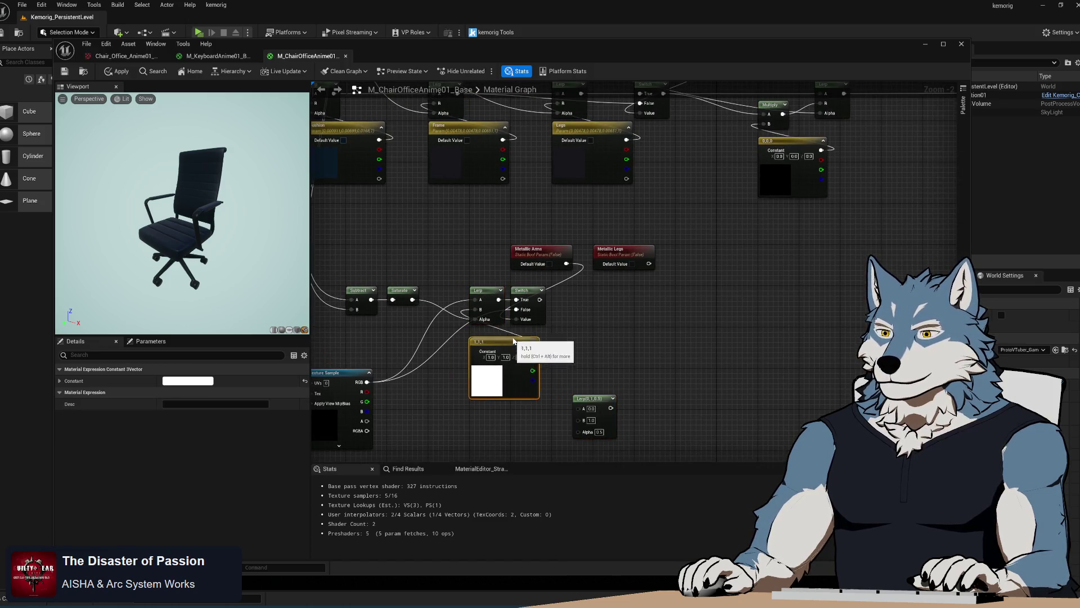
Step: Duplicate the Lerp, Switch and white constant for the legs and wire Texture Sample RGB into the new Lerp's A
left_click_drag(465, 286, 535, 340)
key("ctrl+c")
key("ctrl+v")
mouse_move(647, 306)
left_mouse_down()
mouse_move(516, 279)
mouse_move(673, 551)
mouse_move(684, 254)
mouse_move(731, 251)
mouse_move(703, 247)
mouse_move(666, 302)
left_mouse_up()
mouse_move(402, 372)
left_mouse_down()
mouse_move(422, 381)
mouse_move(623, 286)
left_mouse_up()
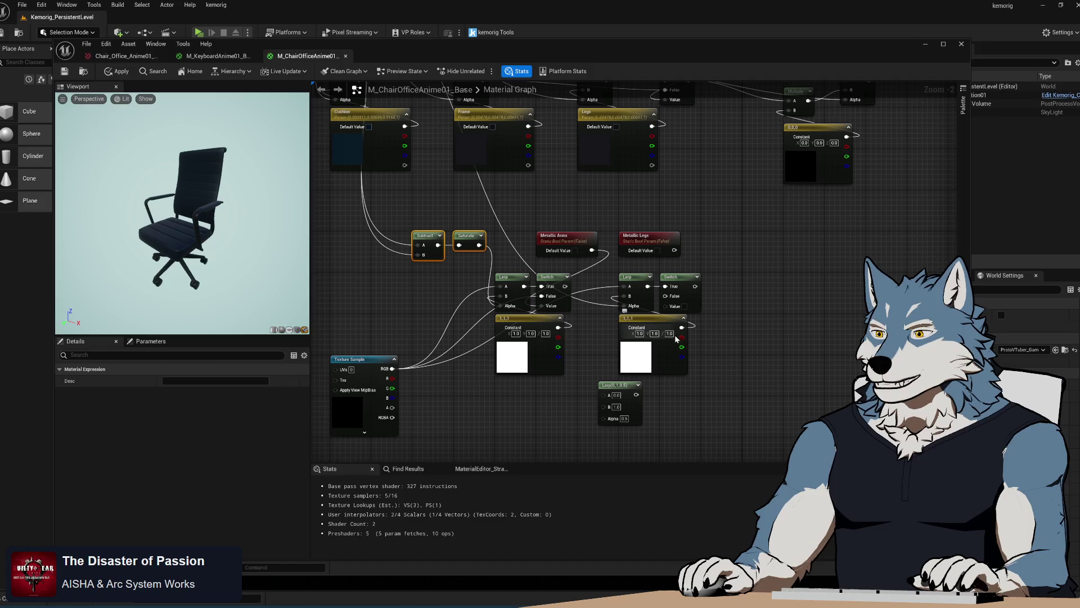
mouse_move(390, 370)
left_mouse_down()
mouse_move(664, 295)
mouse_move(491, 353)
left_mouse_up()
Step: Route the legs wire through two reroute points
left_click(468, 304)
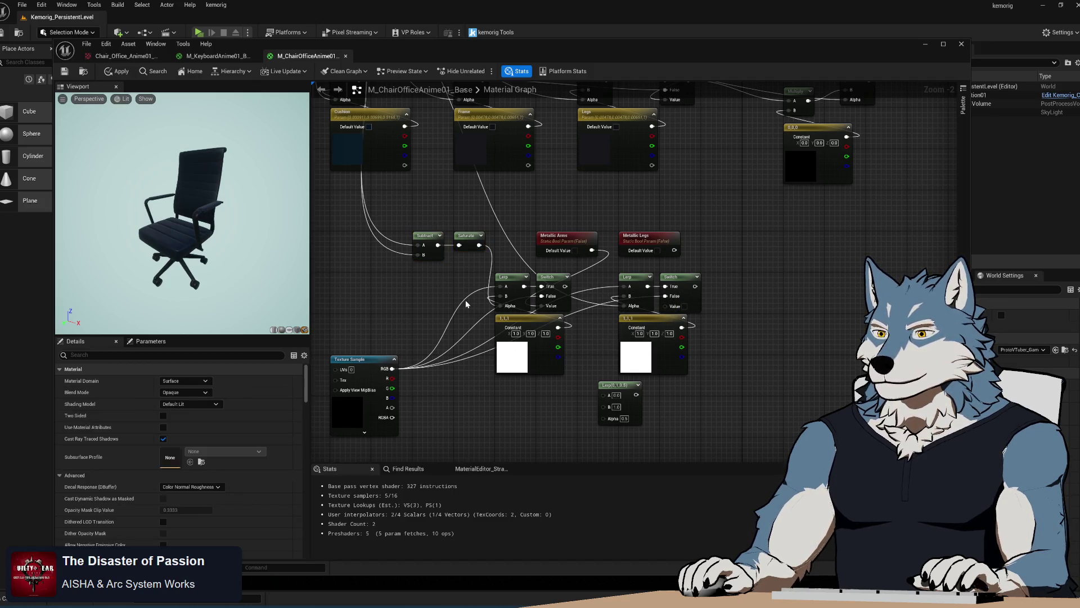
double_click(467, 297)
mouse_move(471, 295)
left_mouse_down()
mouse_move(545, 325)
mouse_move(634, 309)
left_mouse_up()
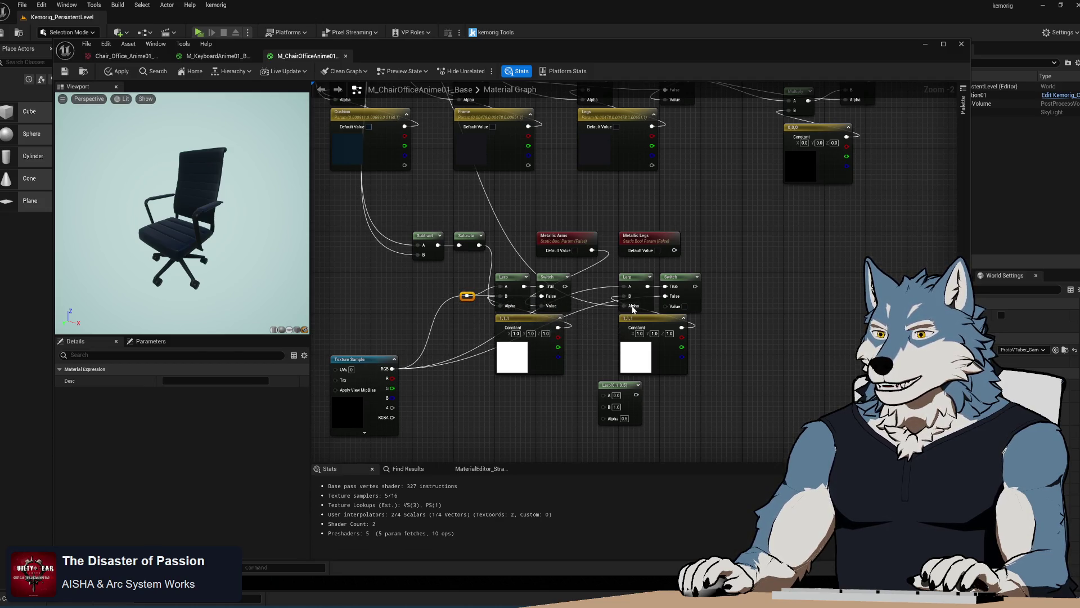
double_click(594, 288)
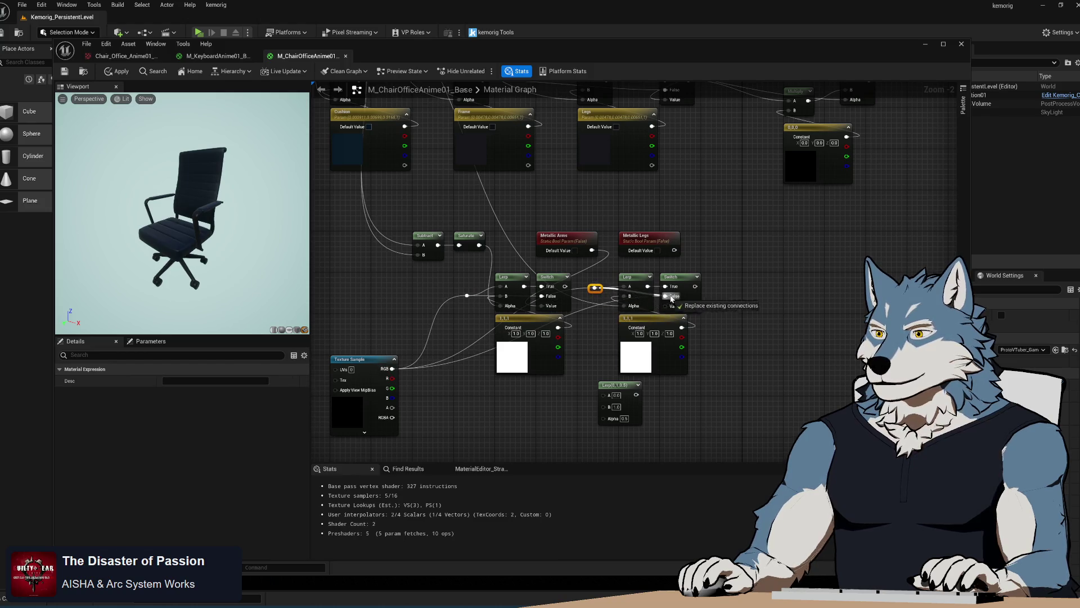
left_click(772, 321)
left_click_drag(771, 294, 634, 345)
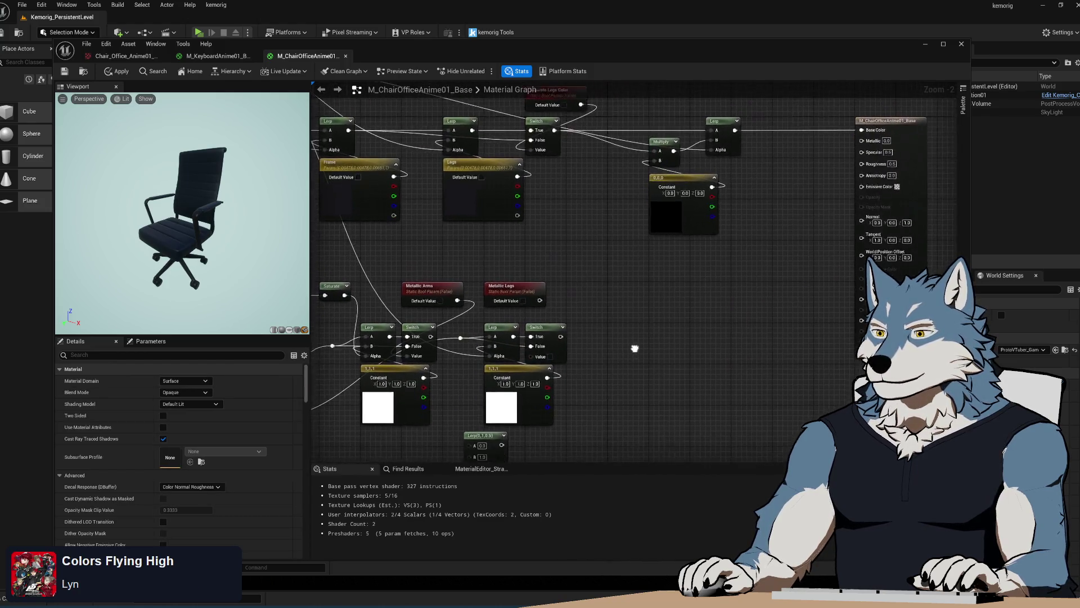
Step: Connect the legs Switch output to the material's Metallic input and move the roughness Texture Sample up-right
mouse_move(563, 338)
left_mouse_down()
mouse_move(868, 271)
mouse_move(849, 270)
mouse_move(866, 219)
mouse_move(865, 140)
left_mouse_up()
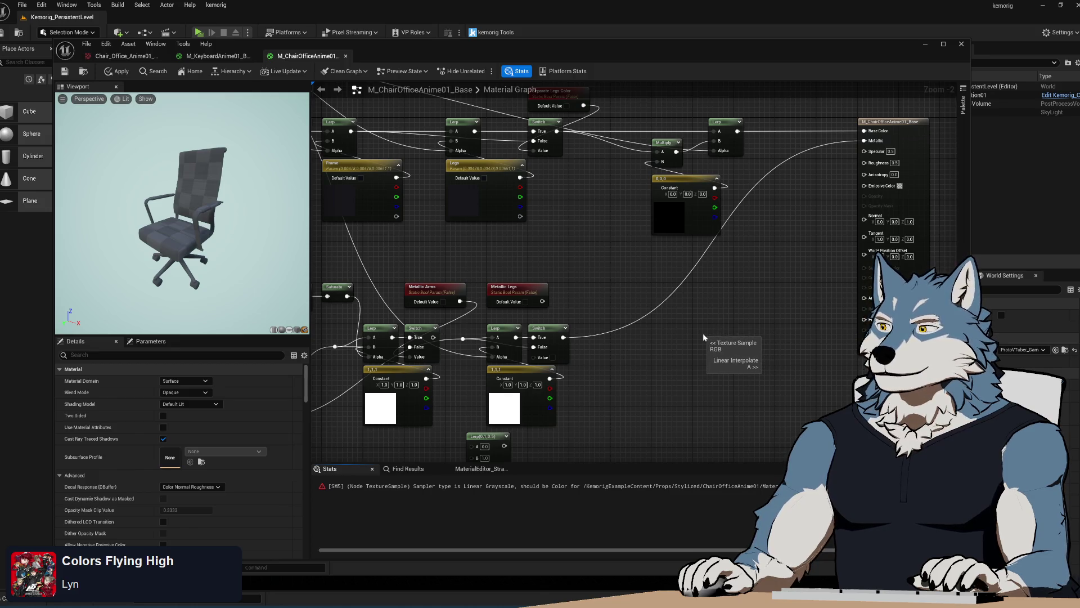
mouse_move(707, 339)
left_mouse_down()
mouse_move(721, 323)
mouse_move(730, 197)
left_mouse_up()
mouse_move(607, 392)
left_mouse_down()
mouse_move(719, 200)
mouse_move(708, 168)
mouse_move(718, 189)
mouse_move(657, 289)
left_mouse_up()
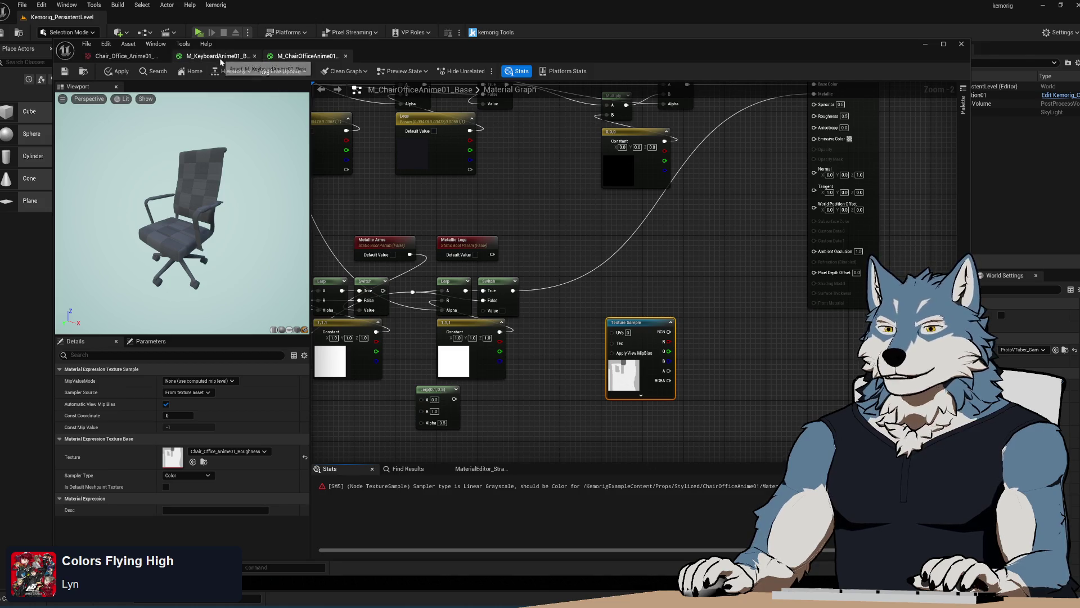
Step: Switch to Blender and pan the Shader Editor to the metallic Mix nodes
key("alt+Tab")
right_click(579, 467)
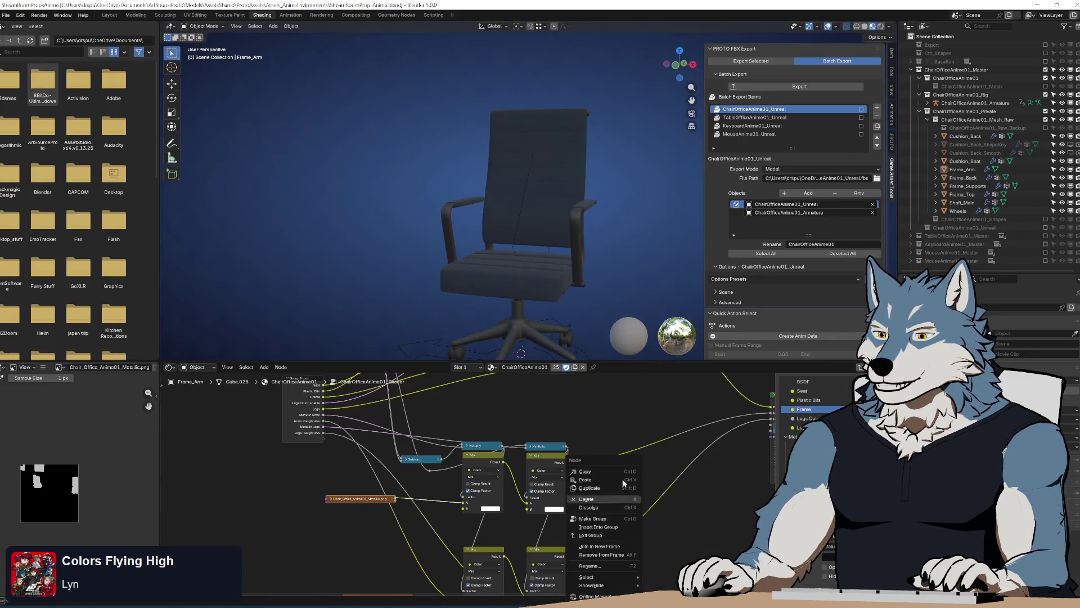
key("Escape")
scroll(541, 563, "up", 2)
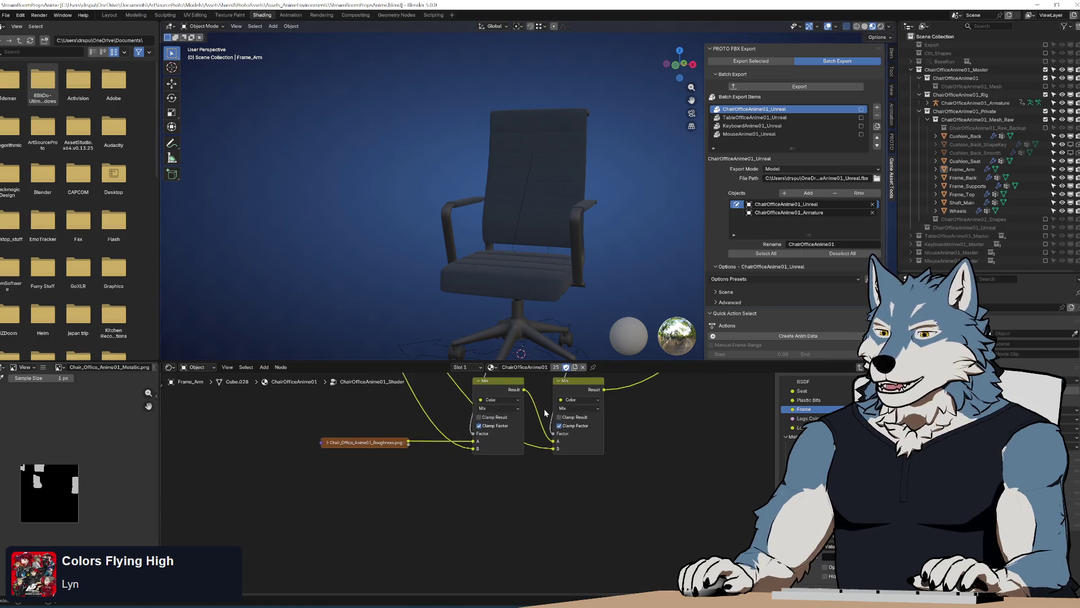
left_click_drag(541, 564, 556, 379)
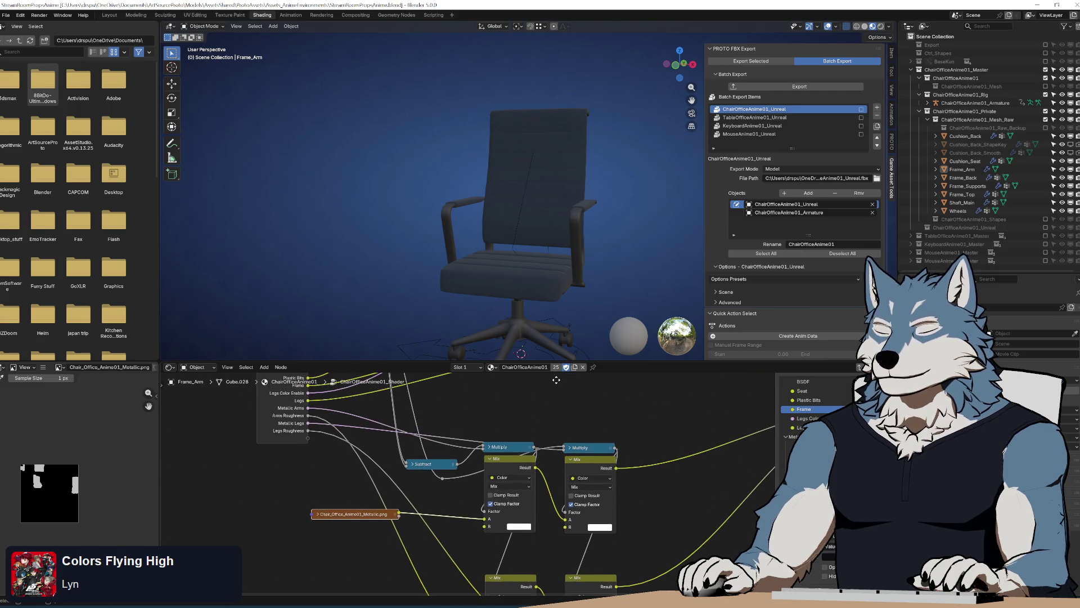
mouse_move(561, 567)
left_mouse_down()
mouse_move(546, 475)
mouse_move(548, 539)
mouse_move(537, 482)
left_mouse_up()
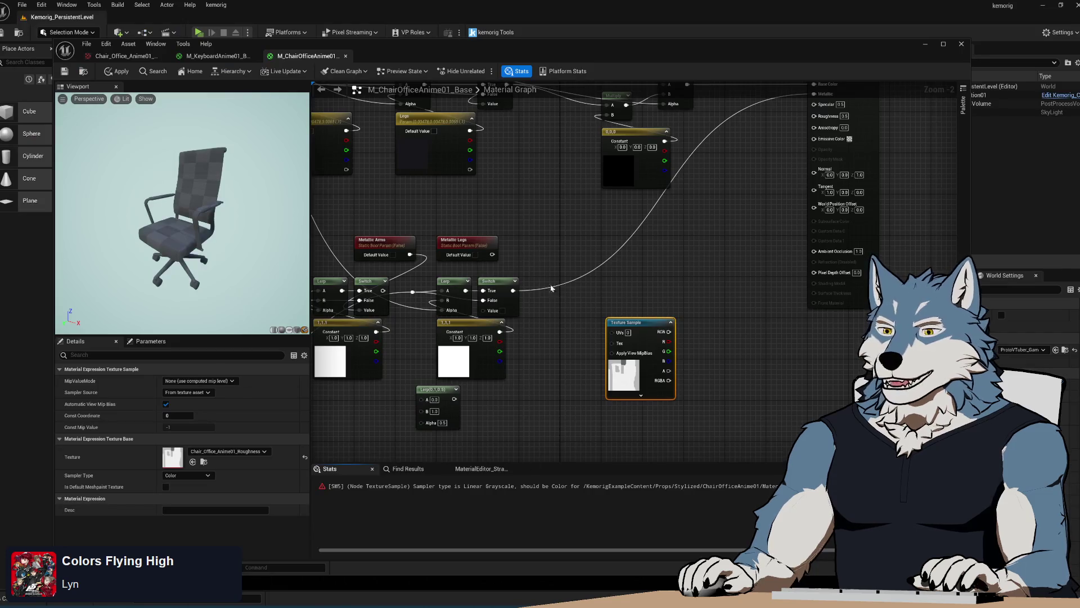
Step: Pan to empty canvas in the chair material graph and bring up the node search
mouse_move(605, 234)
left_mouse_down()
mouse_move(724, 285)
mouse_move(762, 263)
mouse_move(657, 349)
left_mouse_up()
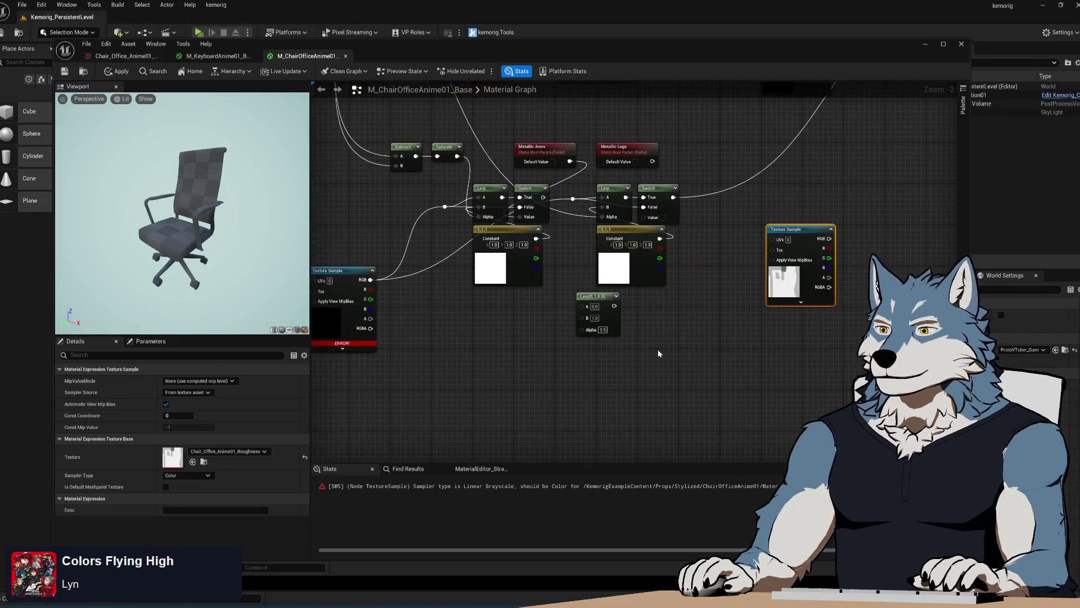
right_click(658, 351)
Step: Add a scalar parameter named 'Arms Roughness' from the node search
type("proper")
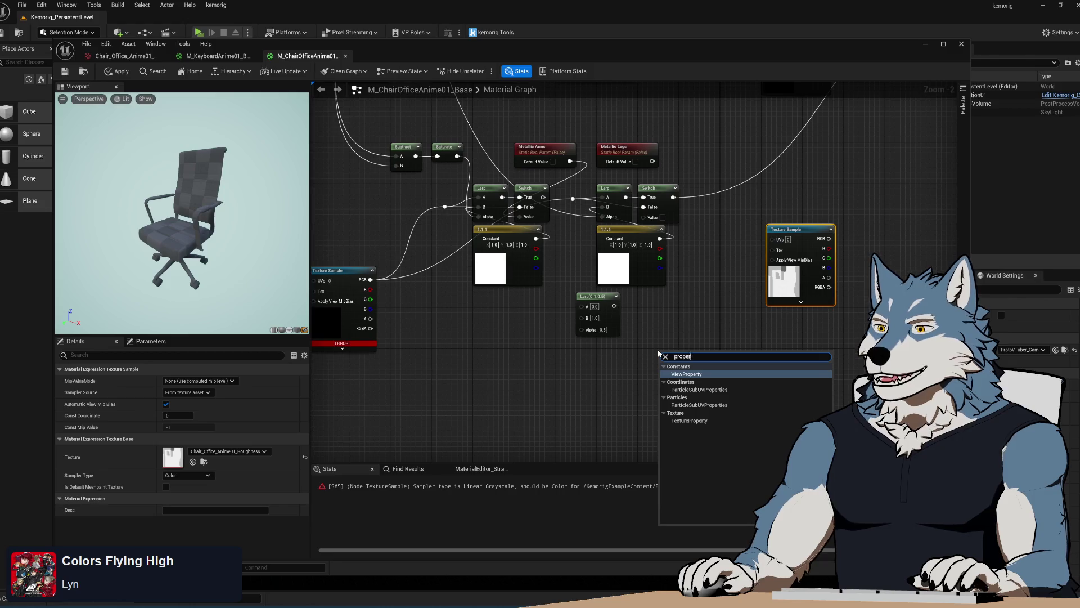
key("BackSpace")
key("BackSpace")
key("BackSpace")
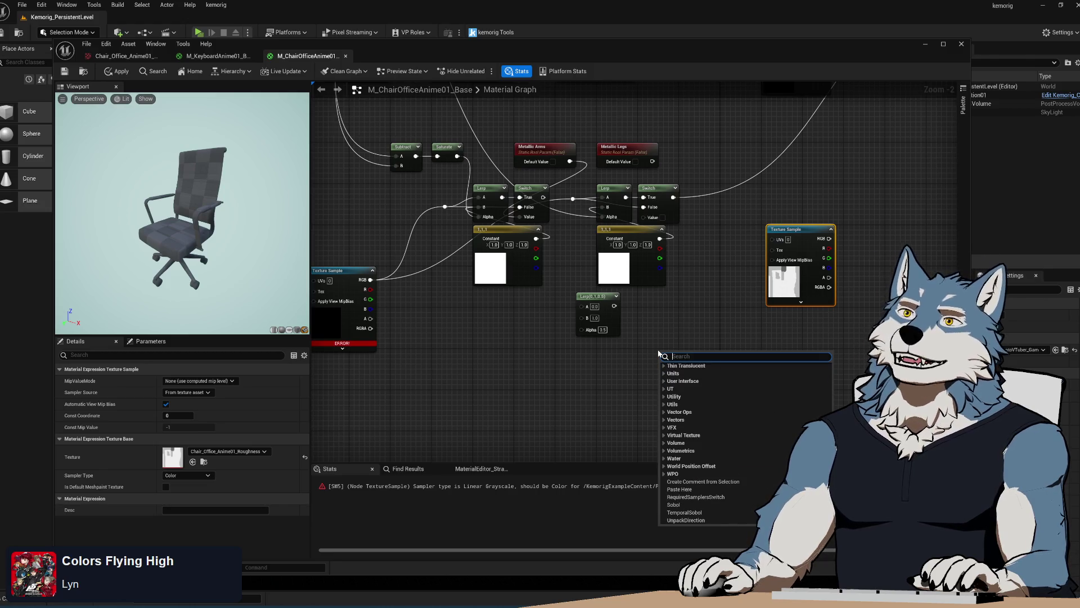
type("parameter")
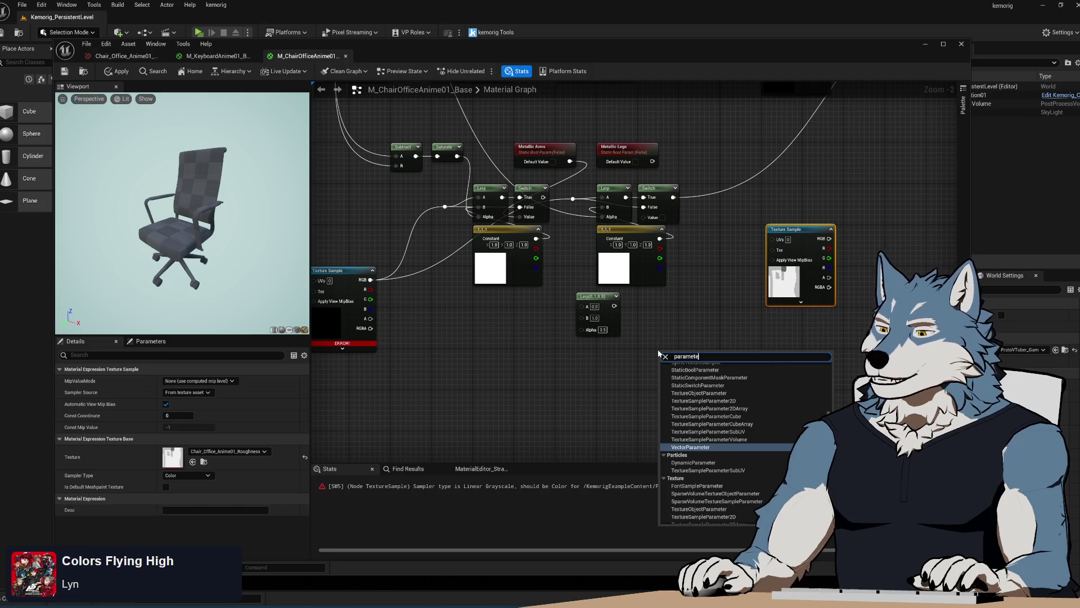
scroll(716, 426, "down", 2)
scroll(715, 428, "up", 3)
left_click(698, 407)
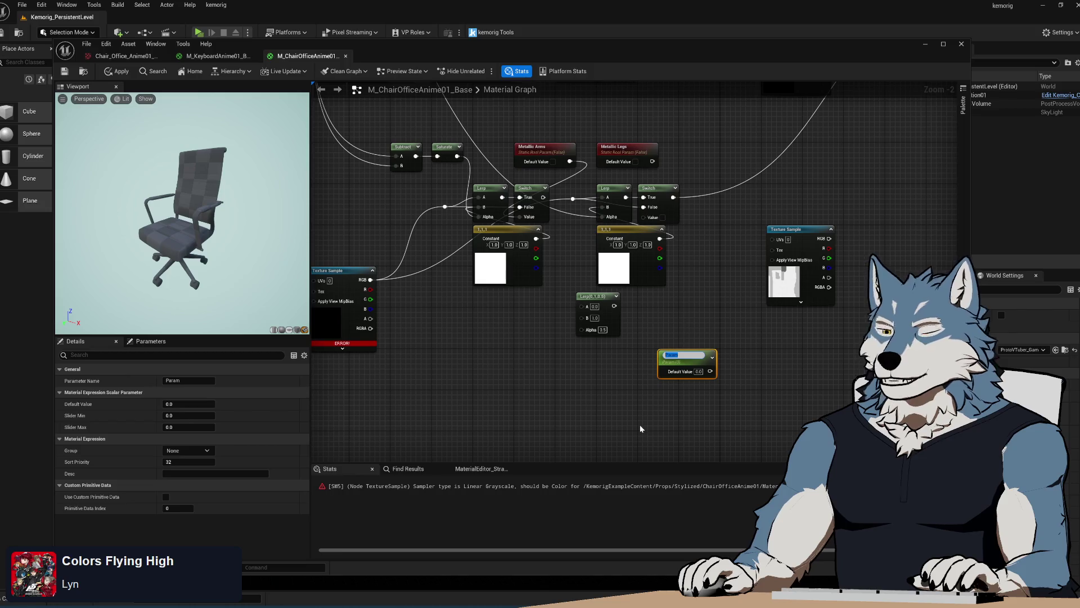
type("Arms")
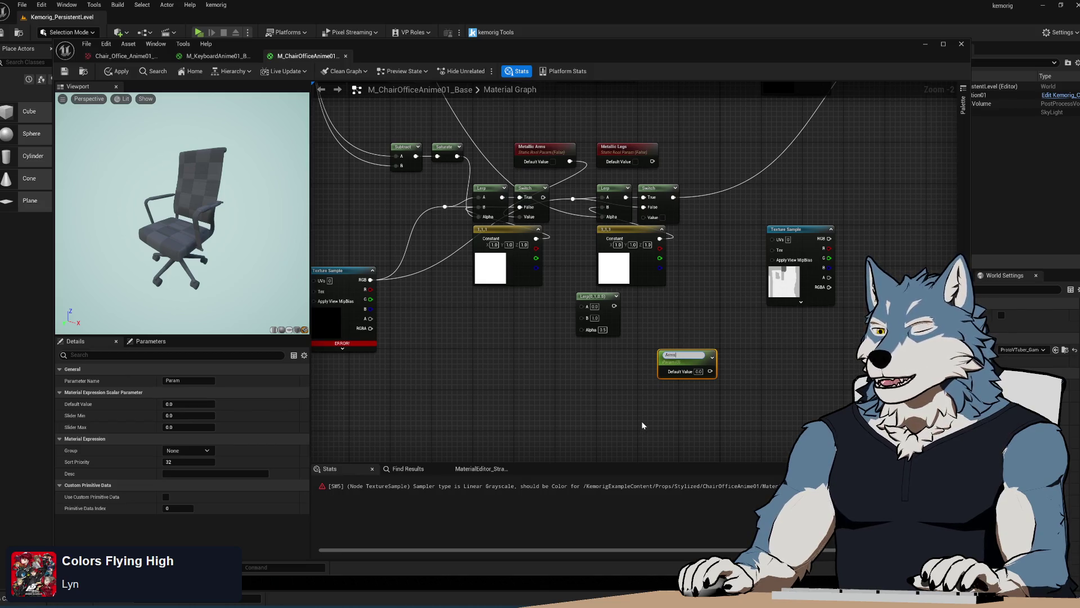
type(" Roughness")
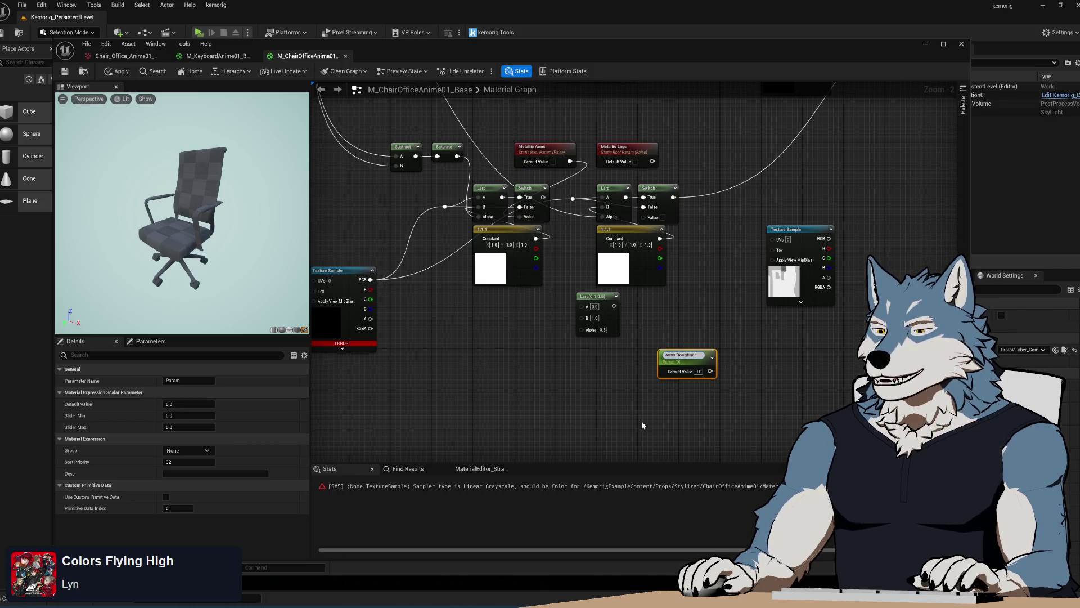
key("Return")
Step: Duplicate Arms Roughness and place the original and copy side by side
key("ctrl+d")
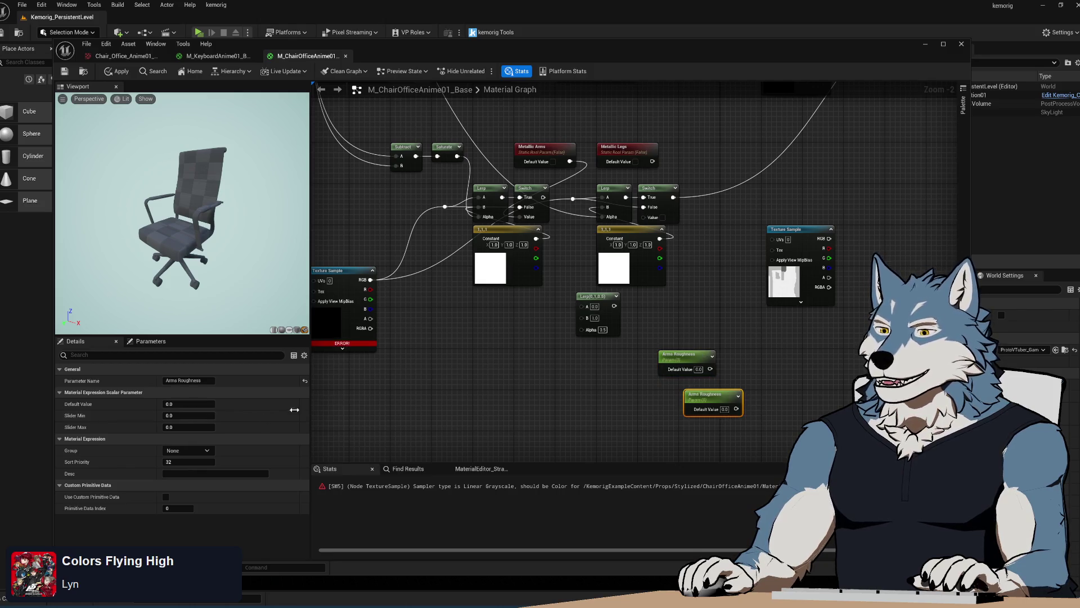
mouse_move(693, 356)
left_mouse_down()
mouse_move(579, 370)
mouse_move(589, 353)
mouse_move(646, 386)
mouse_move(653, 349)
left_mouse_up()
left_click_drag(574, 367, 615, 367)
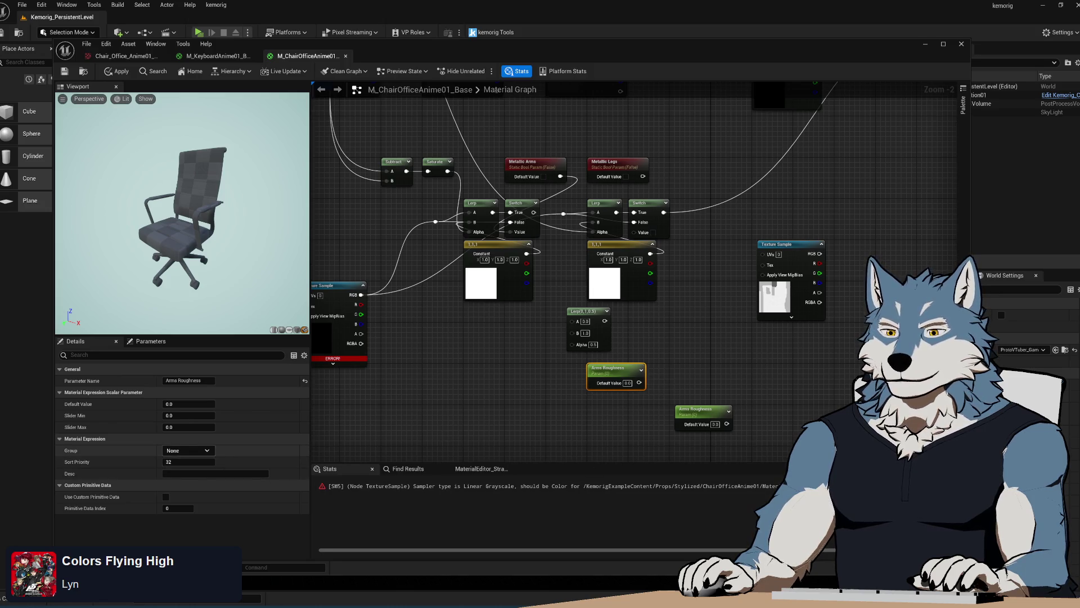
left_click(208, 451)
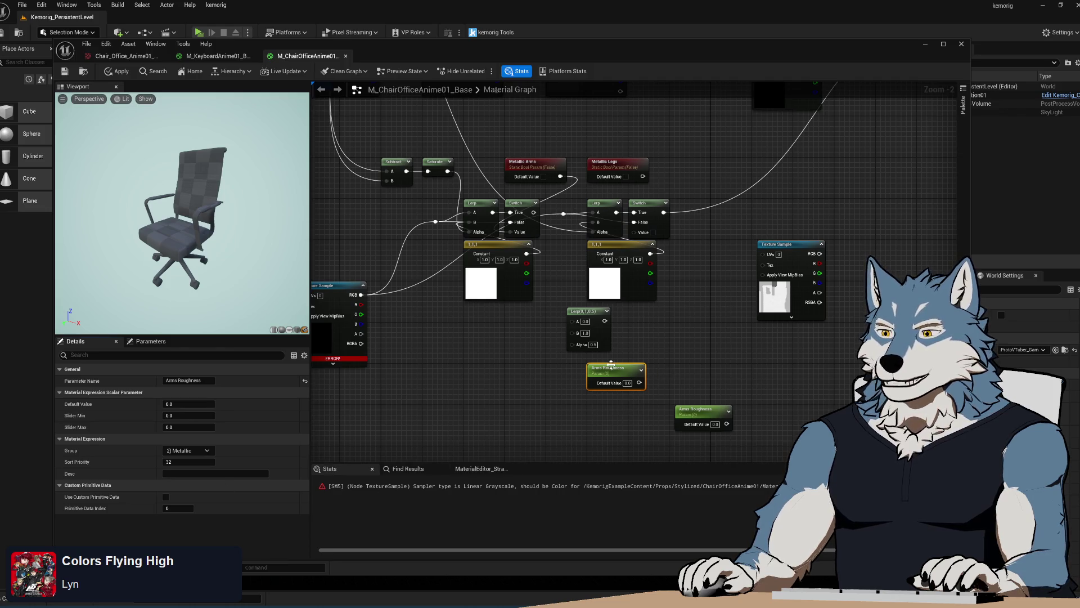
Step: Put the roughness parameter in the 2) Metallic group with sort priority 0
left_click(191, 450)
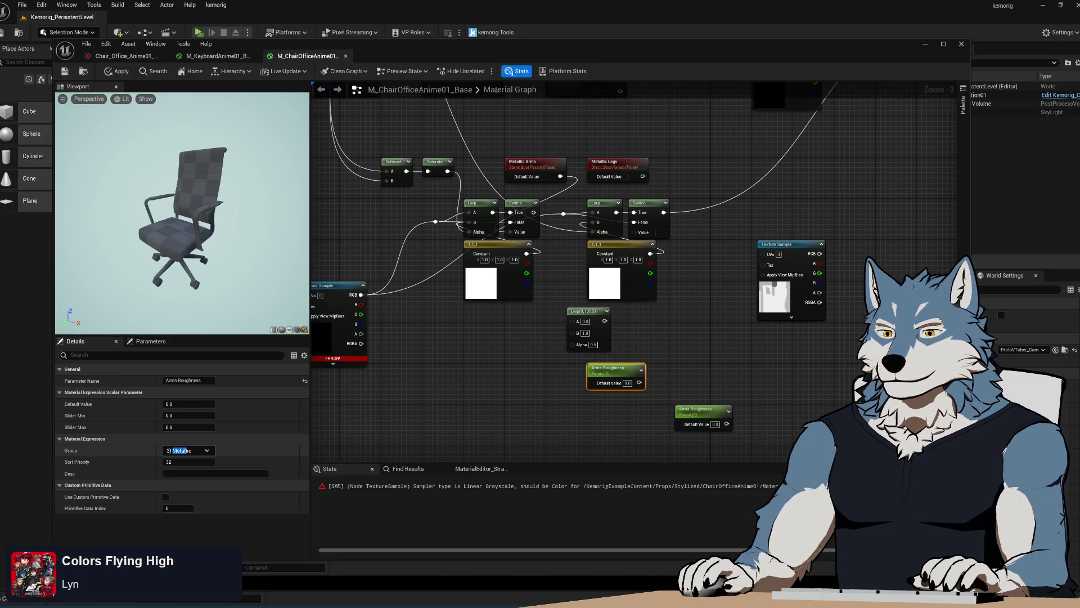
type("ROughness")
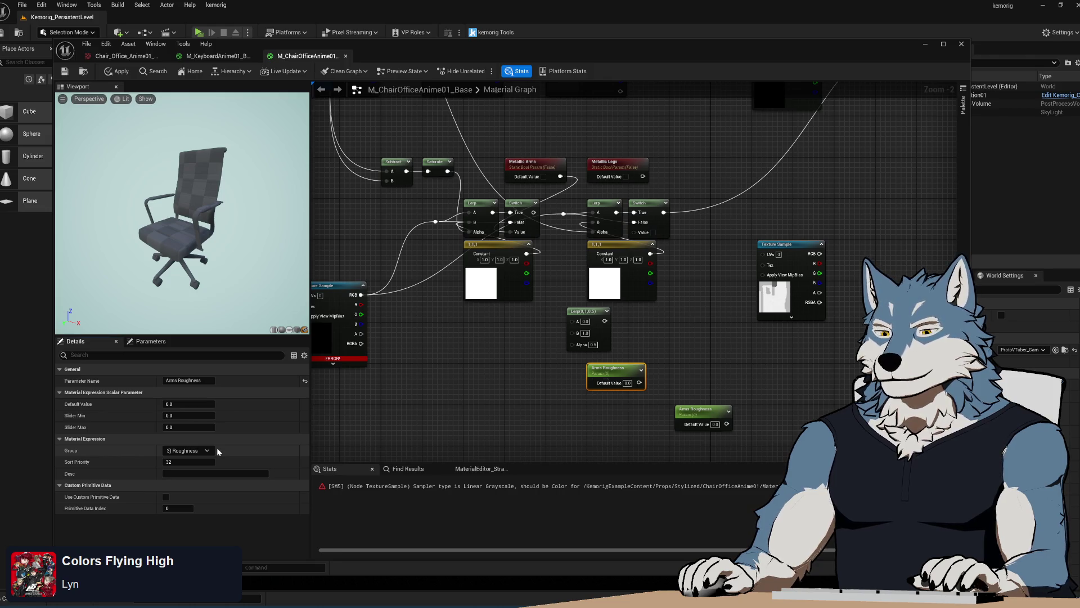
left_click(206, 450)
left_click(176, 465)
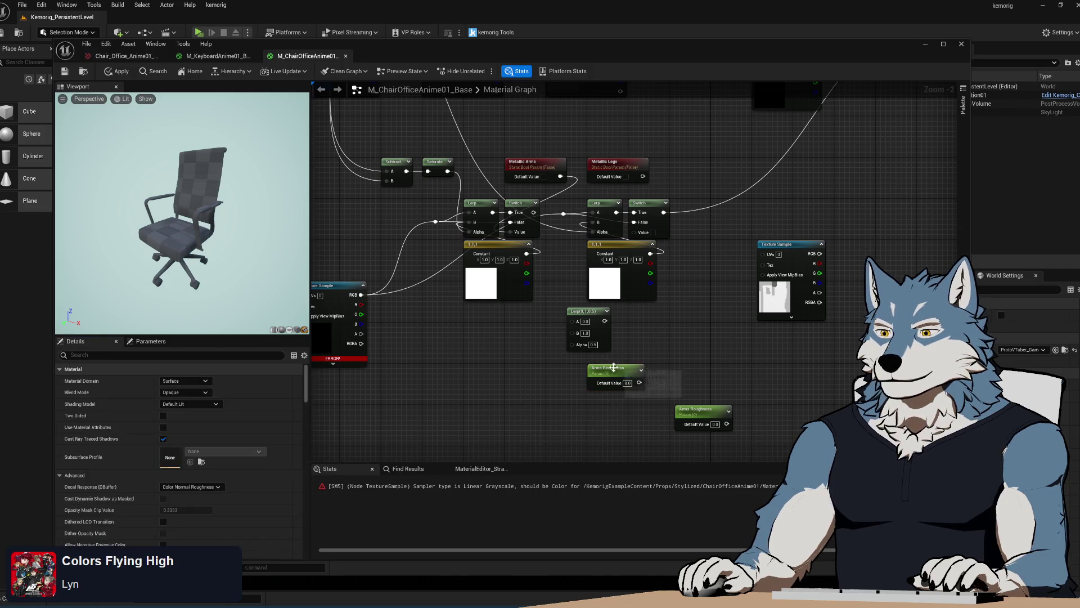
left_click(188, 461)
type("0")
key("Return")
Step: Check the Metallic Arms and Metallic Legs parameter settings
left_click_drag(533, 167, 536, 213)
left_click(536, 214)
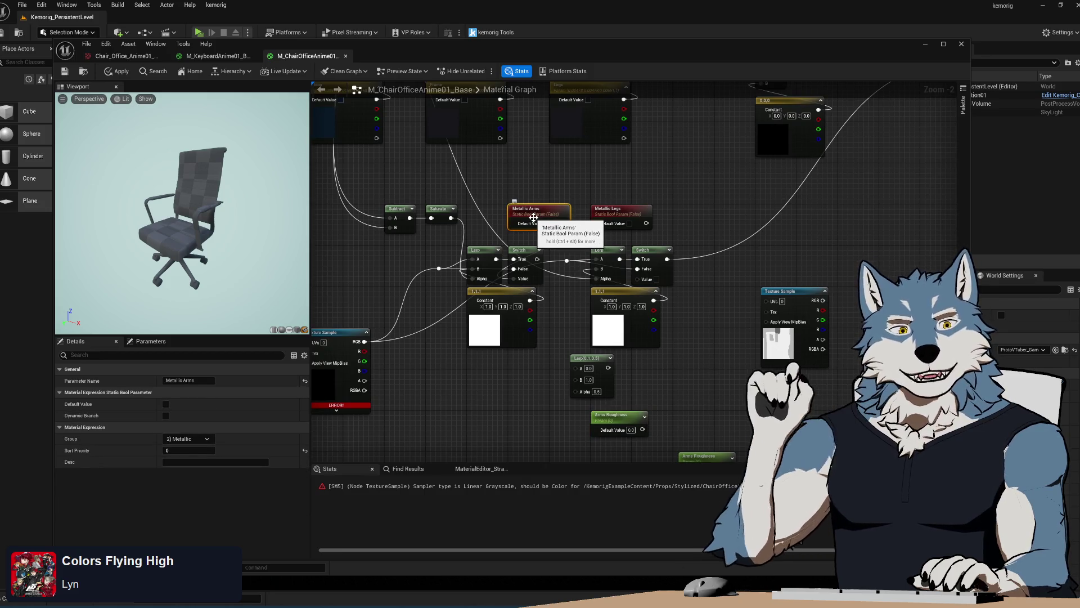
left_click_drag(501, 350, 481, 297)
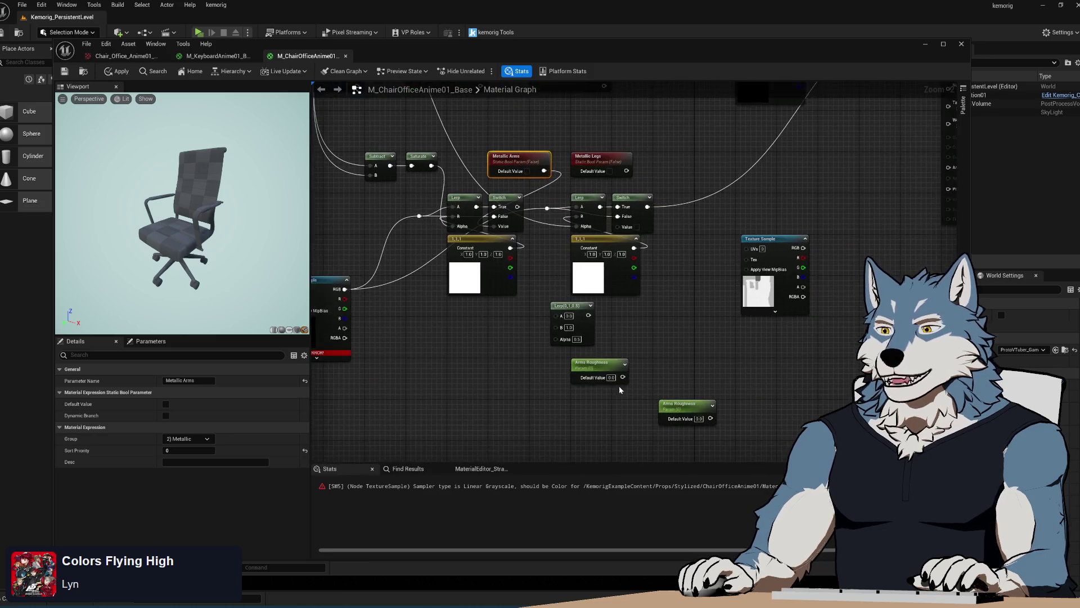
left_click(596, 365)
left_click(535, 440)
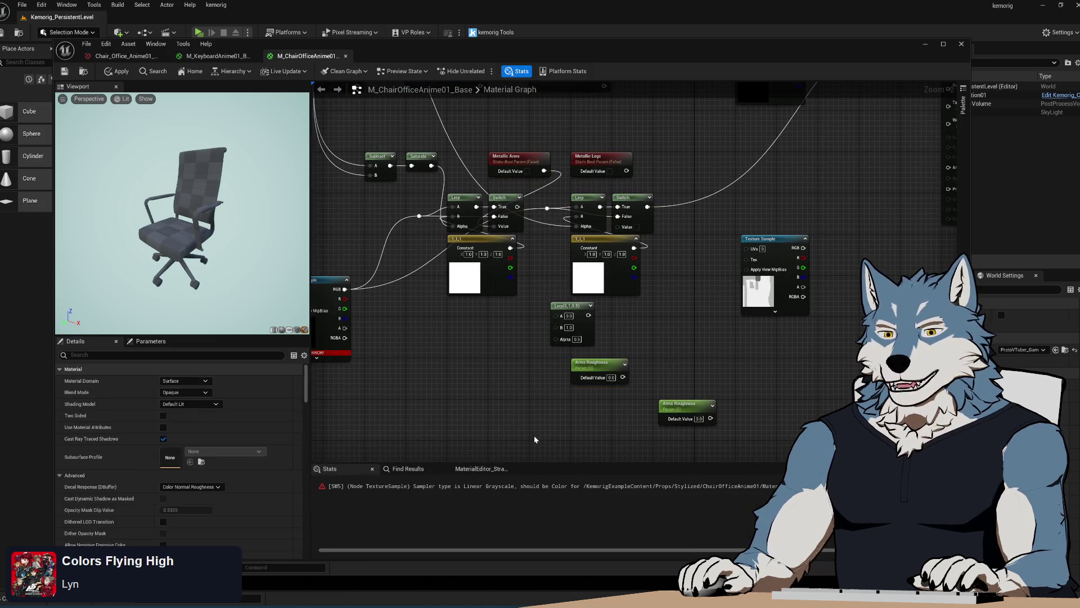
left_click(608, 161)
left_click(561, 431)
left_click(698, 406)
left_click(436, 458)
Step: Rename the duplicated parameter to 'Legs Roughness'
left_click(676, 405)
double_click(171, 380)
type("Legs")
key("Return")
Step: Set the Arms Roughness sort priority to 2
left_click(597, 363)
left_click(188, 462)
type("2")
key("Return")
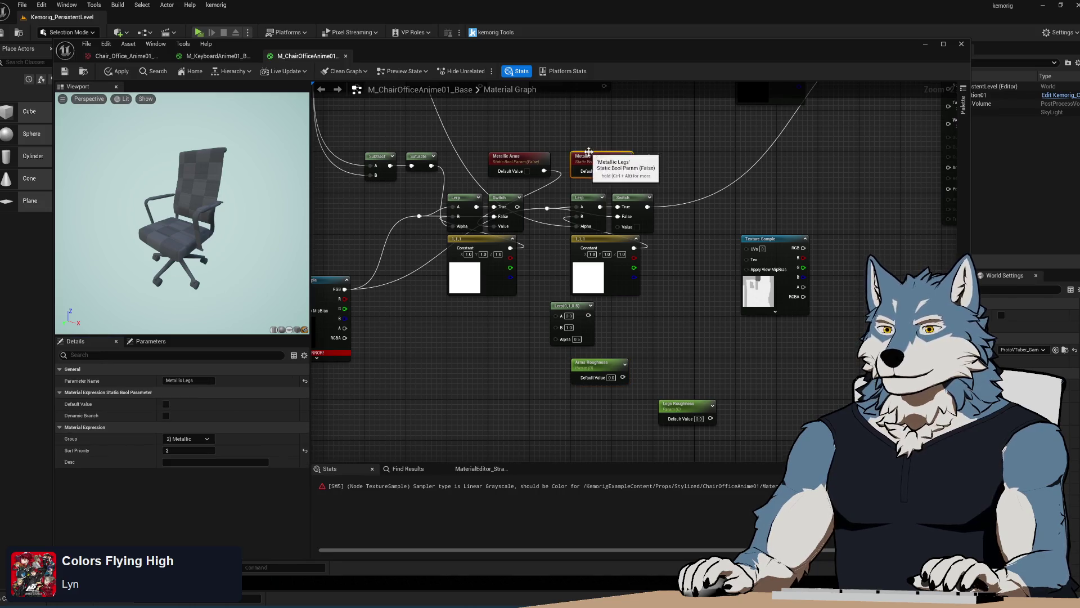
Step: Reposition Arms Roughness, the Lerp, and the Subtract and Saturate nodes
mouse_move(588, 363)
left_mouse_down()
mouse_move(464, 409)
mouse_move(437, 362)
left_mouse_up()
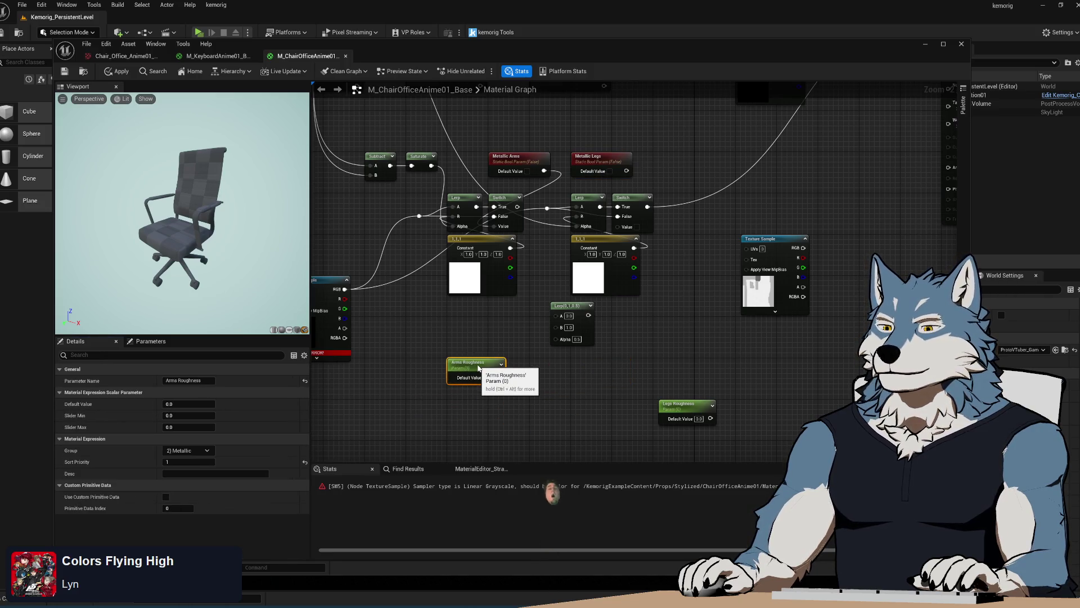
scroll(622, 328, "down", 1)
mouse_move(581, 237)
left_mouse_down()
mouse_move(640, 289)
mouse_move(668, 167)
left_mouse_up()
scroll(640, 289, "up", 1)
scroll(668, 167, "up", 1)
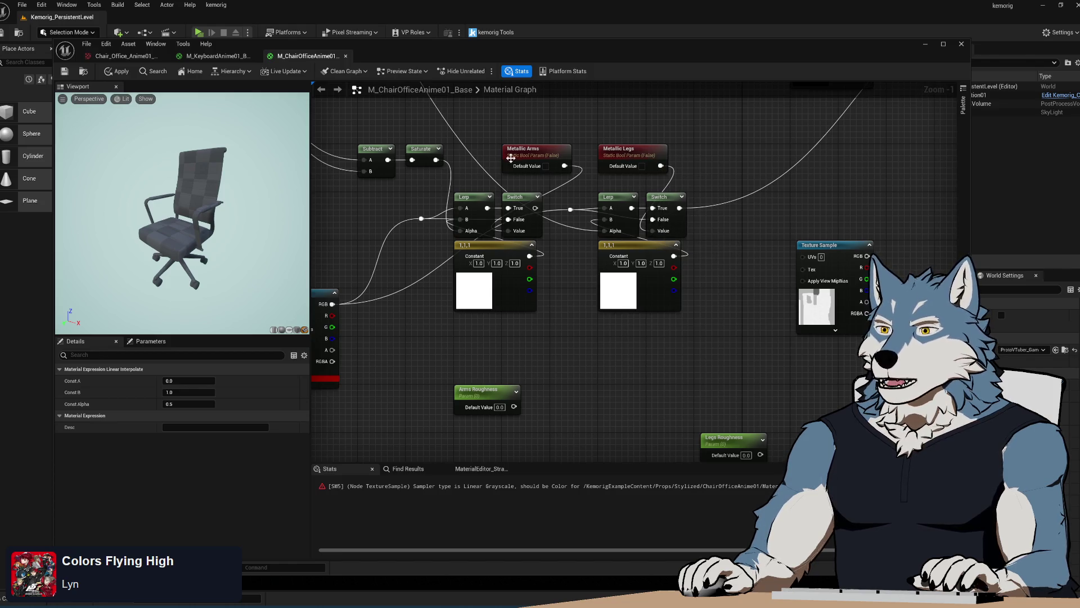
left_click_drag(510, 158, 596, 188)
mouse_move(533, 210)
left_mouse_down()
mouse_move(456, 180)
mouse_move(407, 180)
left_mouse_up()
left_click(705, 344)
left_click_drag(679, 232, 557, 265)
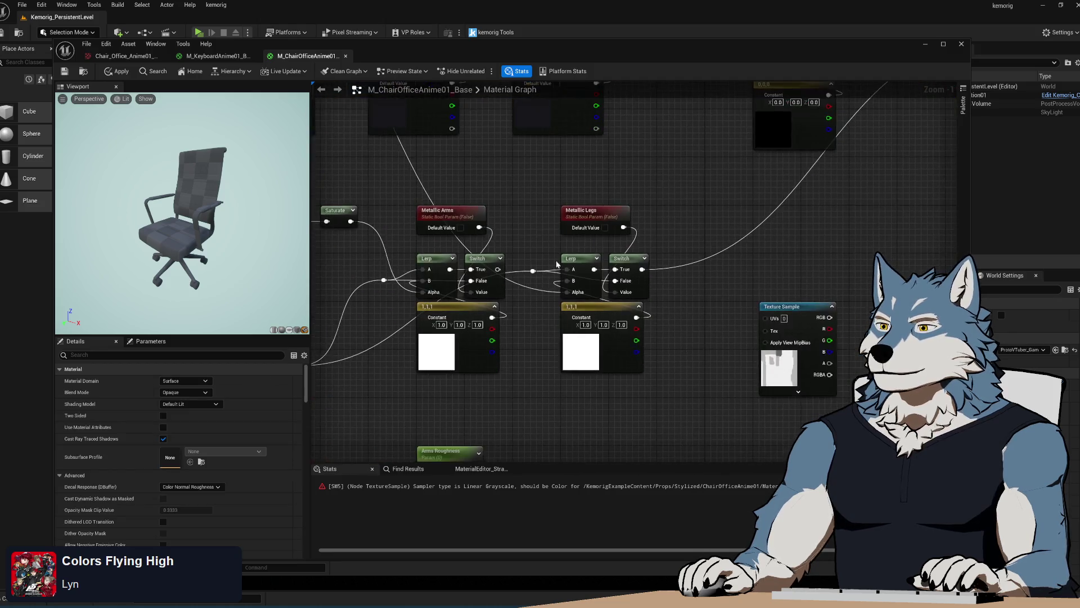
scroll(637, 202, "down", 1)
mouse_move(572, 314)
left_mouse_down()
mouse_move(628, 238)
mouse_move(653, 235)
mouse_move(705, 396)
mouse_move(758, 493)
left_mouse_up()
mouse_move(630, 369)
left_mouse_down()
mouse_move(622, 292)
mouse_move(452, 328)
mouse_move(505, 351)
mouse_move(522, 446)
mouse_move(520, 370)
mouse_move(490, 362)
mouse_move(505, 366)
left_mouse_up()
Step: Add a reroute point on the wire and line up Arms and Legs Roughness on the bottom row
double_click(621, 276)
left_click(595, 407)
mouse_move(595, 406)
left_mouse_down()
mouse_move(506, 360)
mouse_move(557, 388)
mouse_move(563, 315)
mouse_move(653, 325)
left_mouse_up()
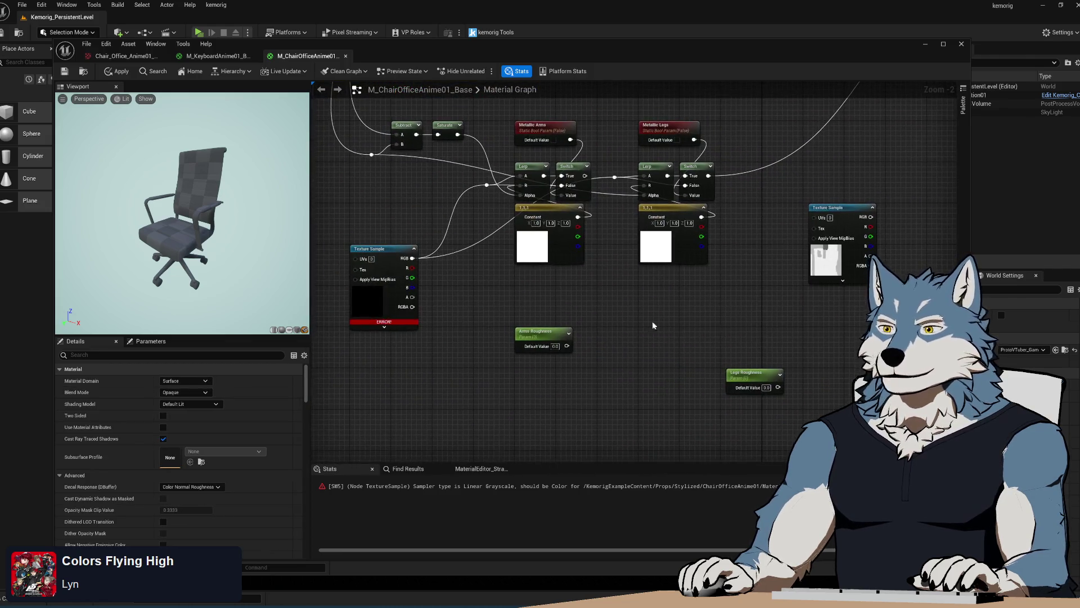
left_click(557, 236)
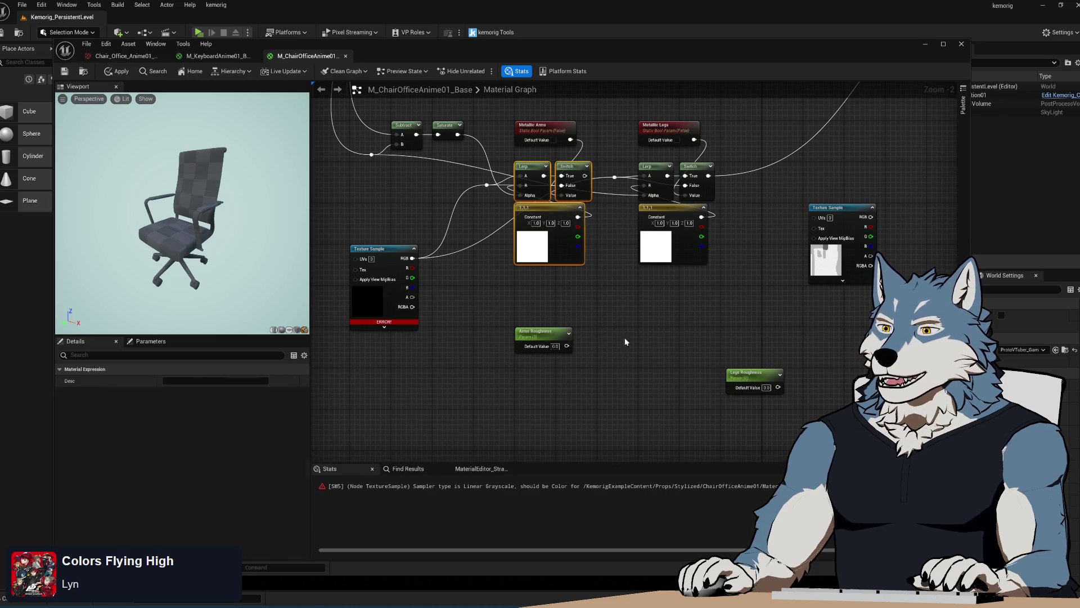
left_click_drag(538, 332, 398, 404)
left_click_drag(757, 373, 676, 404)
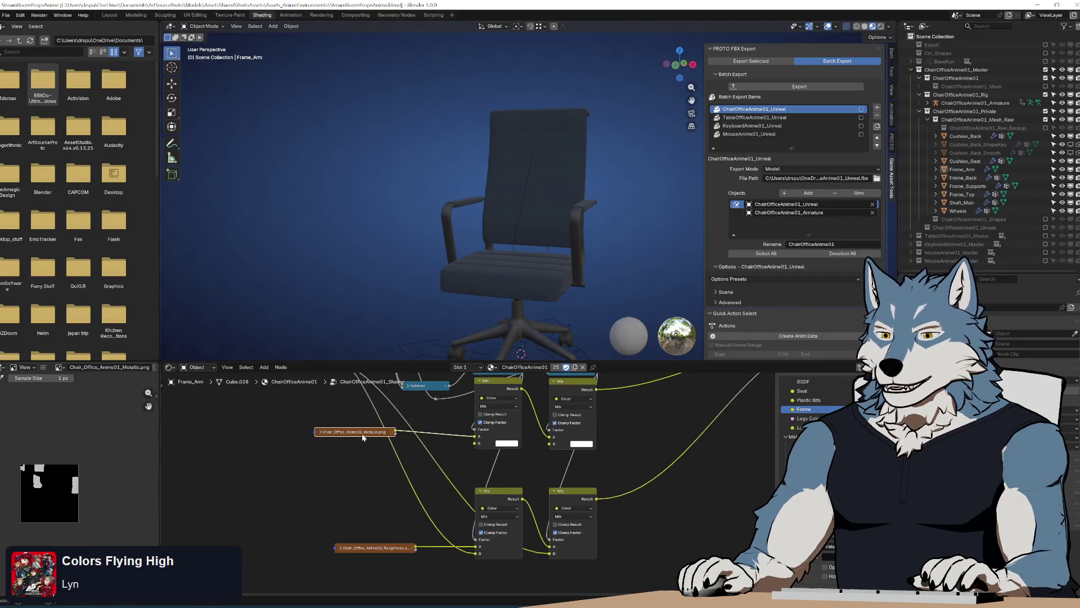
right_click(362, 437)
scroll(694, 528, "up", 3)
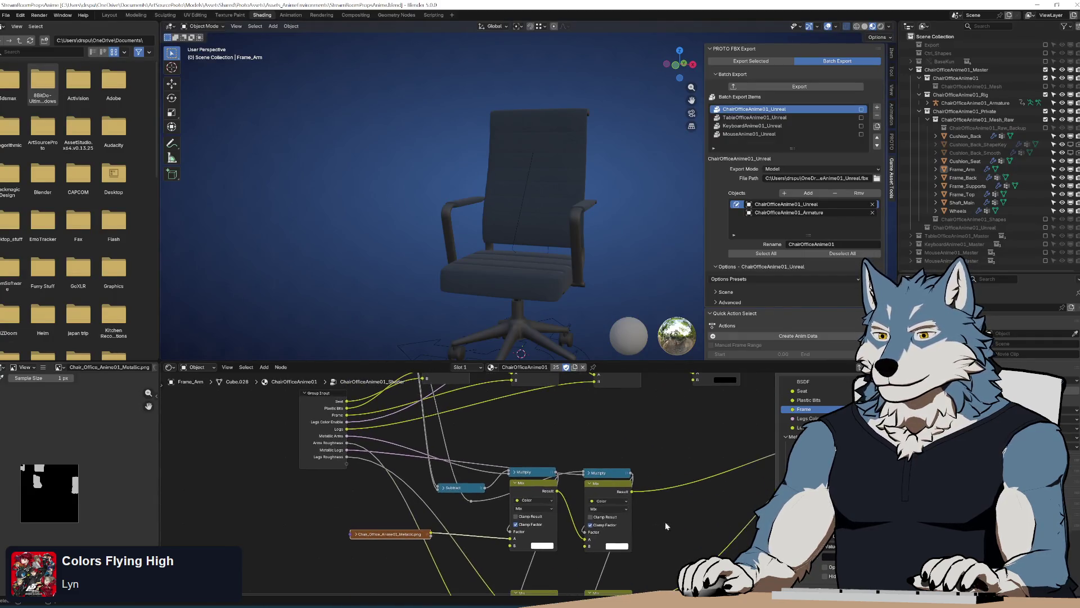
left_click(315, 435)
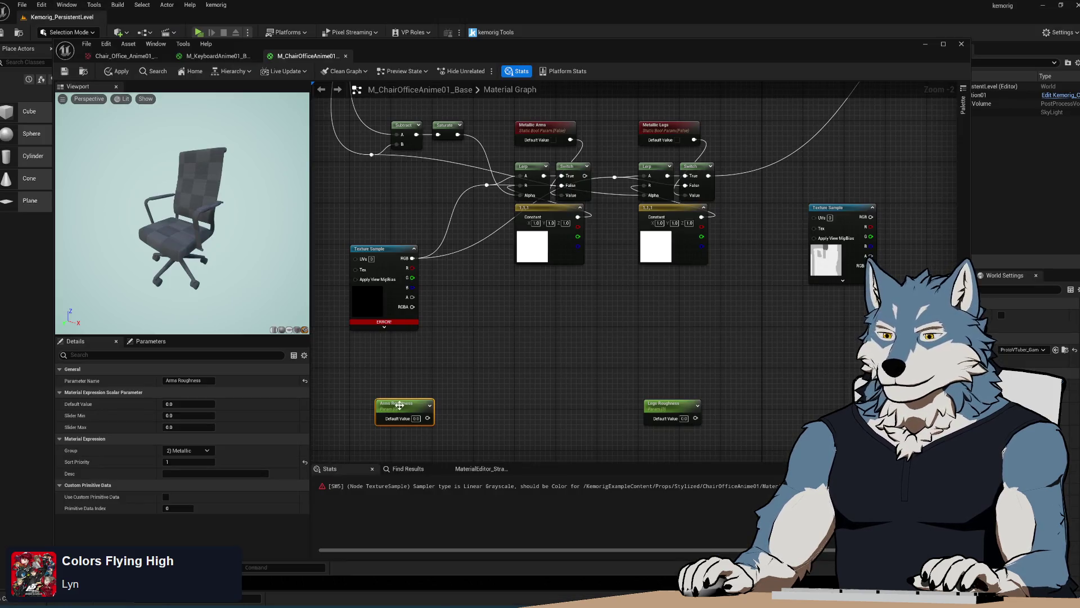
Step: Set the Arms Roughness slider range to a maximum of 1
left_click(189, 415)
type("1")
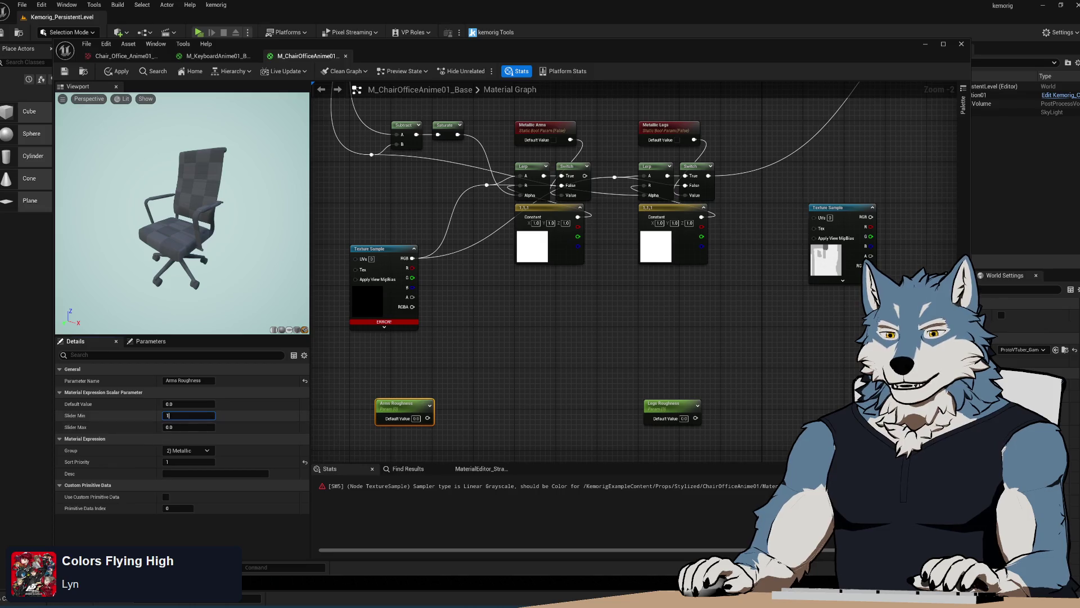
type("0")
type("0.01")
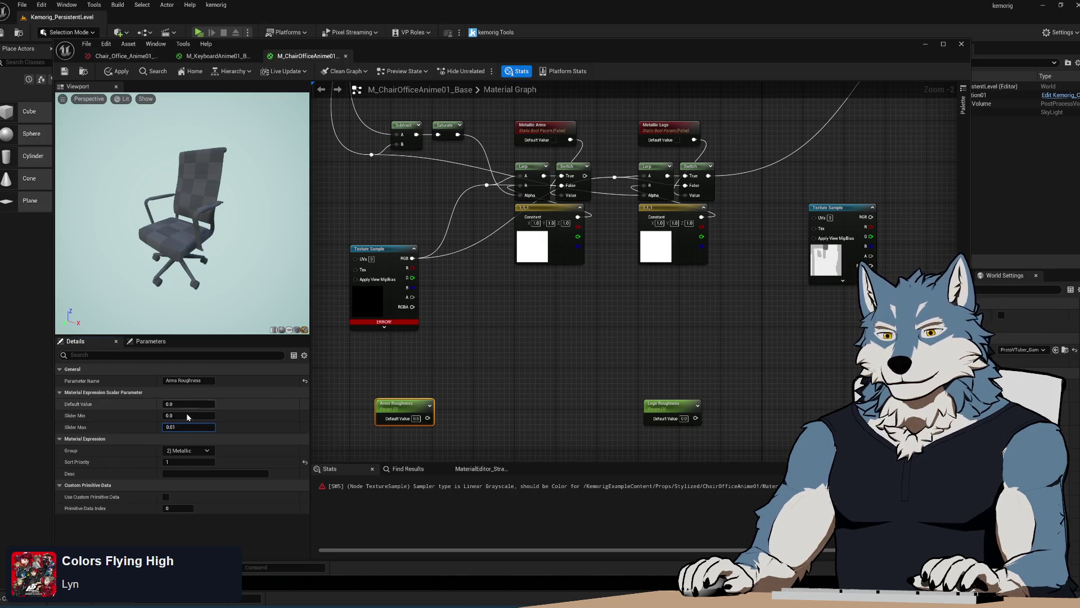
key("BackSpace")
key("BackSpace")
key("BackSpace")
type("1")
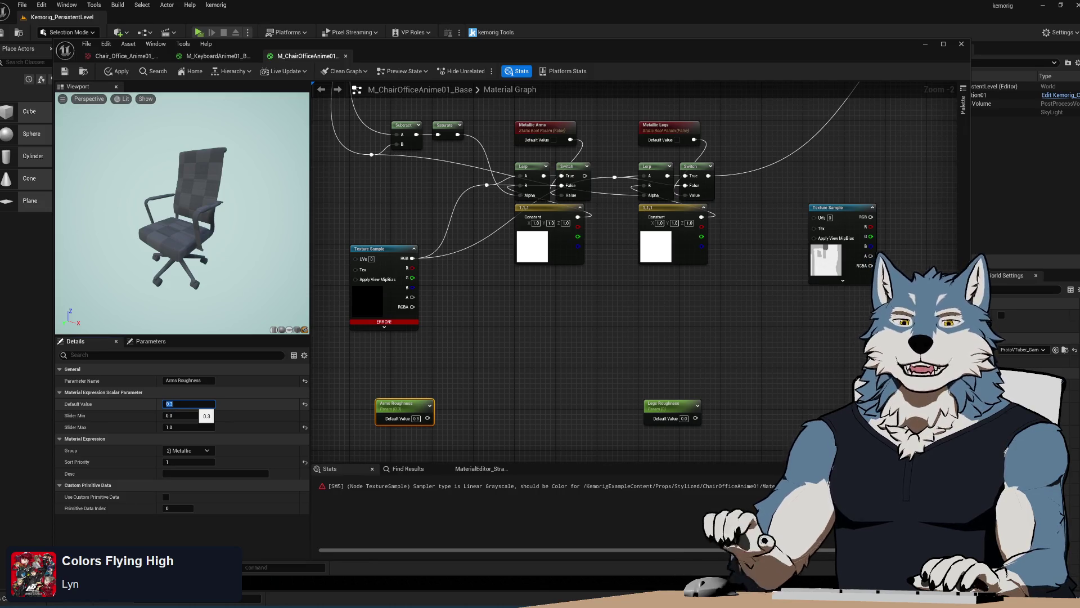
Step: Give Legs Roughness a slider maximum of 1 and a default value of 0.3
left_click(669, 403)
left_click(189, 427)
type("1")
left_click(187, 406)
type("0.3")
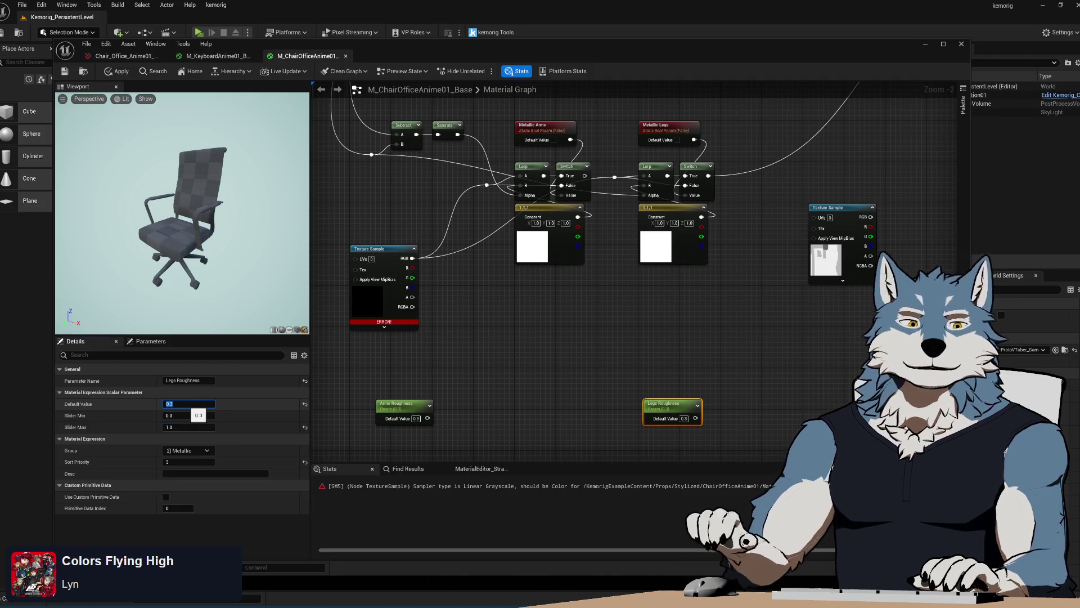
key("Return")
Step: Arrange the Legs Roughness and Arms Roughness nodes in the graph
left_click(561, 386)
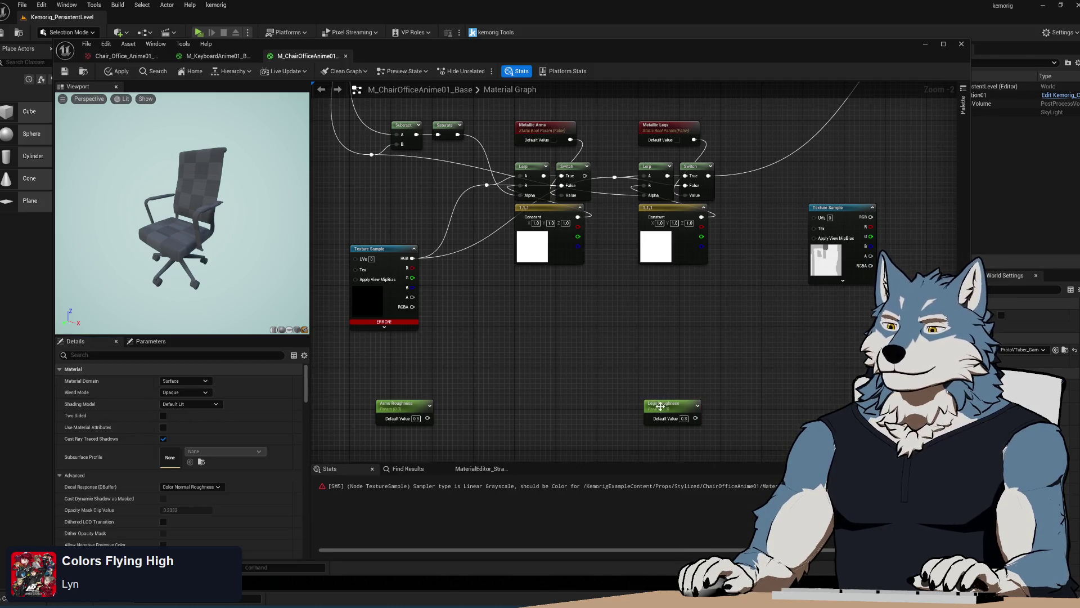
left_click_drag(660, 406, 656, 411)
left_click_drag(388, 403, 527, 414)
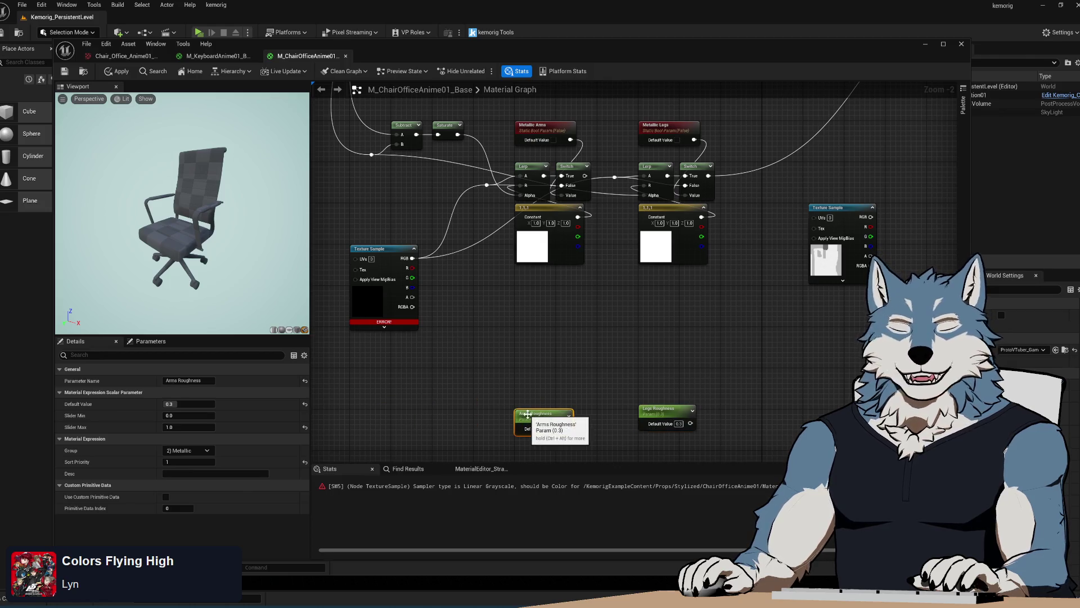
mouse_move(553, 363)
left_mouse_down()
mouse_move(475, 331)
mouse_move(500, 339)
left_mouse_up()
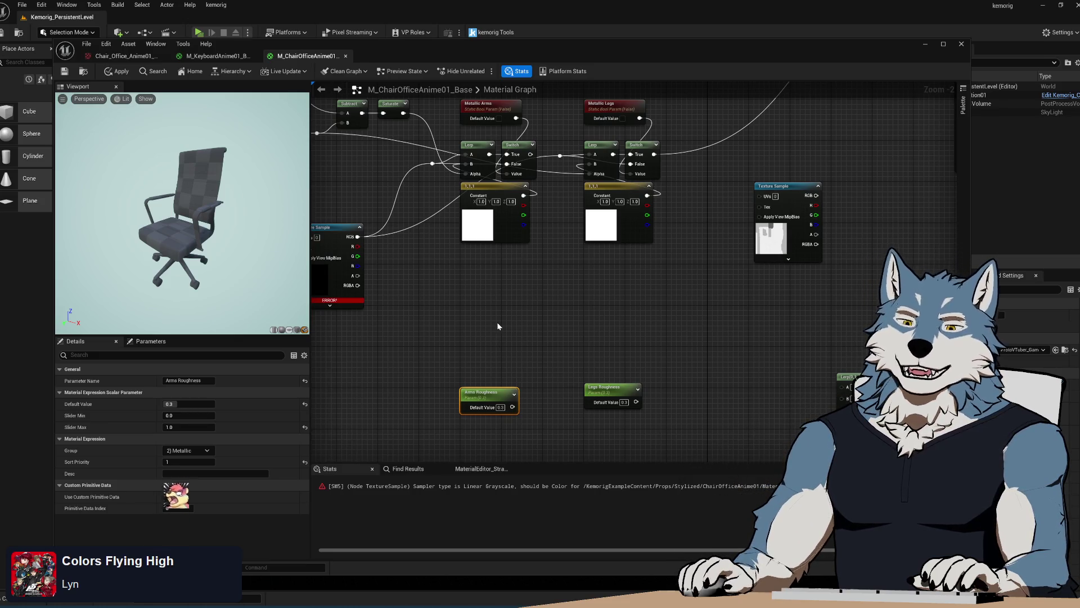
Step: Move the roughness Texture Sample beneath the Metallic texture sample
left_click(498, 323)
left_click_drag(478, 328, 483, 320)
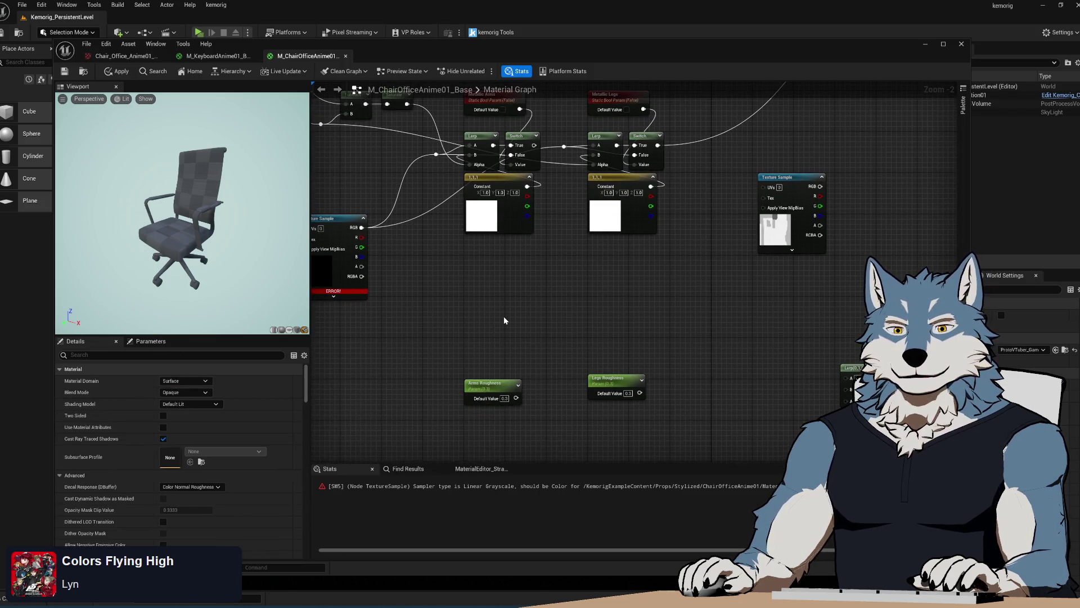
mouse_move(497, 336)
left_mouse_down()
mouse_move(474, 366)
mouse_move(471, 316)
mouse_move(460, 336)
mouse_move(482, 330)
mouse_move(472, 320)
left_mouse_up()
mouse_move(771, 175)
left_mouse_down()
mouse_move(843, 248)
mouse_move(735, 286)
mouse_move(440, 309)
mouse_move(349, 333)
mouse_move(711, 366)
mouse_move(646, 319)
left_mouse_up()
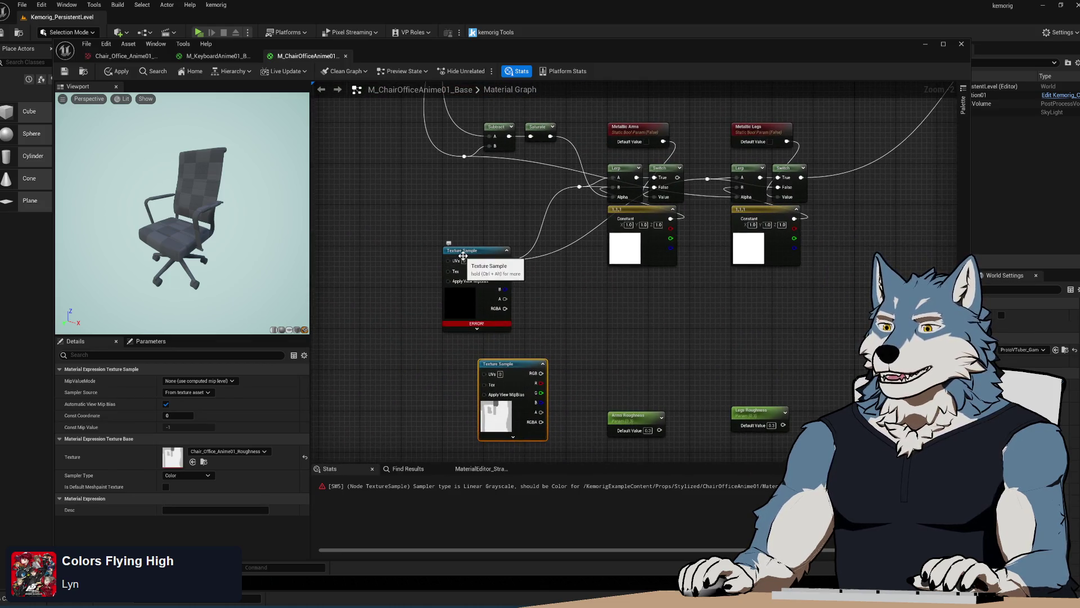
left_click_drag(506, 372, 476, 379)
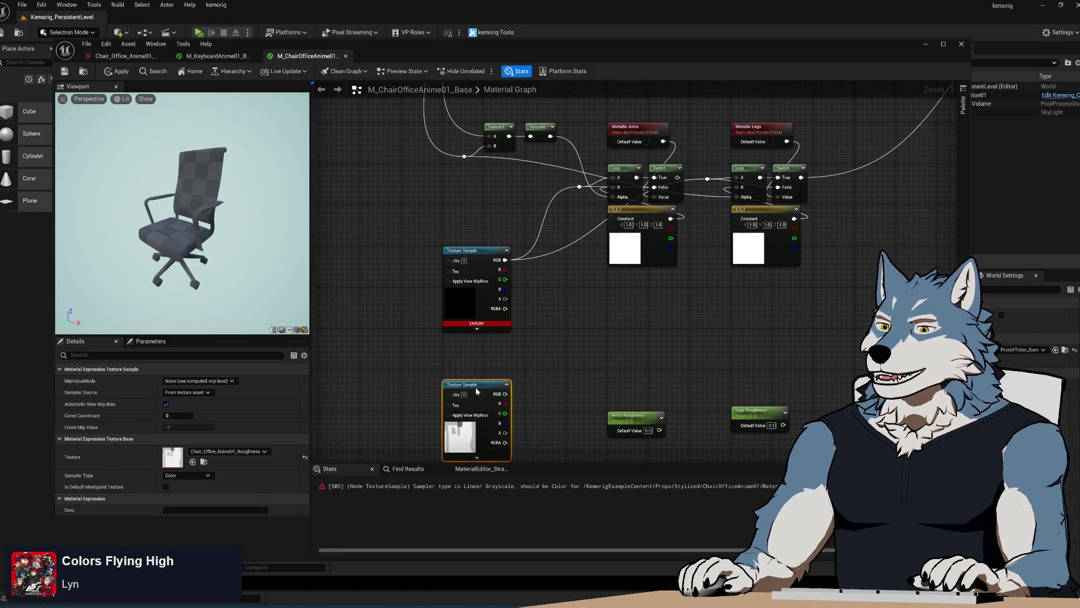
Step: Review the Metallic texture sample's sampler-type error and move the 1,1,1 Constant below the Lerp
left_click(480, 252)
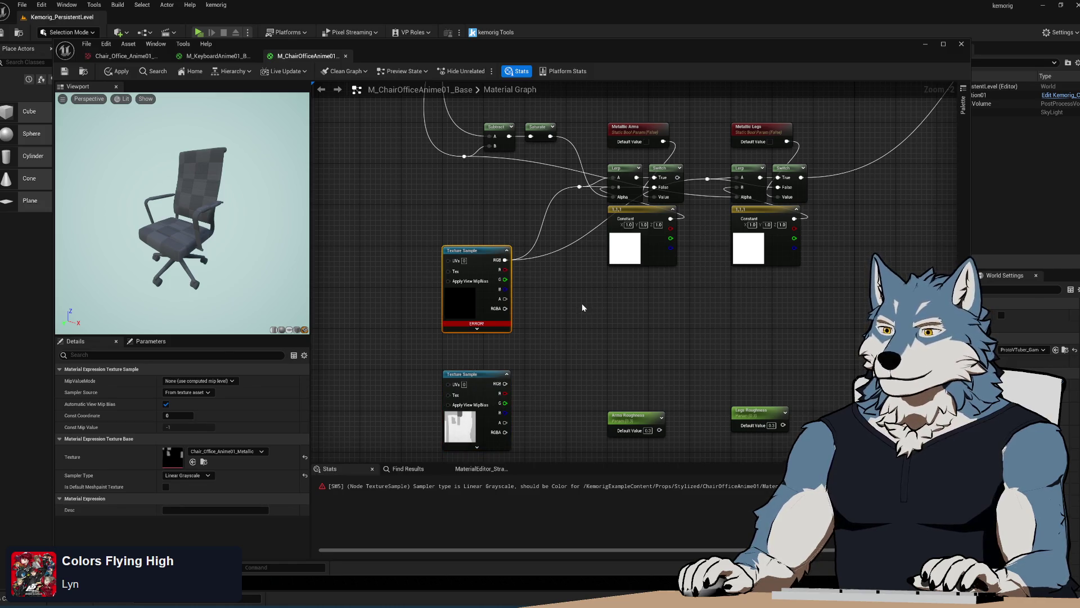
mouse_move(473, 324)
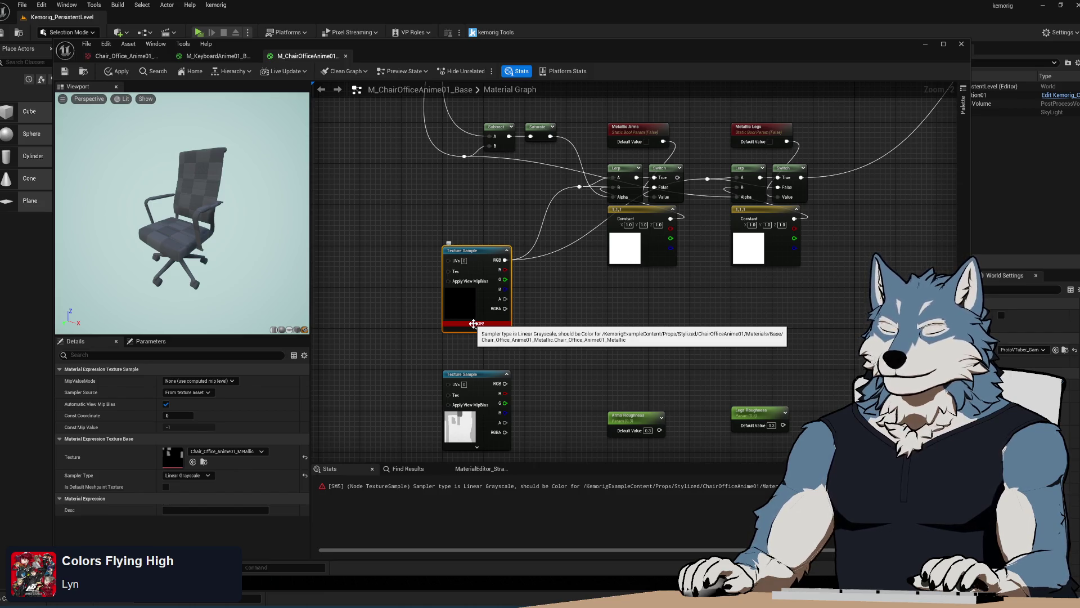
scroll(610, 345, "up", 2)
left_click_drag(570, 217, 582, 286)
Step: Add a scalar Constant of 1 and wire it into the Metallic Arms Lerp's B input
right_click(468, 355)
type("constant")
key("Return")
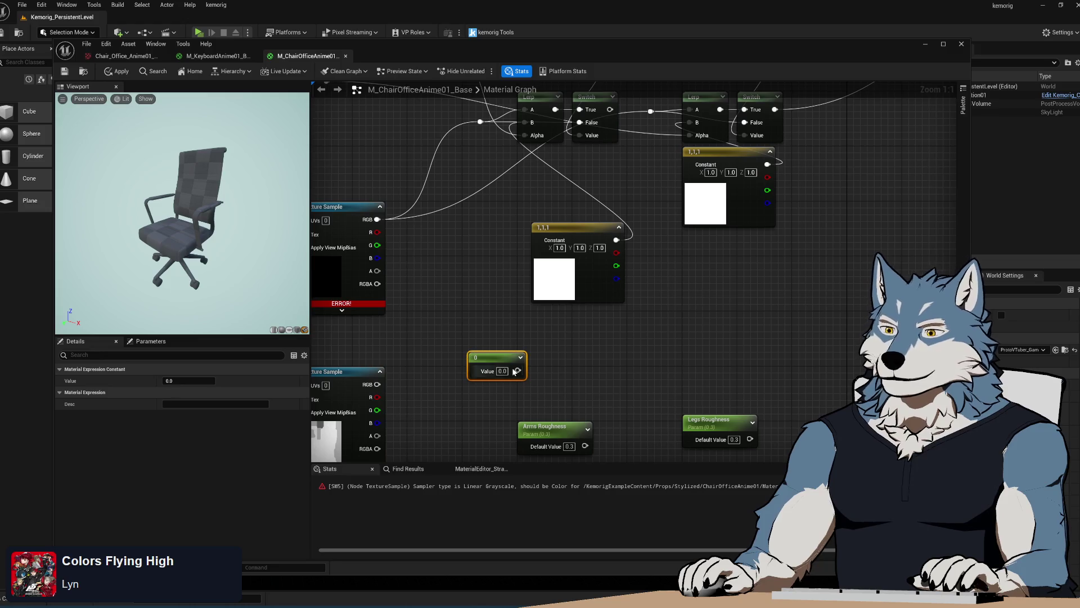
left_click_drag(513, 371, 513, 386)
type("1")
key("Return")
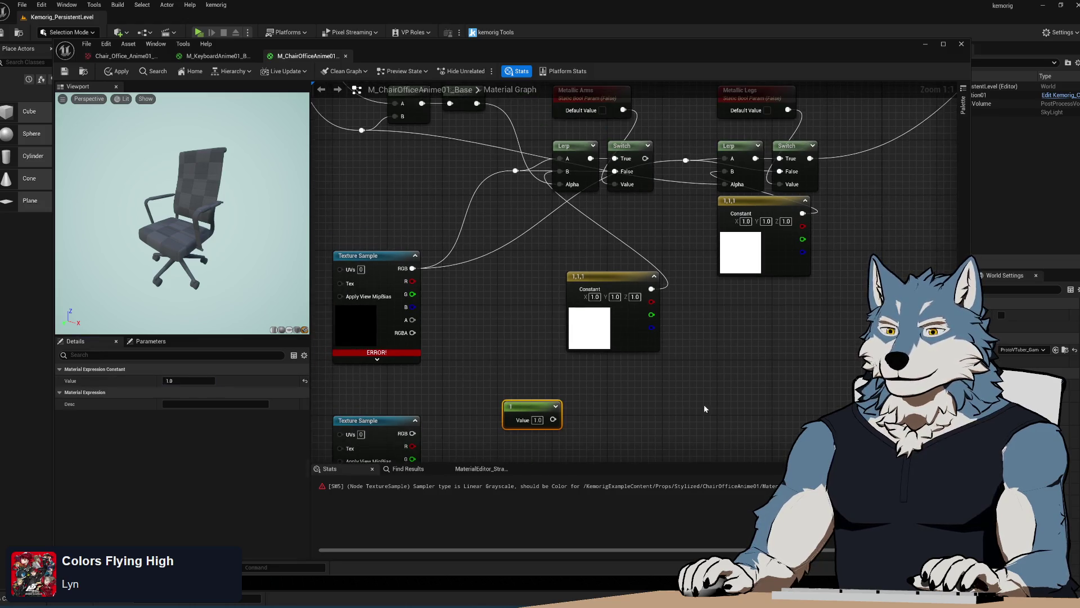
left_click(535, 391)
mouse_move(553, 419)
left_mouse_down()
mouse_move(546, 199)
mouse_move(562, 177)
left_mouse_up()
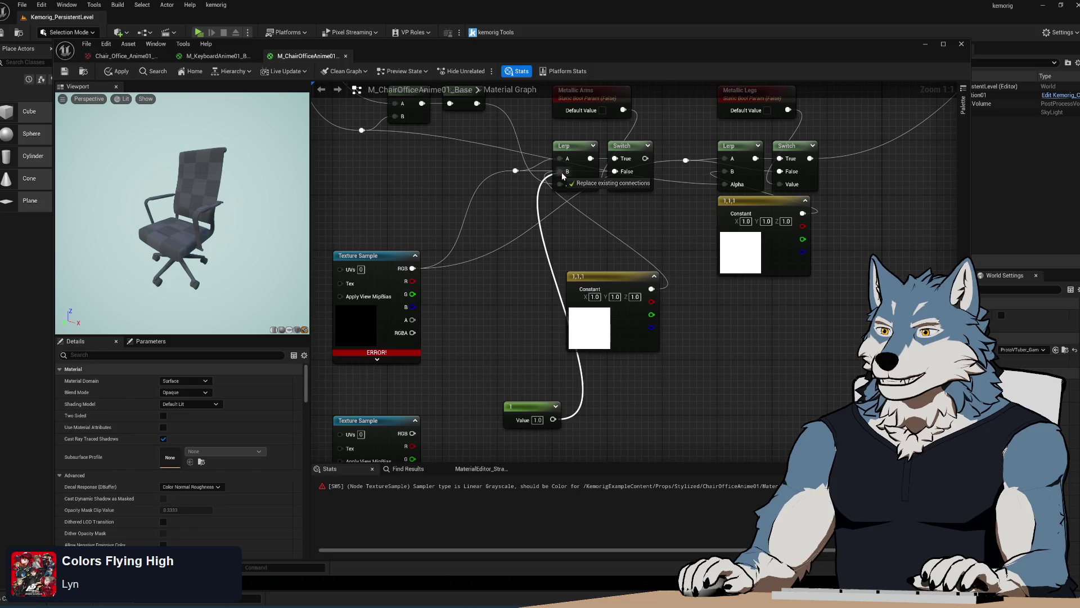
left_click_drag(519, 410, 573, 231)
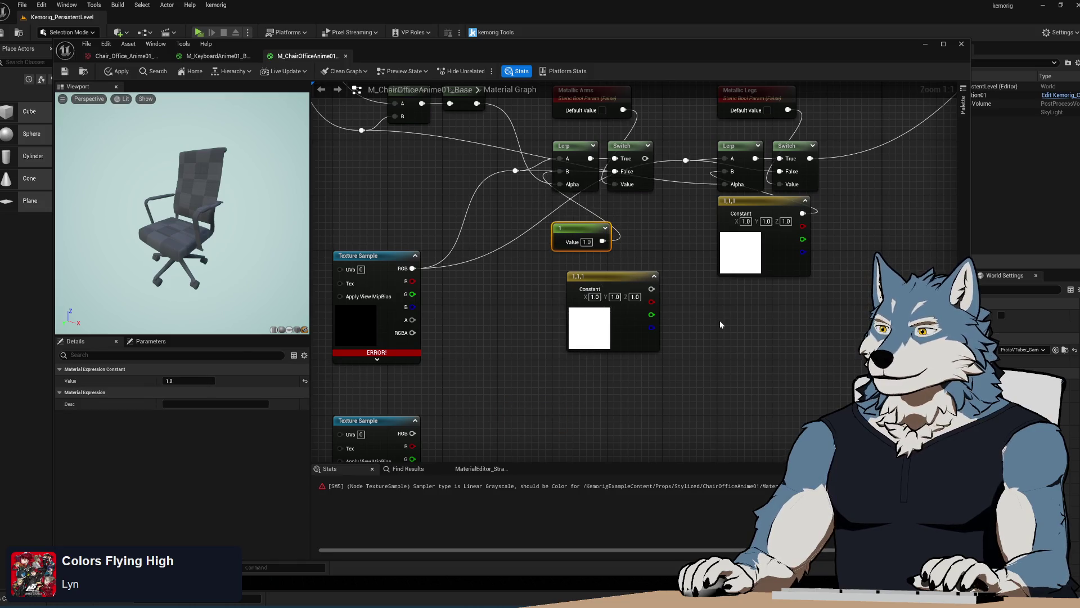
Step: Duplicate the 1 constant and wire the copy into the Metallic Legs Lerp
key("ctrl+d")
left_click_drag(775, 332, 724, 181)
left_click(658, 267)
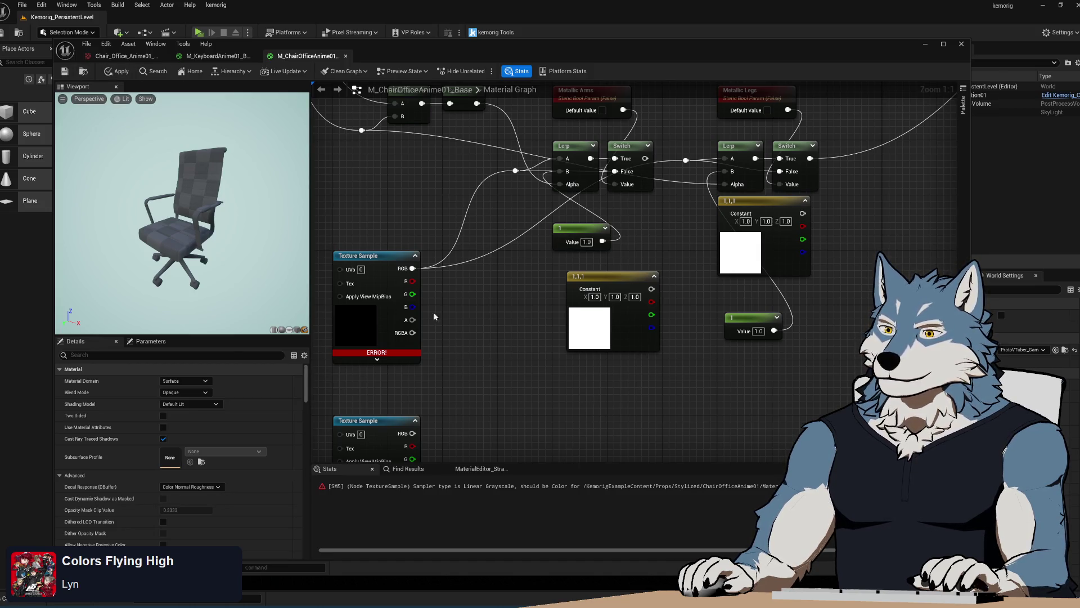
Step: Drag a connection out of the texture sample's RGB output
mouse_move(400, 352)
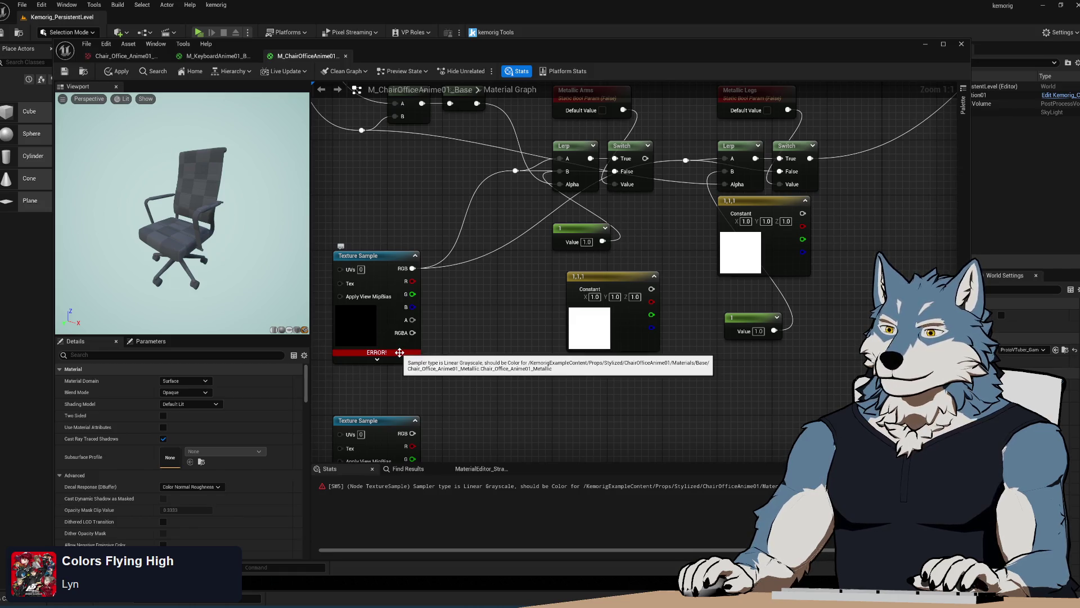
scroll(447, 404, "down", 4)
mouse_move(372, 359)
left_mouse_down()
mouse_move(693, 340)
mouse_move(777, 174)
left_mouse_up()
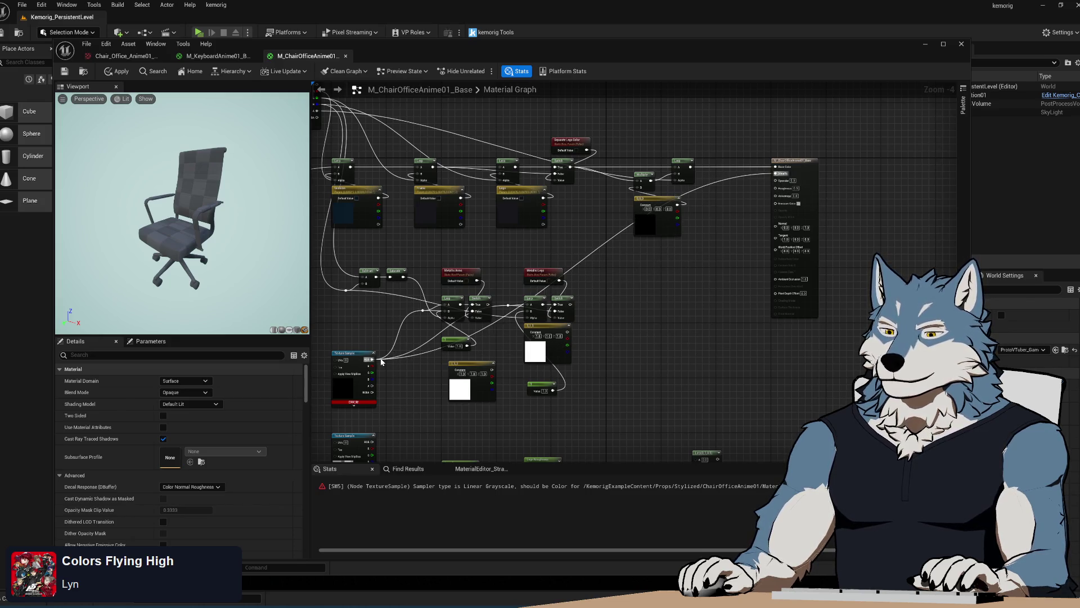
Step: Locate the chair's Metallic texture, then route the texture sample's RGB toward the Metallic input
key("ctrl+b")
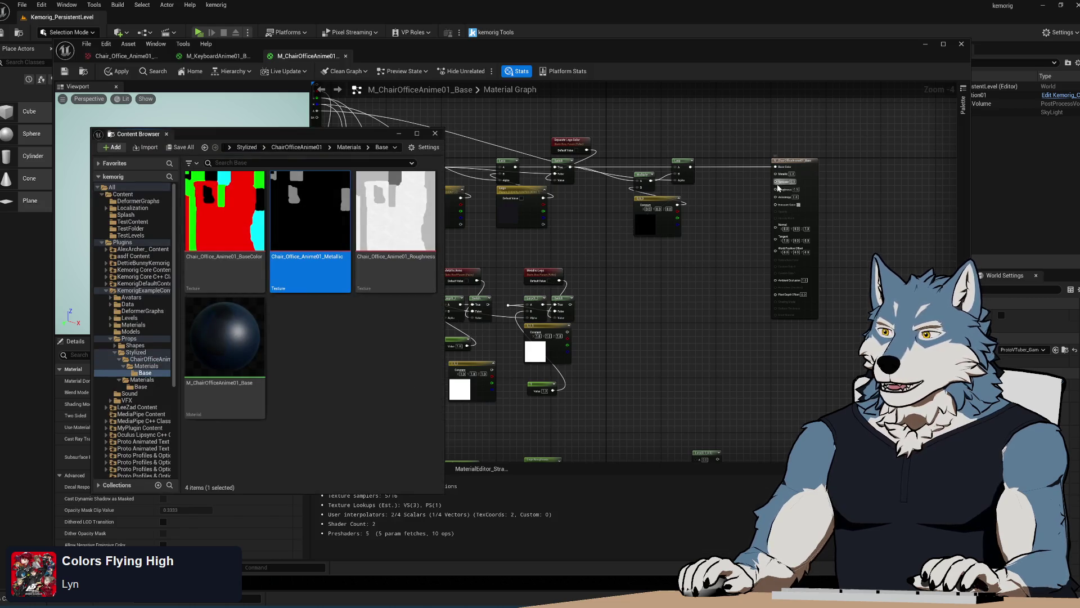
left_click(609, 401)
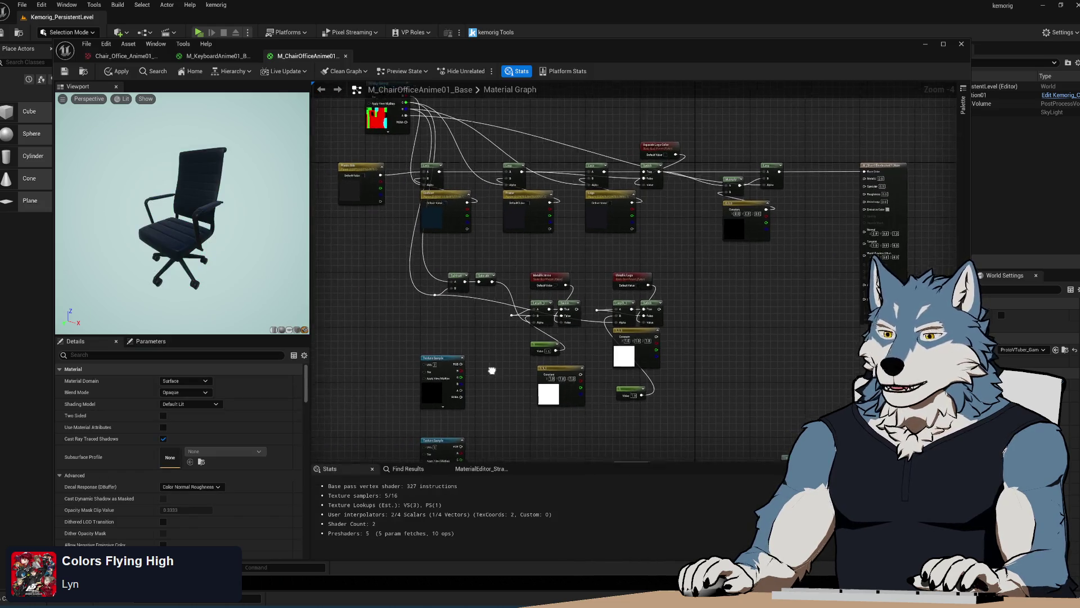
mouse_move(397, 348)
left_mouse_down()
mouse_move(796, 197)
mouse_move(807, 167)
left_mouse_up()
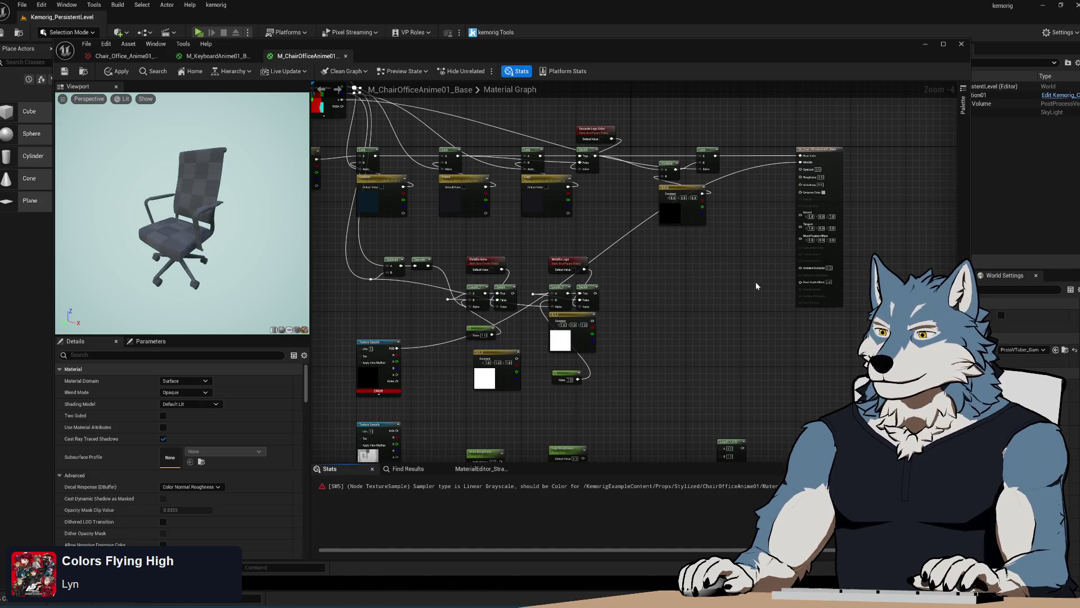
Step: Select and inspect the erroring texture sample in the chair material graph
left_click(382, 342)
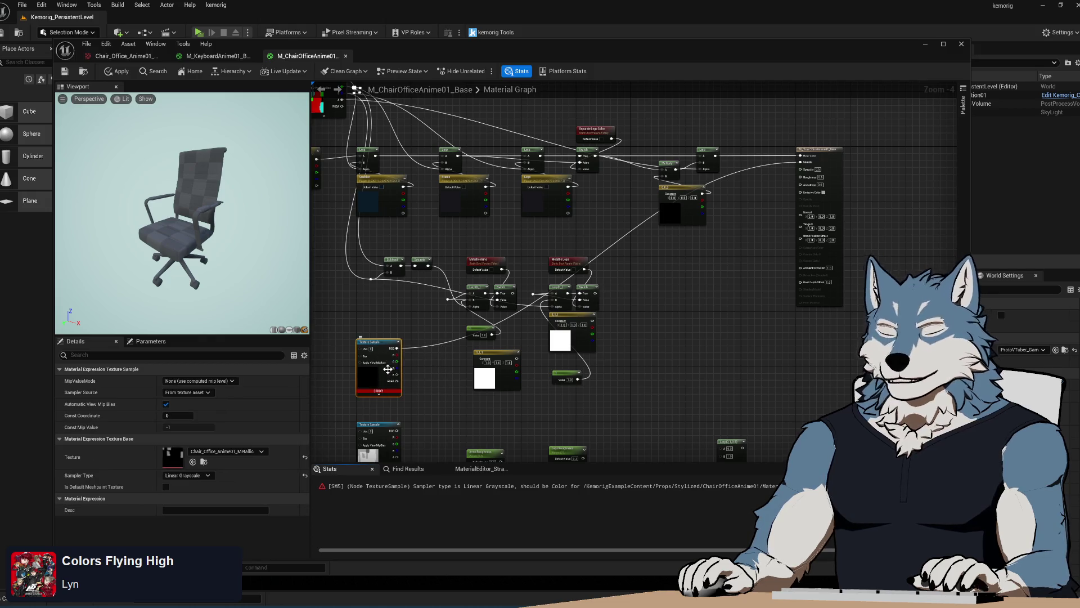
mouse_move(378, 391)
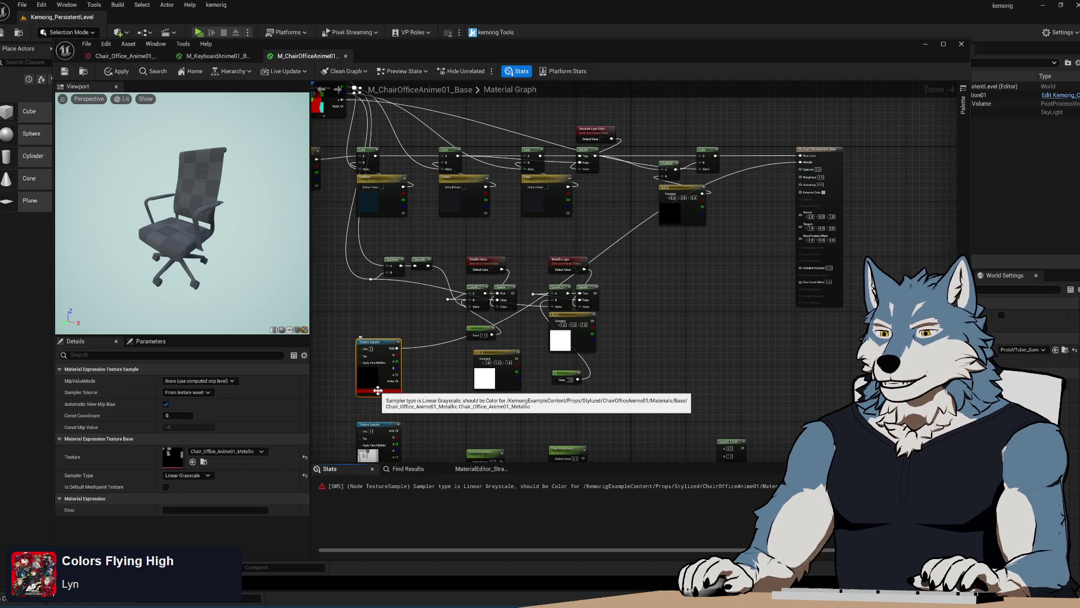
scroll(830, 152, "up", 4)
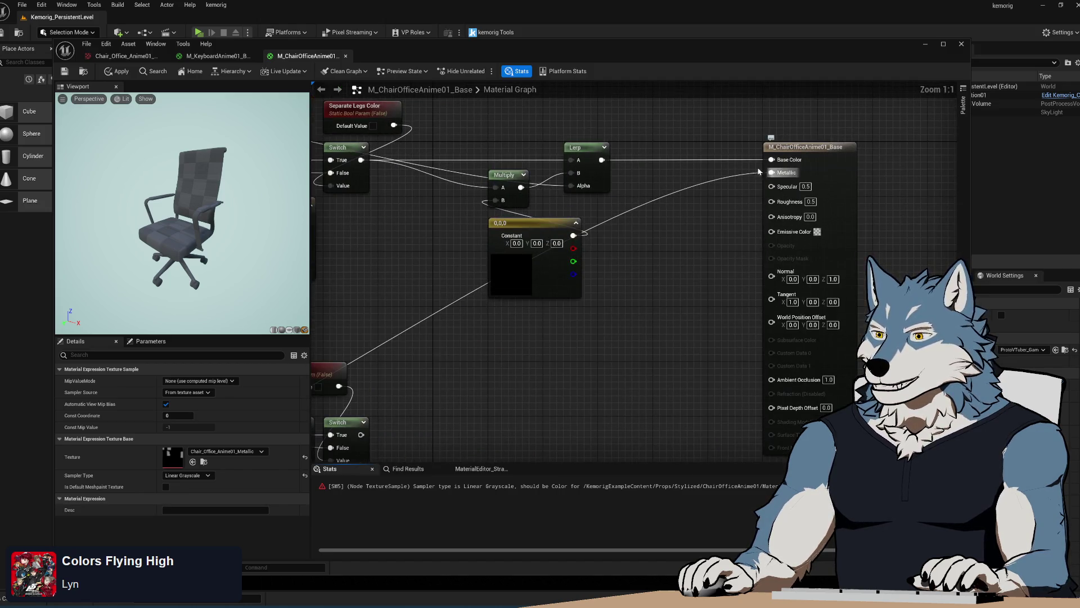
mouse_move(829, 152)
left_mouse_down()
mouse_move(305, 400)
mouse_move(613, 356)
mouse_move(466, 365)
left_mouse_up()
scroll(466, 365, "down", 4)
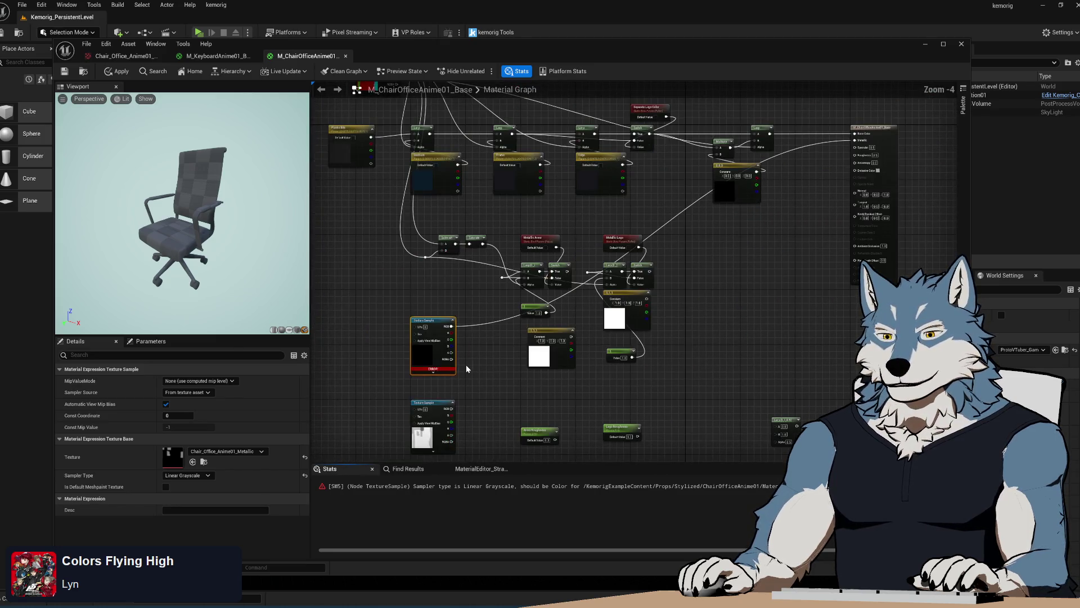
scroll(466, 363, "up", 1)
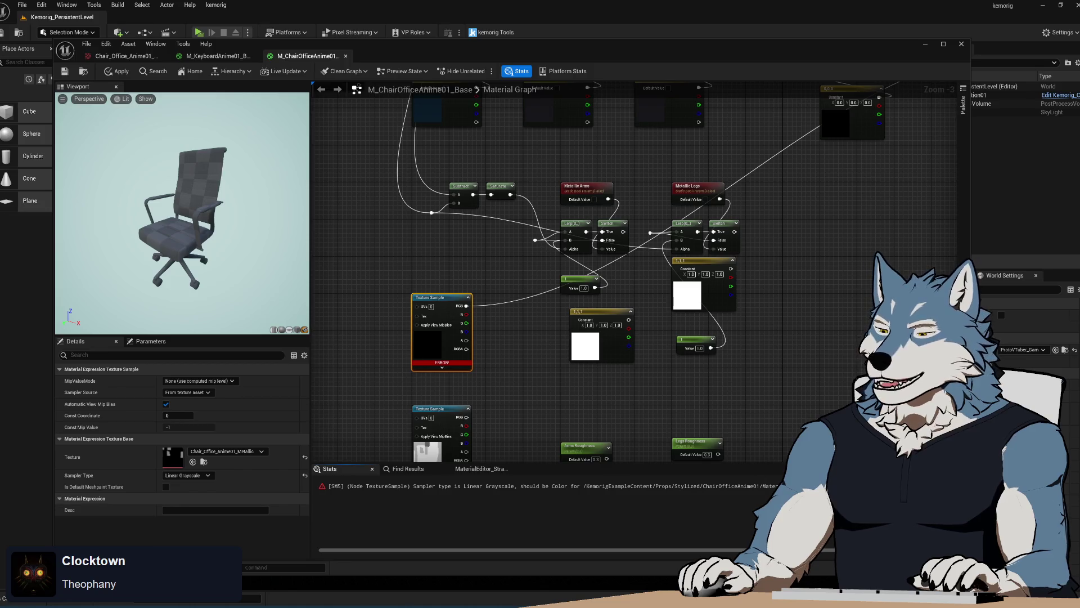
Step: Browse to the table's Materials/Base folder and open the M_TableOfficeAnime01 material instance
key("ctrl+b")
left_click(342, 369)
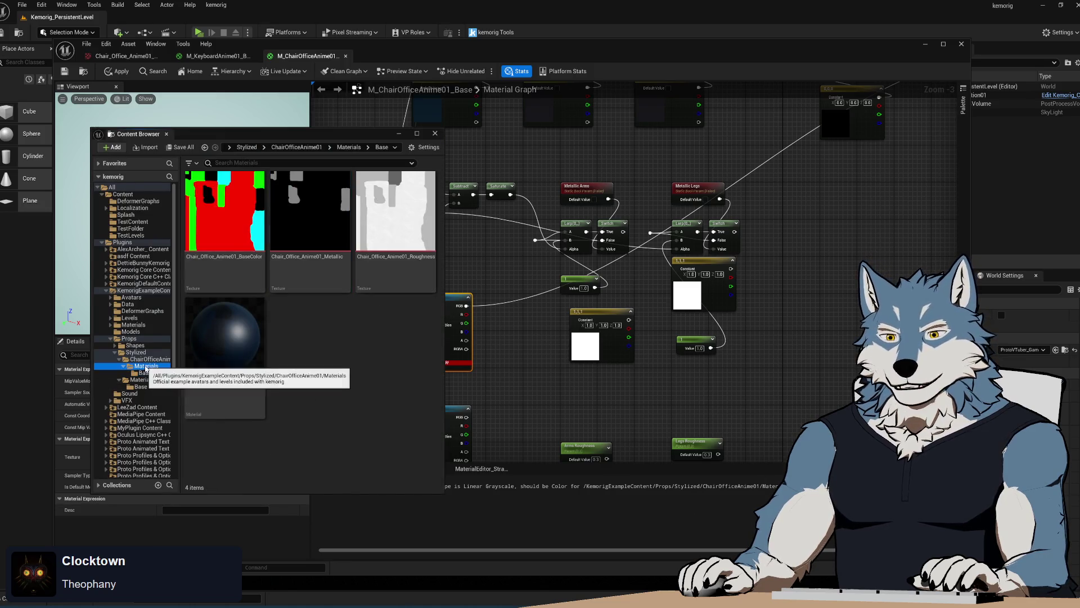
left_click(148, 359)
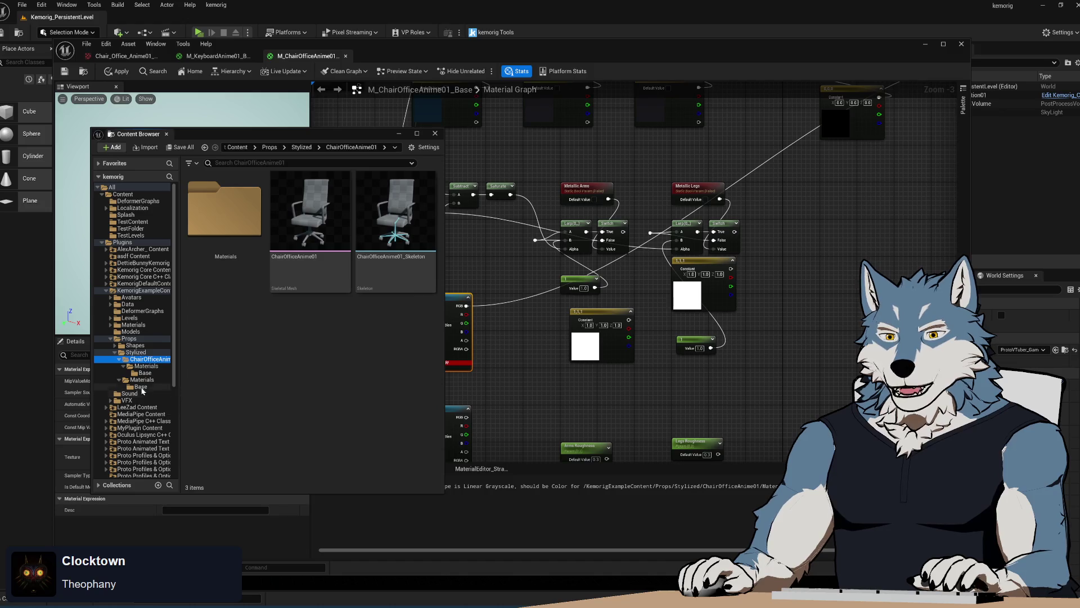
left_click(141, 387)
scroll(329, 375, "down", 3)
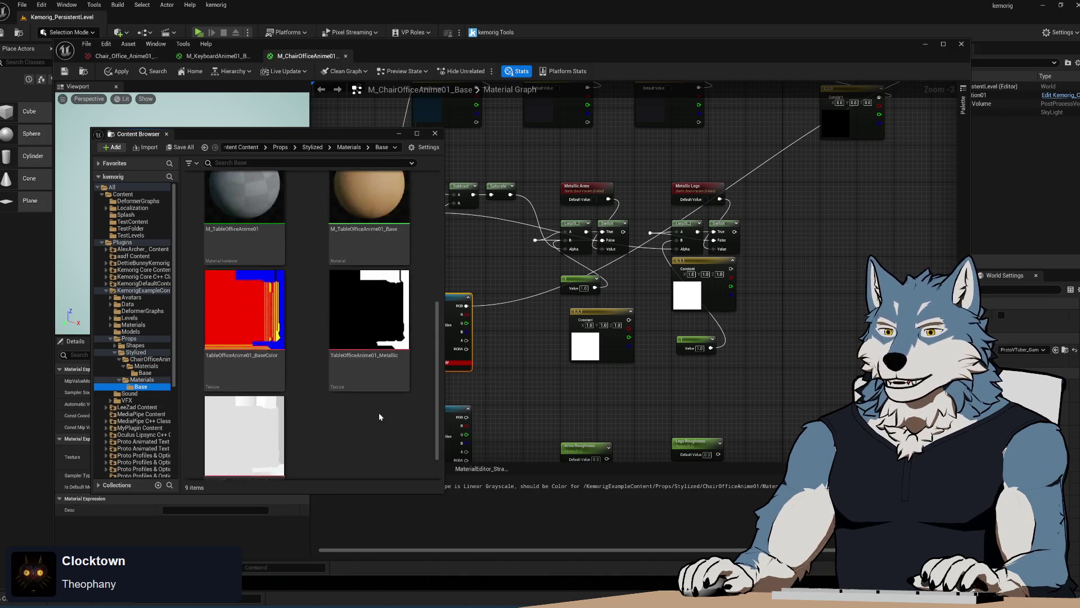
scroll(379, 416, "up", 1)
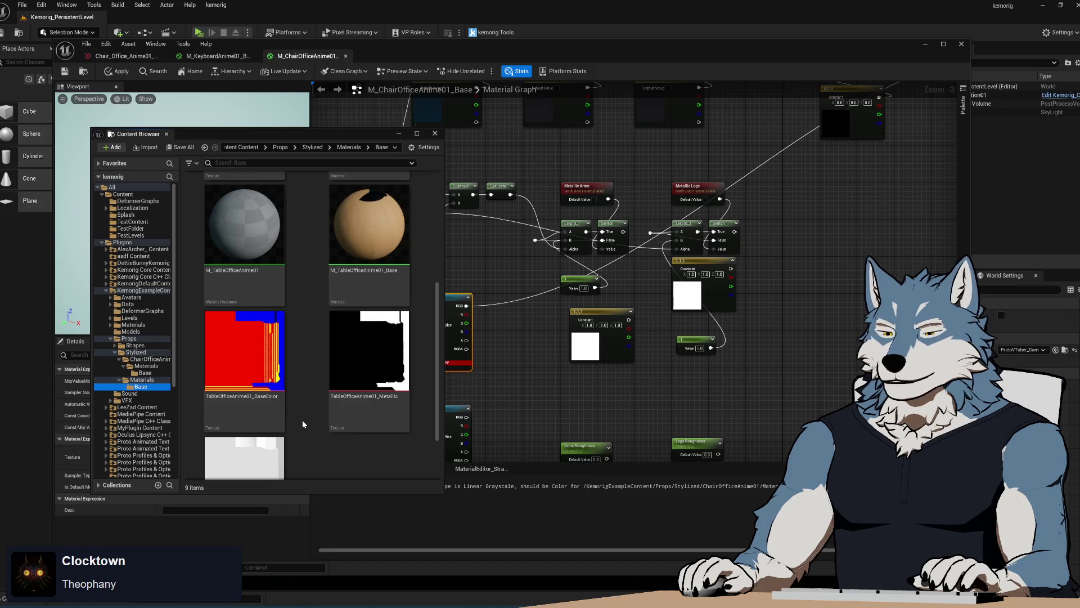
scroll(302, 361, "up", 2)
double_click(244, 292)
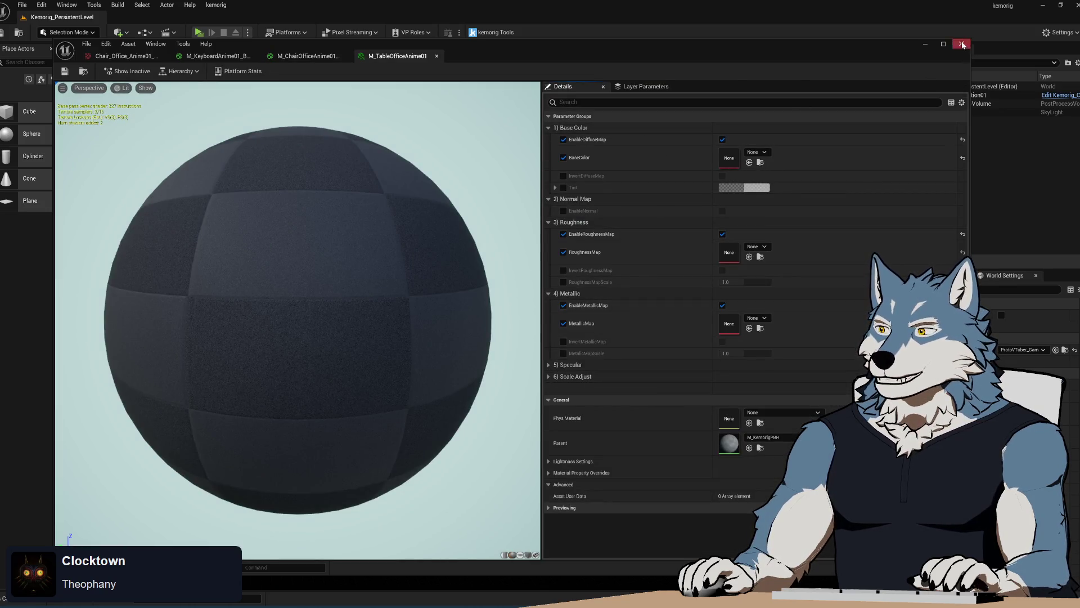
Step: Close the M_TableOfficeAnime01 instance and open the M_TableOfficeAnime01_Base material graph
left_click(962, 45)
left_click(642, 330)
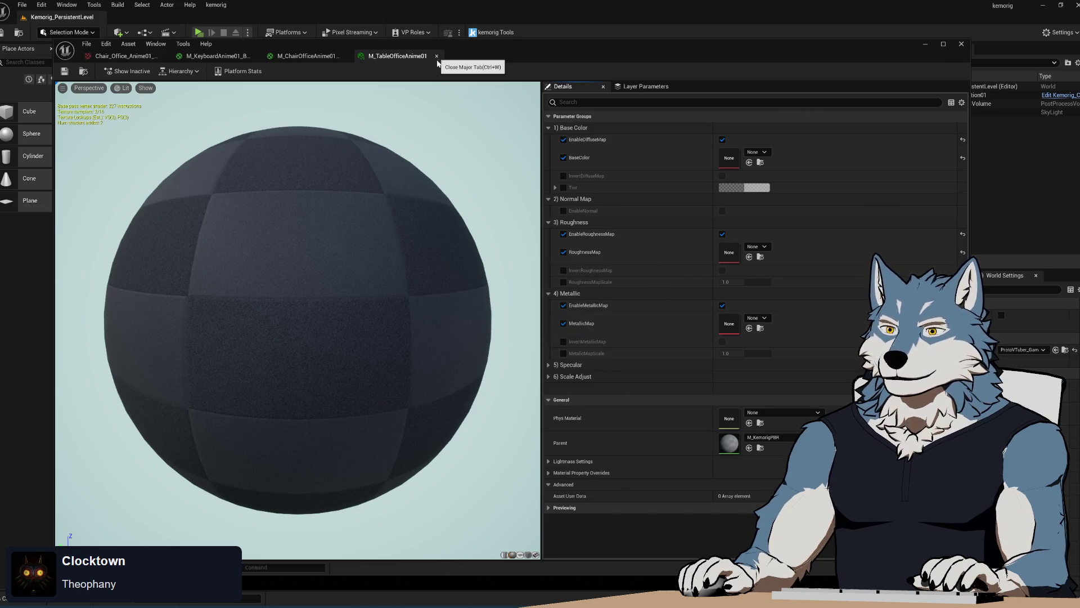
left_click(436, 56)
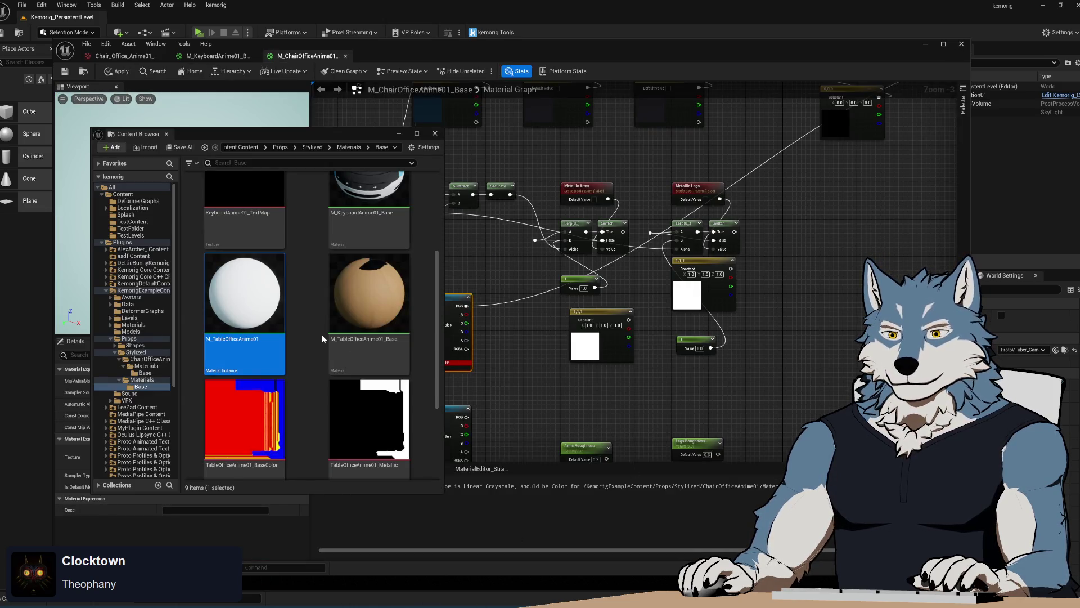
double_click(360, 349)
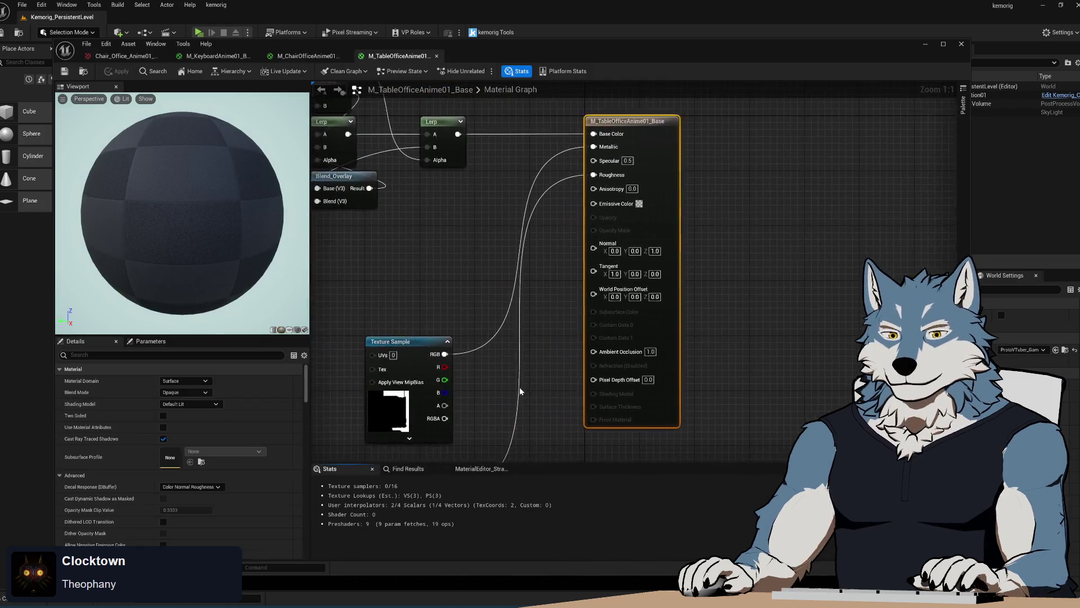
Step: Select the table's metallic texture sample and find TableOfficeAnime01_Metallic among the assets
scroll(535, 315, "down", 4)
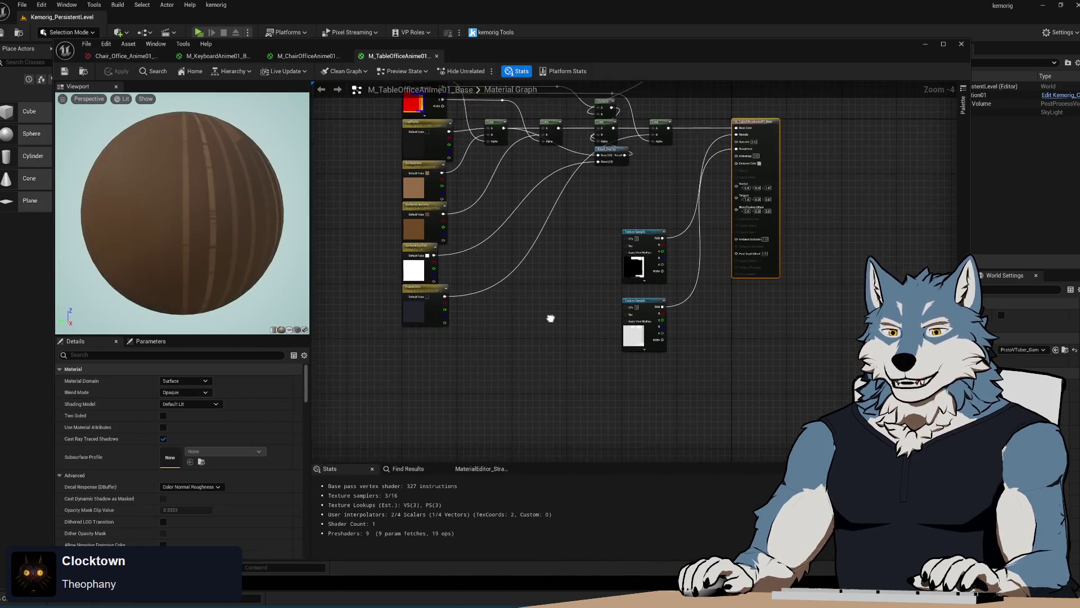
scroll(544, 341, "up", 2)
mouse_move(544, 338)
left_mouse_down()
mouse_move(584, 316)
mouse_move(590, 357)
mouse_move(515, 317)
left_mouse_up()
scroll(515, 317, "up", 1)
left_click(601, 298)
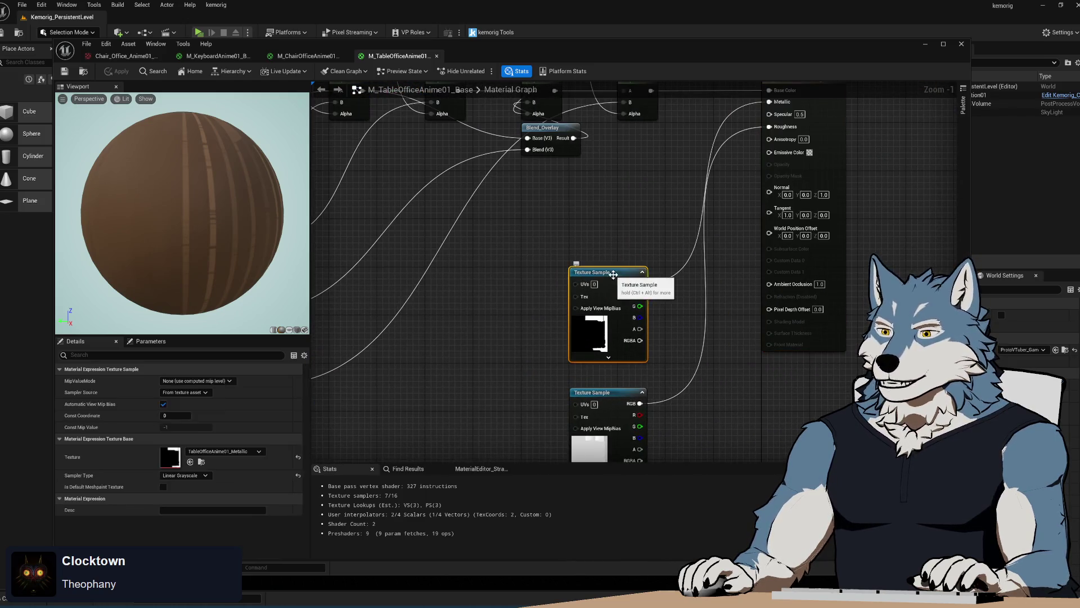
left_click_drag(671, 357, 579, 248)
mouse_move(601, 184)
left_mouse_down()
mouse_move(590, 366)
mouse_move(579, 277)
left_mouse_up()
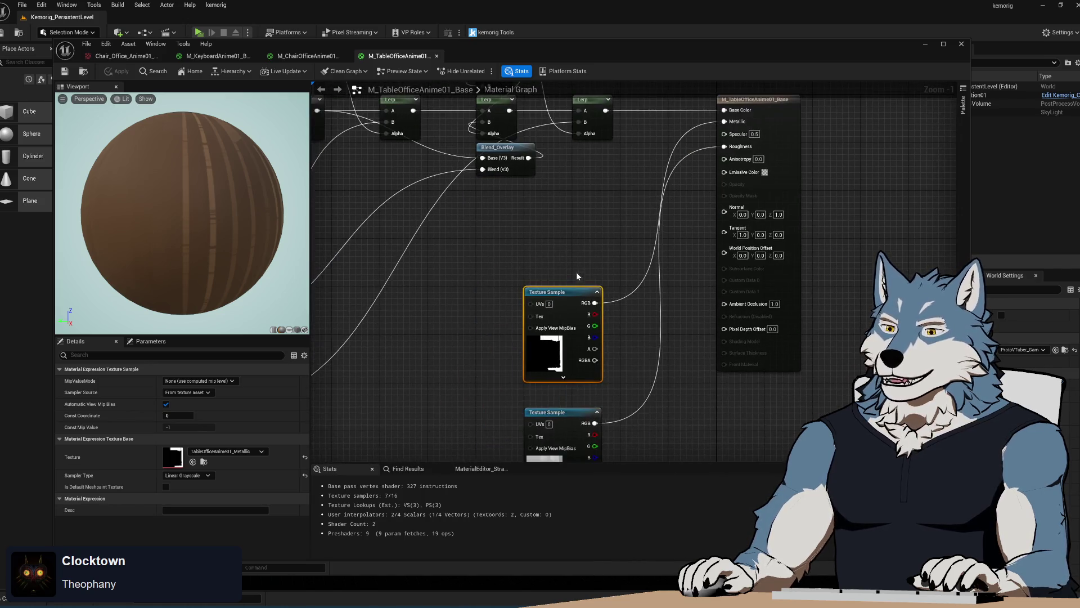
left_click(203, 462)
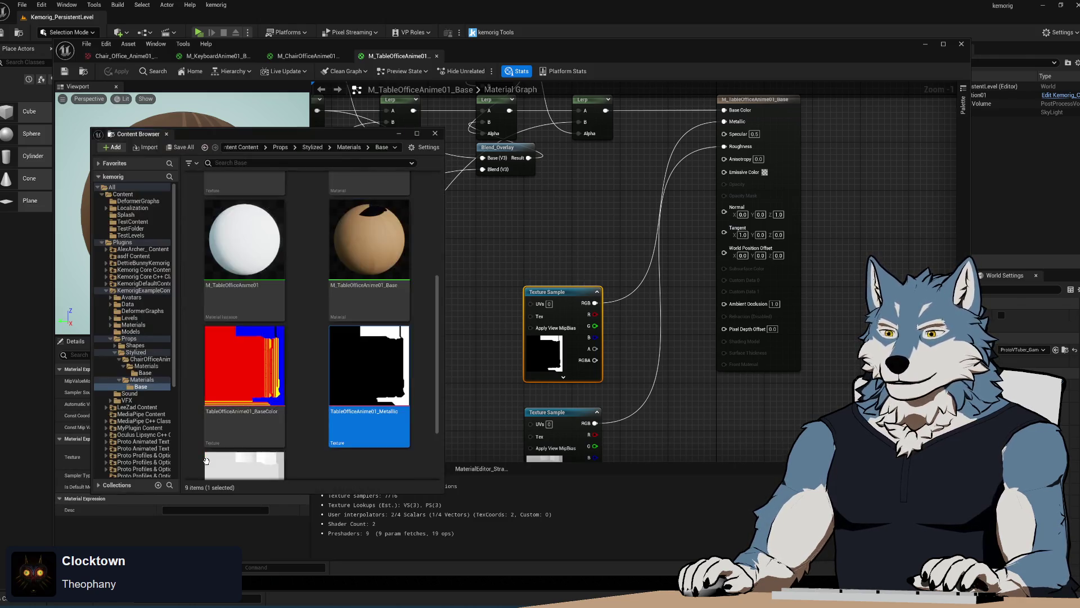
Step: Open the TableOfficeAnime01_Metallic texture and compare its settings with the chair texture
double_click(363, 394)
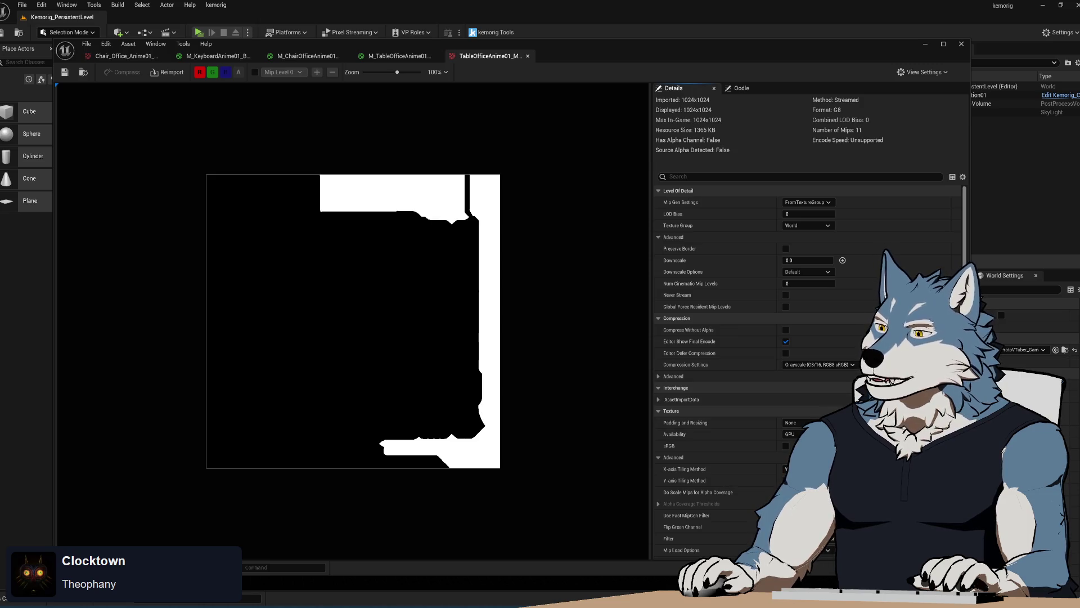
scroll(807, 365, "down", 5)
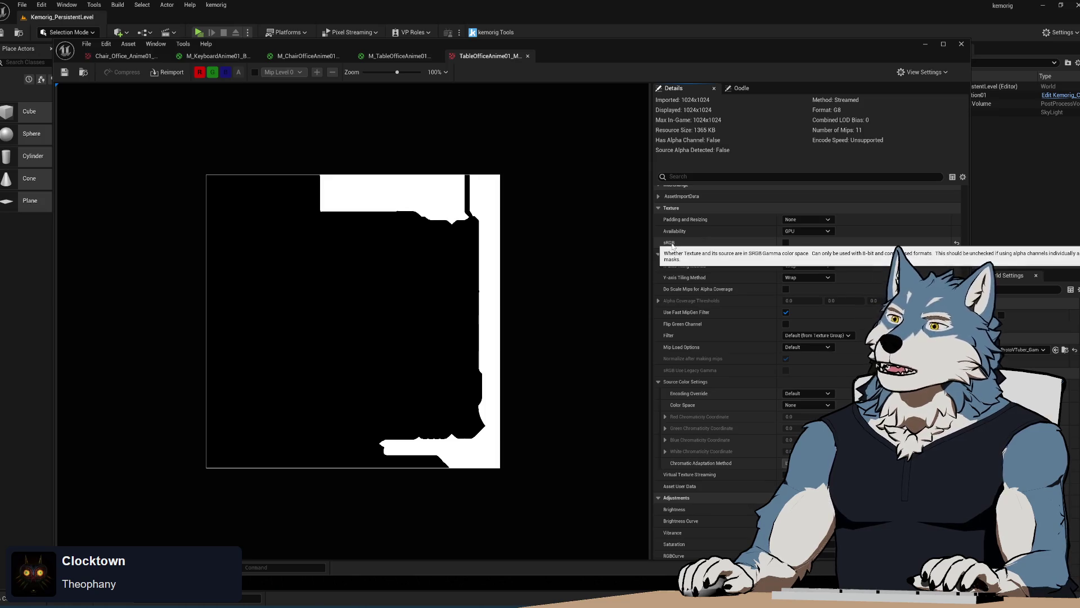
scroll(807, 338, "up", 5)
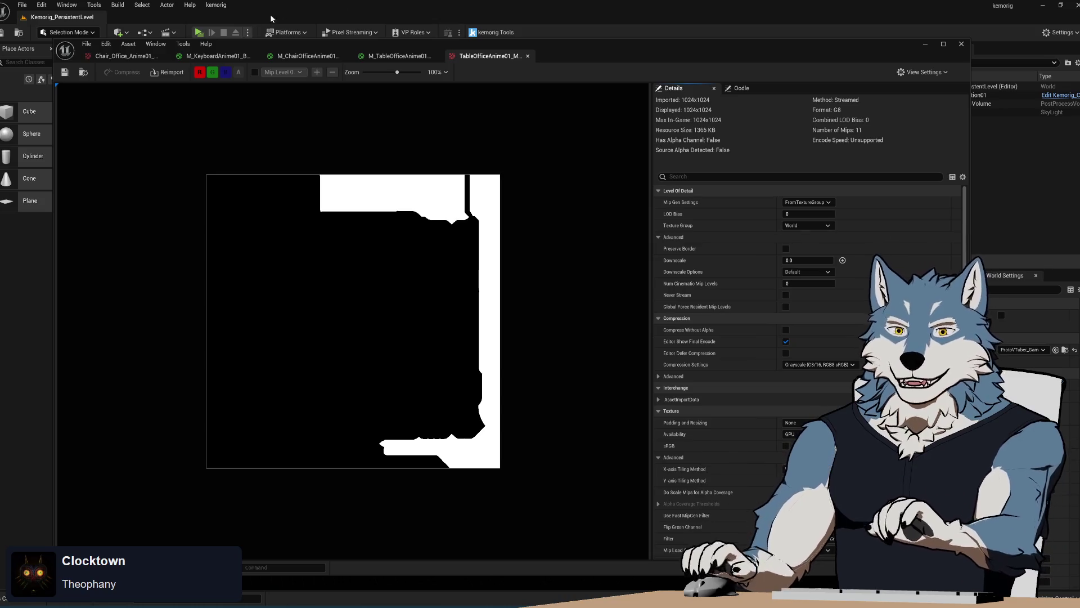
left_click(129, 57)
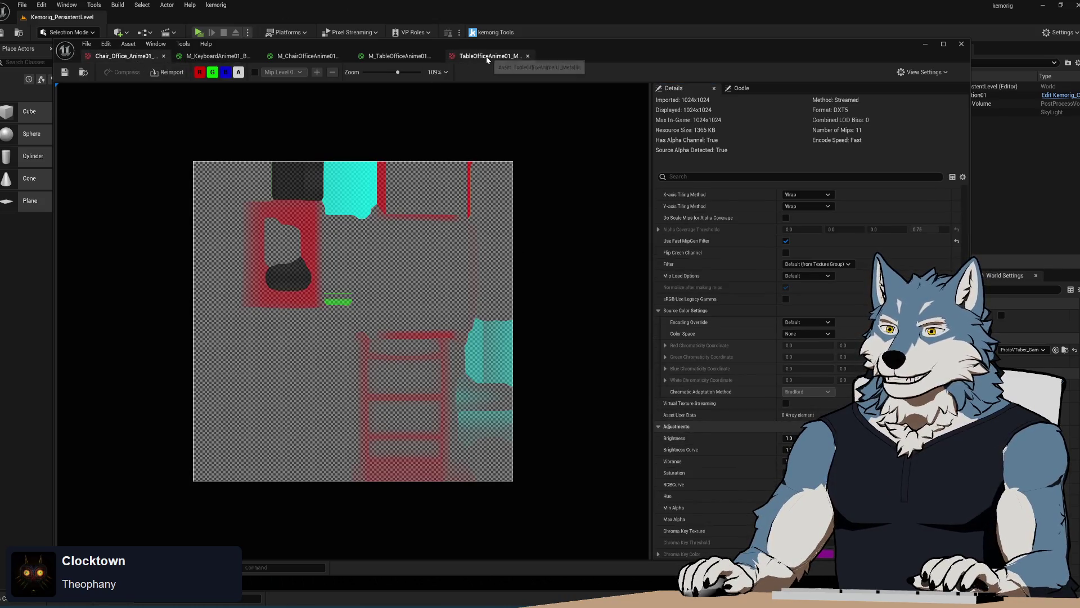
left_click(488, 57)
mouse_move(234, 42)
left_mouse_down()
mouse_move(389, 41)
mouse_move(299, 33)
left_mouse_up()
Step: Review the table's base color texture settings, then close both table texture tabs
left_click(101, 127)
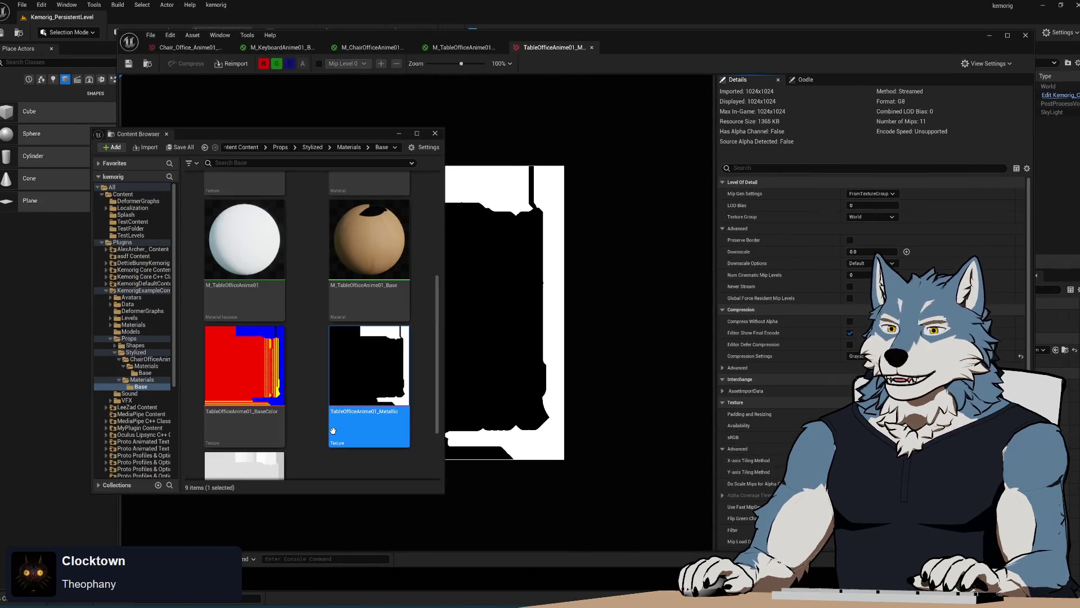
double_click(246, 386)
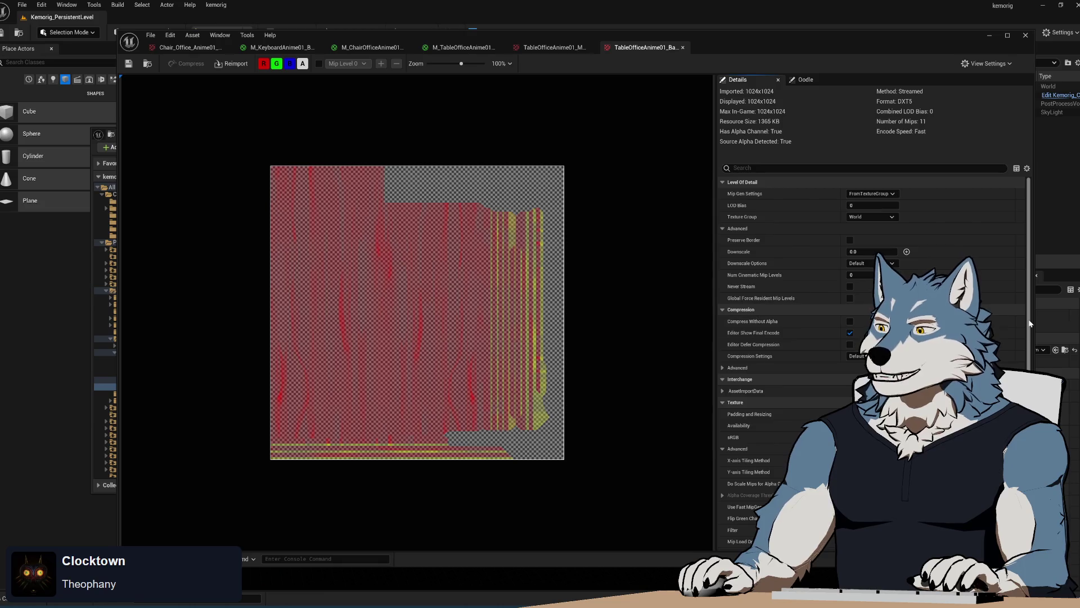
scroll(1006, 341, "down", 5)
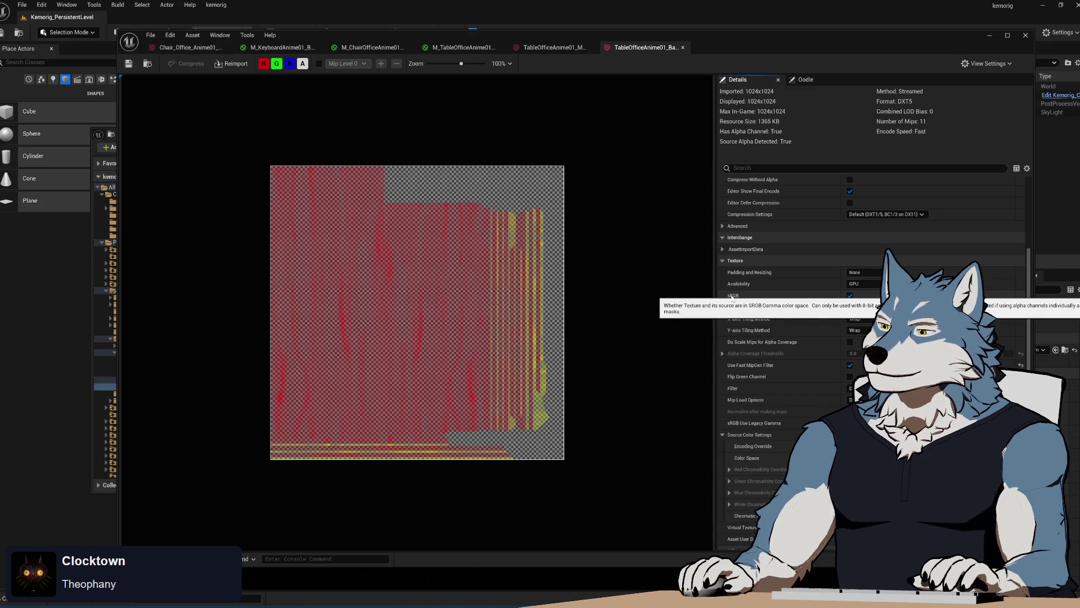
left_click(682, 47)
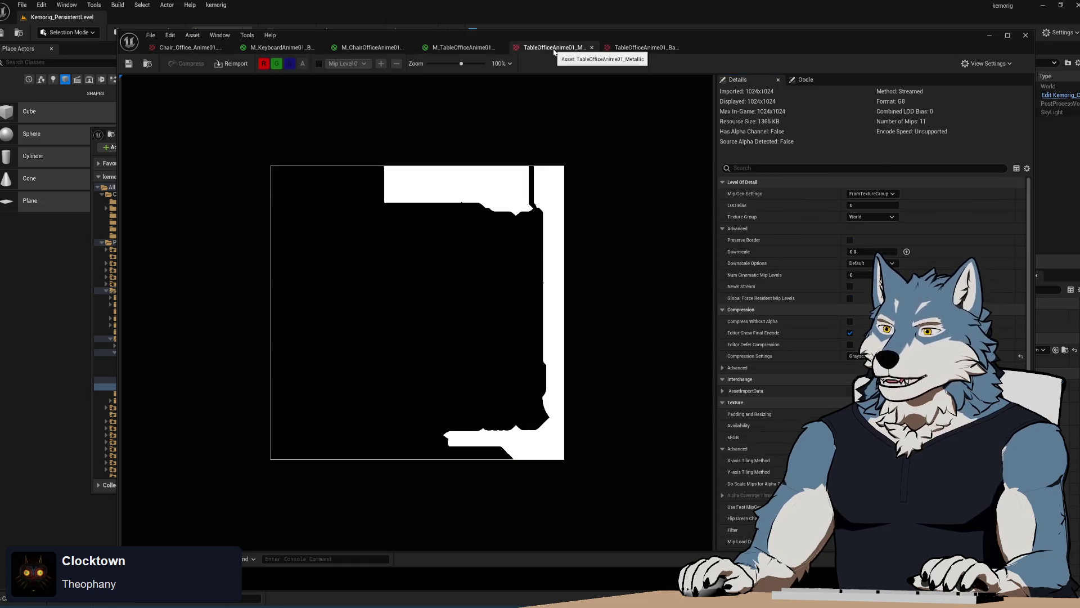
left_click(592, 47)
left_click(593, 48)
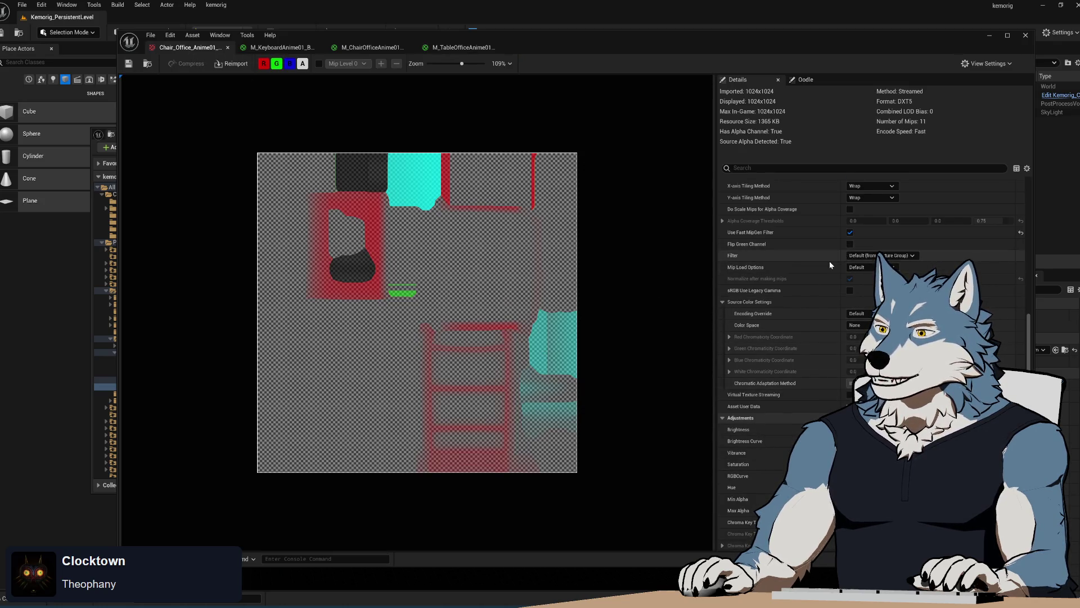
scroll(827, 270, "up", 3)
Step: Set the chair texture's Compression Settings to Masks
left_click(849, 245)
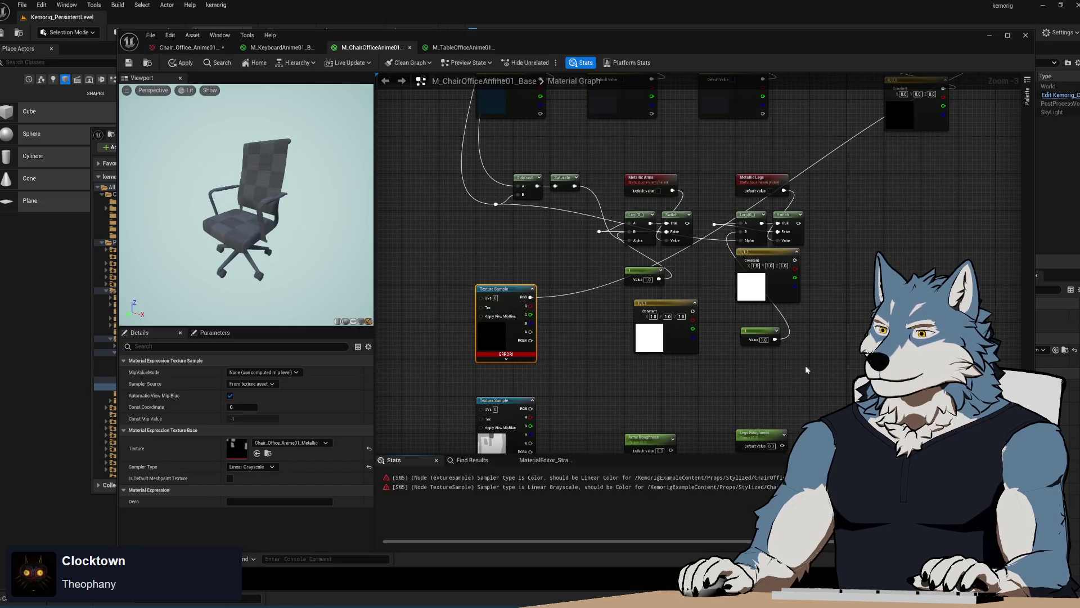
left_click(188, 48)
scroll(786, 330, "up", 7)
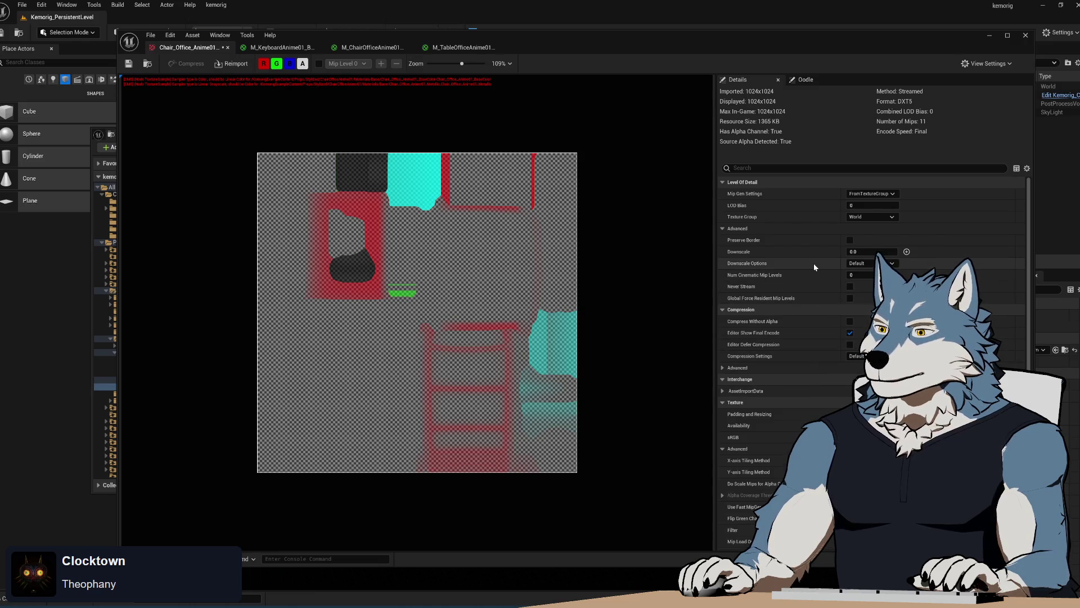
left_click(856, 355)
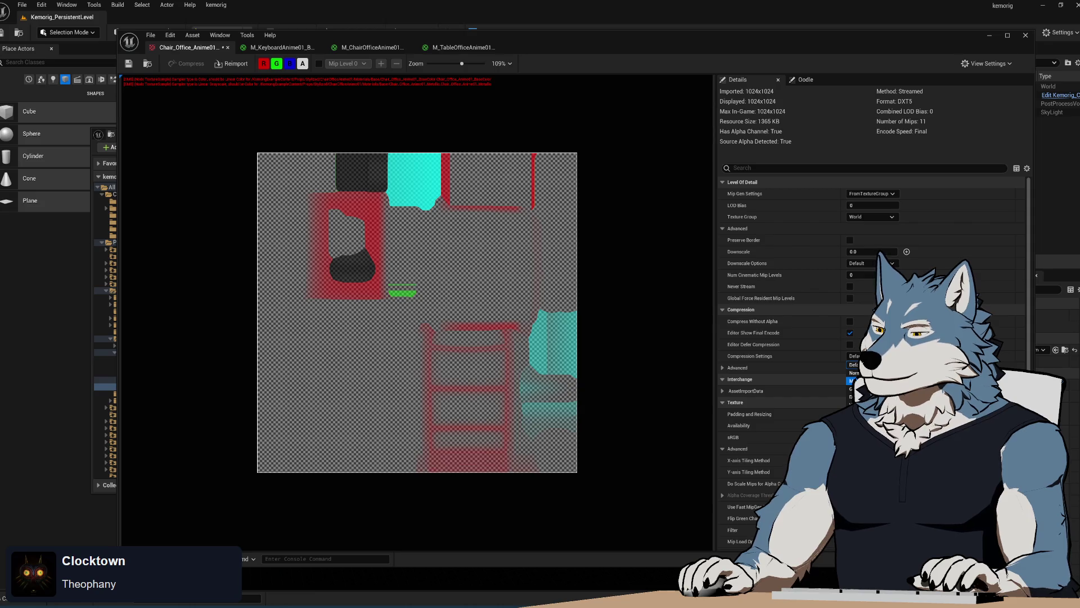
Step: Set the erroring base color texture sample to Linear Color, then save the chair texture
left_click(371, 48)
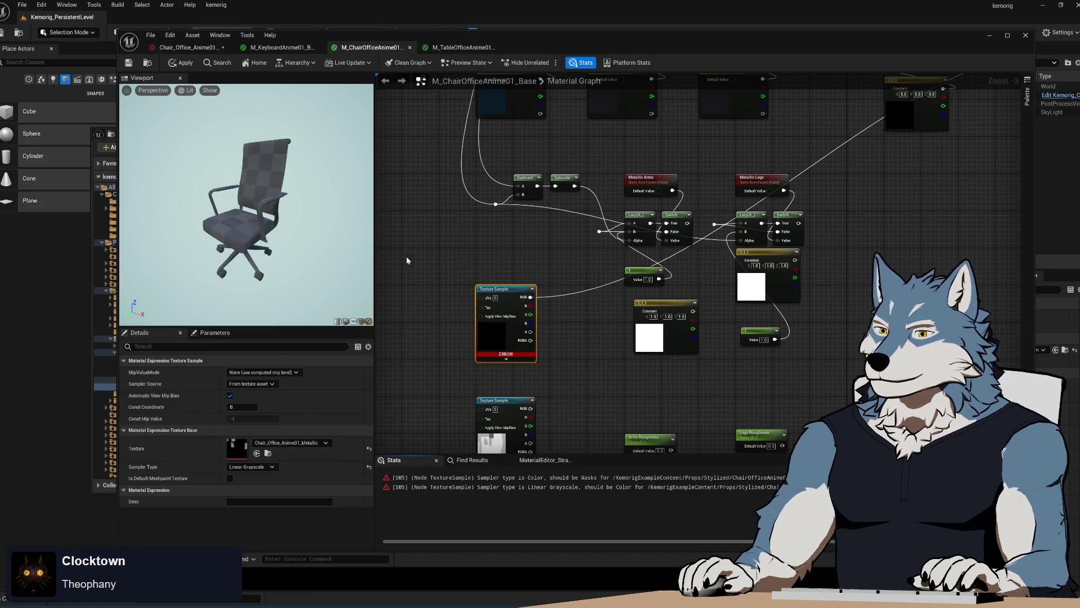
left_click(450, 478)
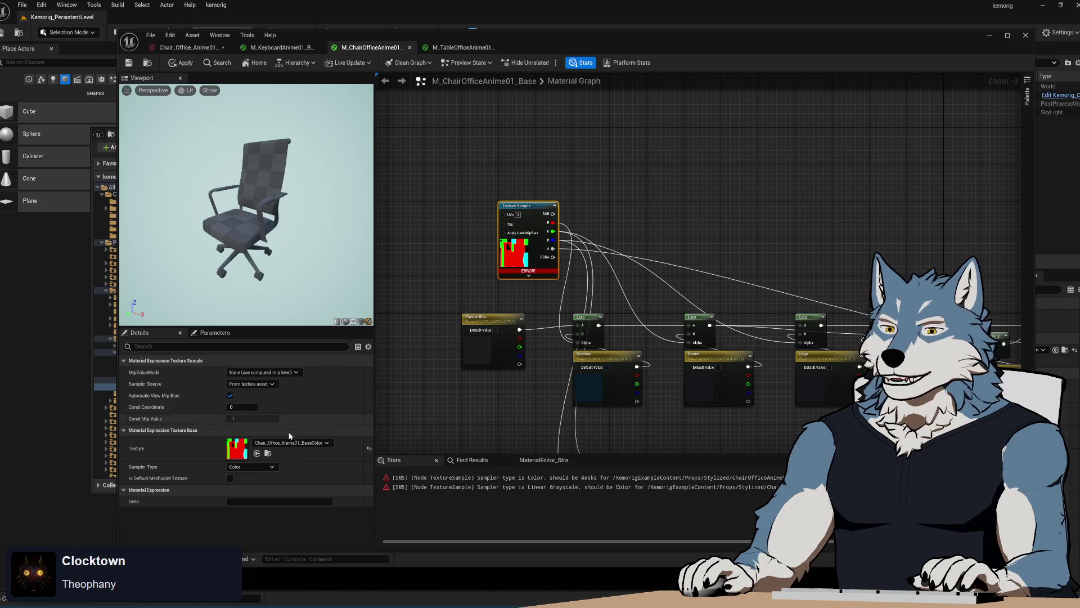
left_click(253, 466)
left_click(261, 527)
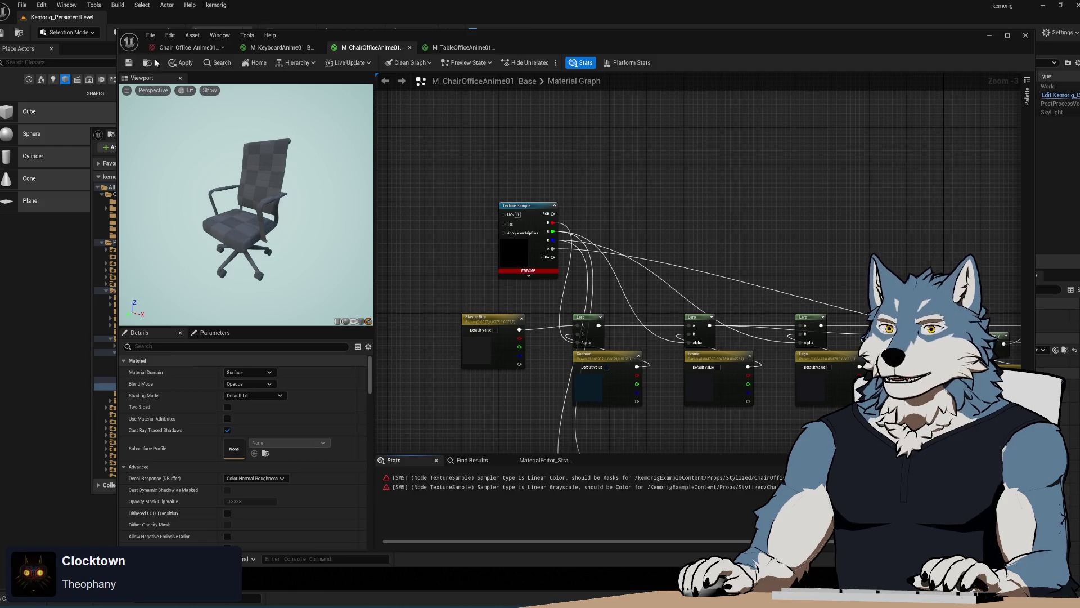
left_click(189, 47)
left_click(136, 65)
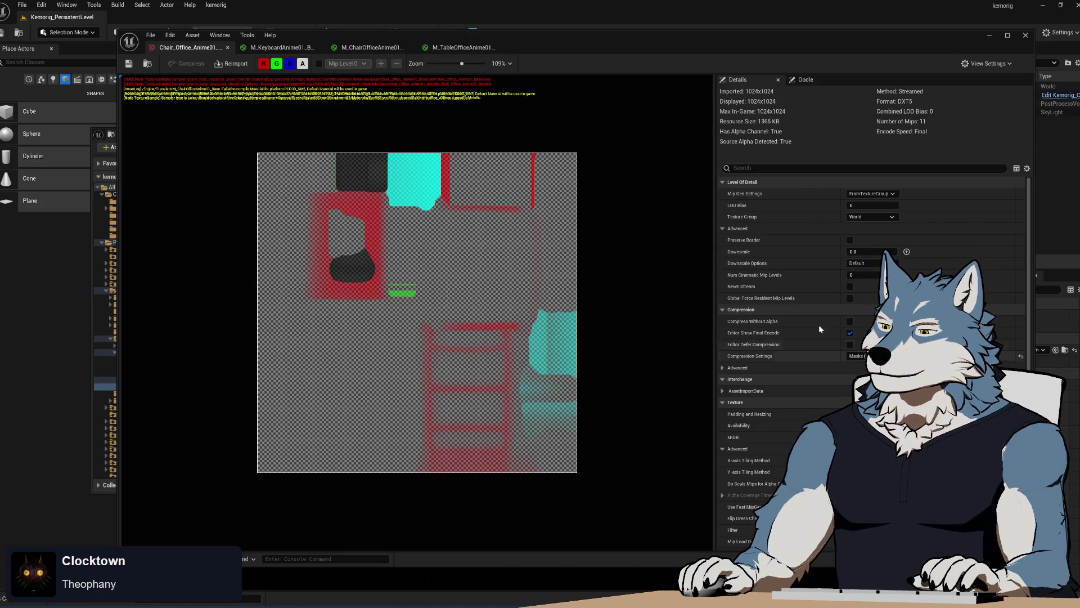
Step: Go to the chair material graph and select the erroring base color texture sample
left_click(453, 48)
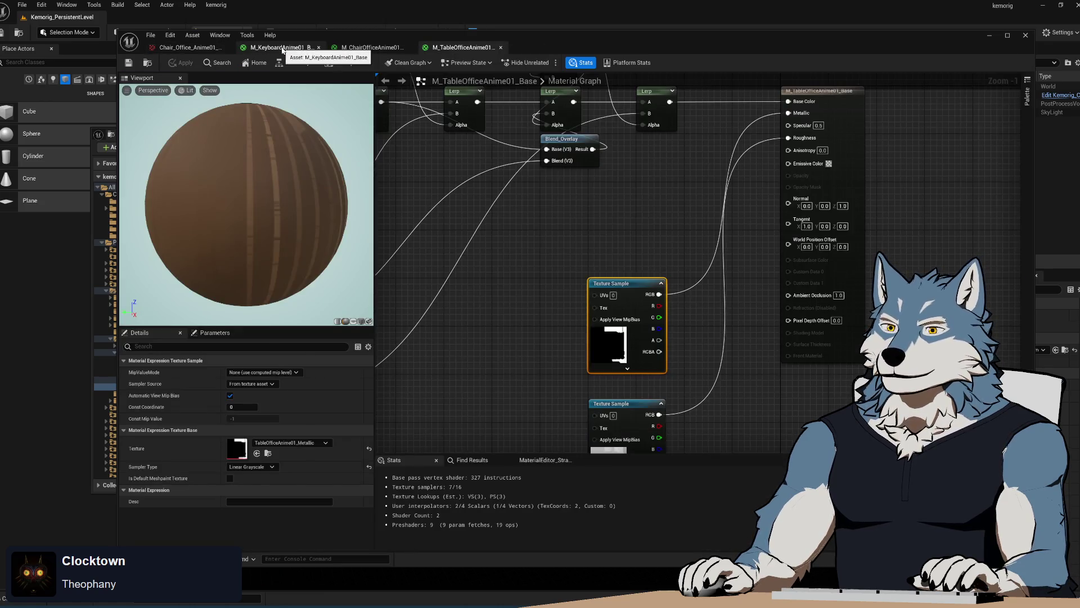
left_click(281, 47)
left_click(371, 47)
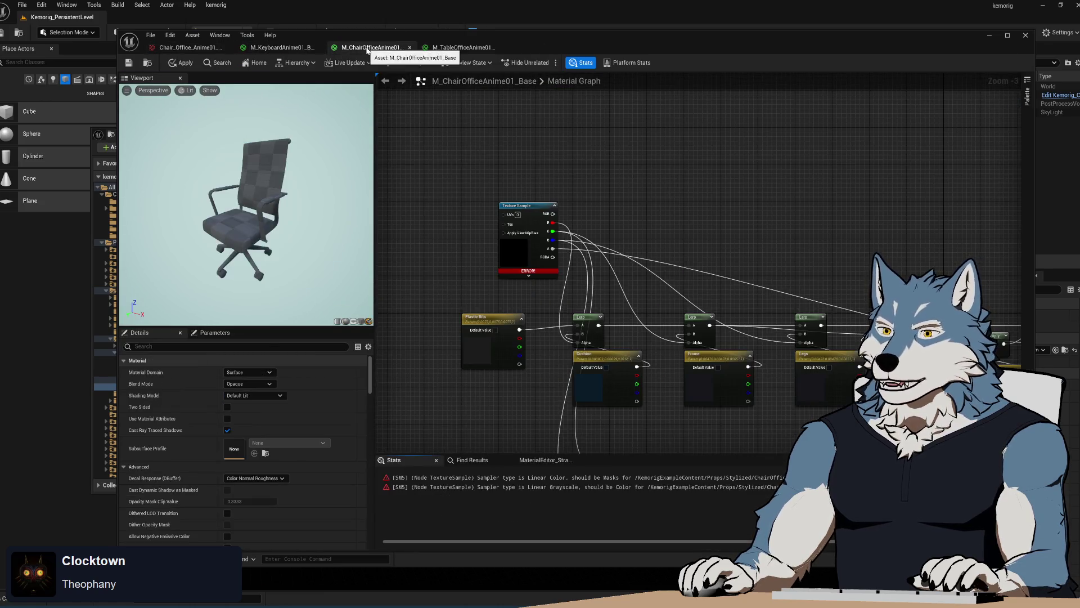
left_click(523, 209)
Step: Try Linear Grayscale and Color sampler types, settle on Masks, then switch to the browser
left_click(252, 466)
left_click(269, 534)
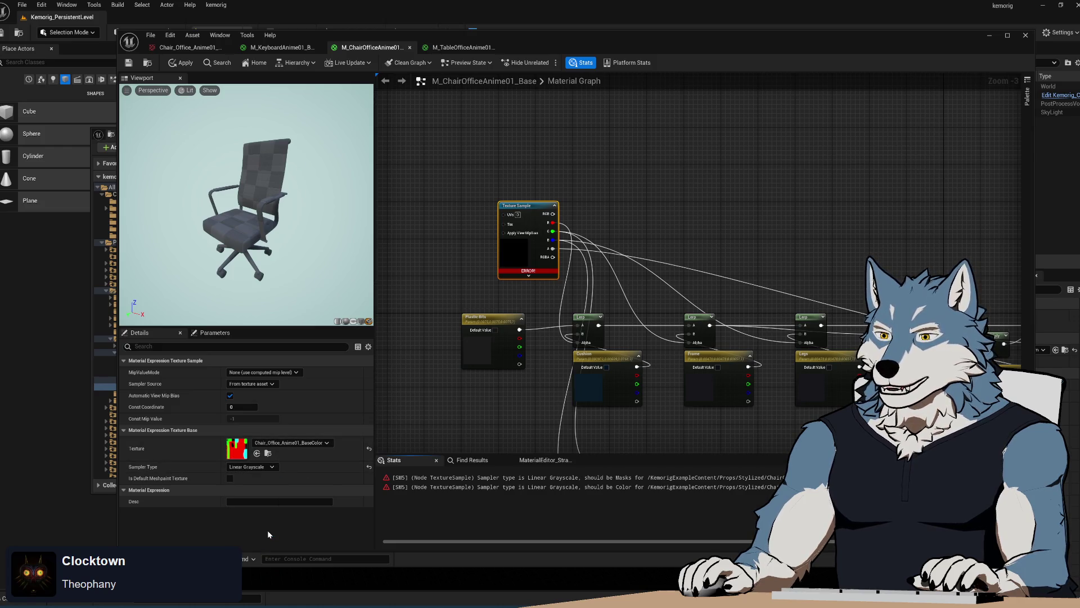
left_click(256, 466)
left_click(258, 476)
left_click(253, 466)
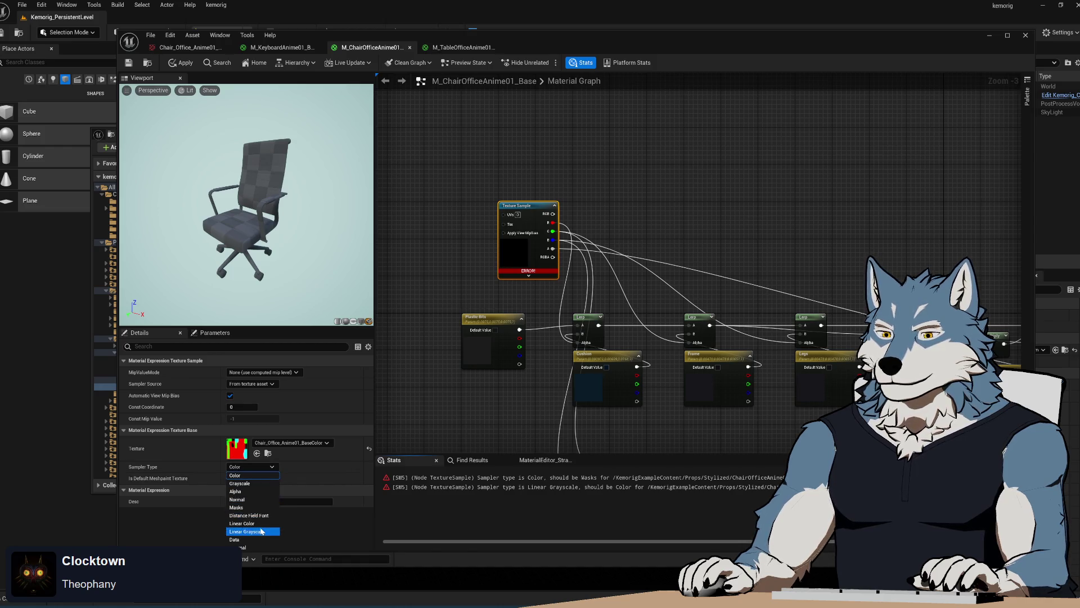
left_click(254, 507)
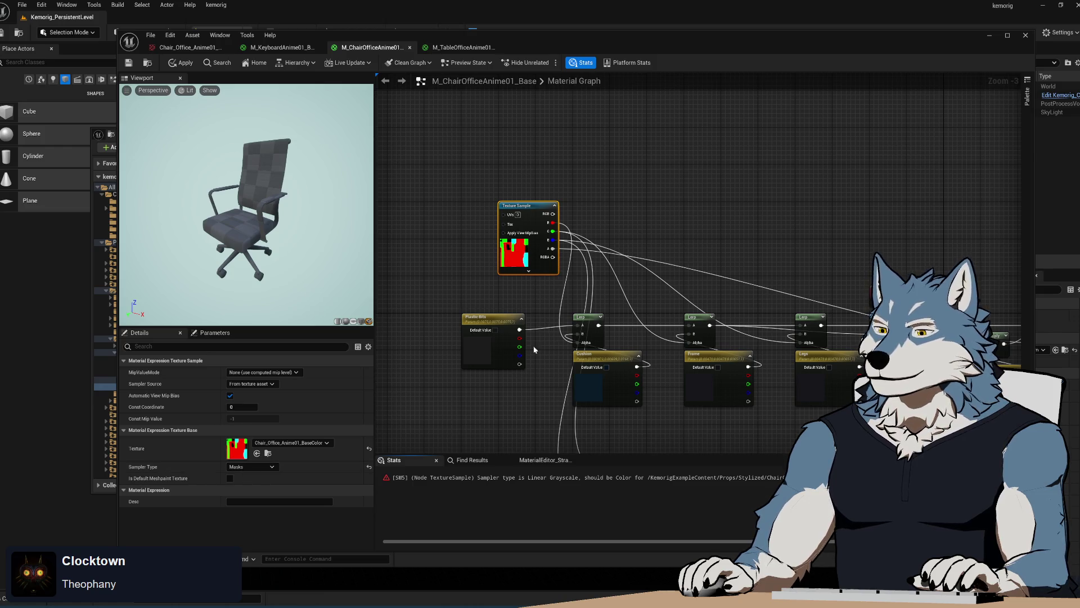
left_click(222, 50)
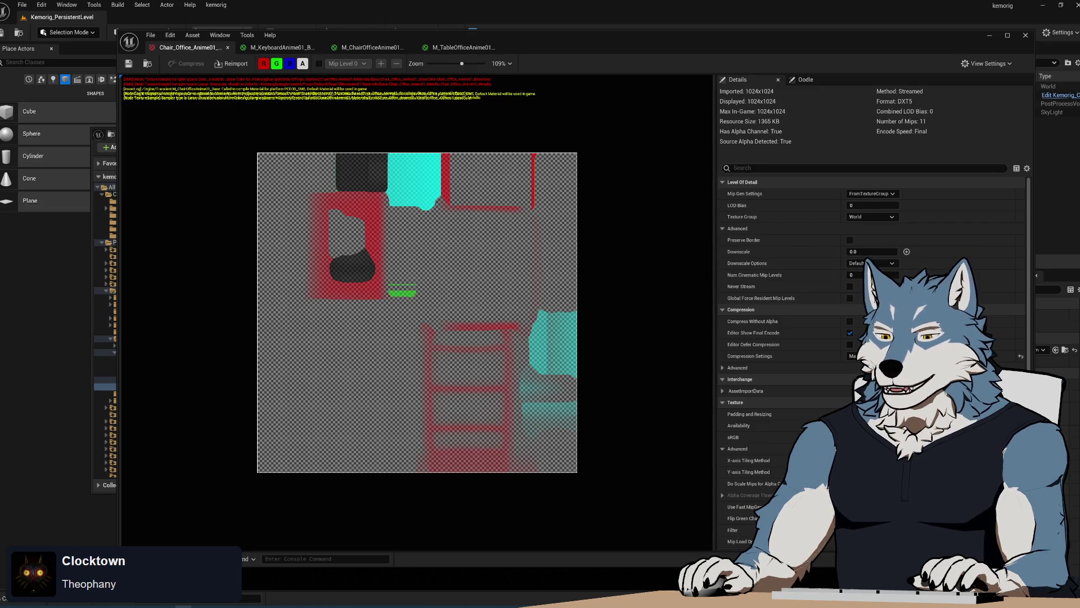
key("alt+Tab")
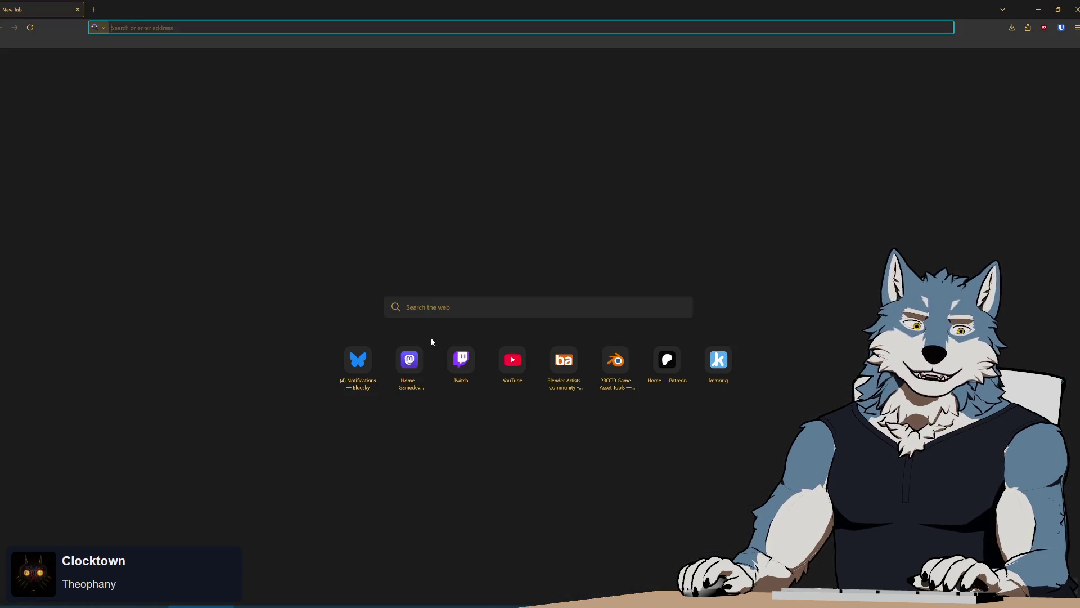
Step: Search the web for 'unreal texture compression masks'
left_click(355, 28)
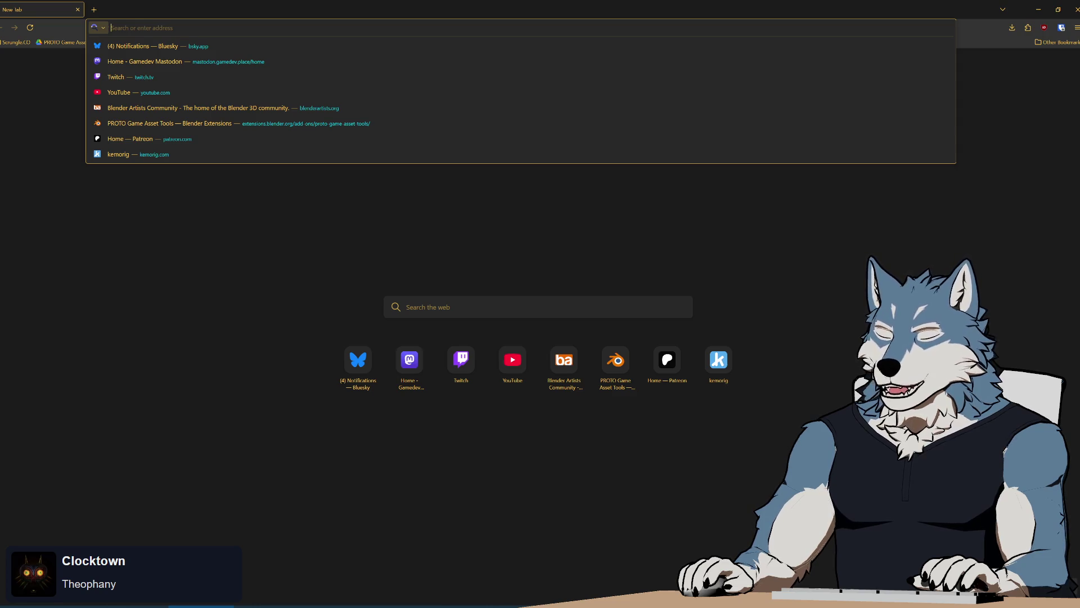
type("unreal te")
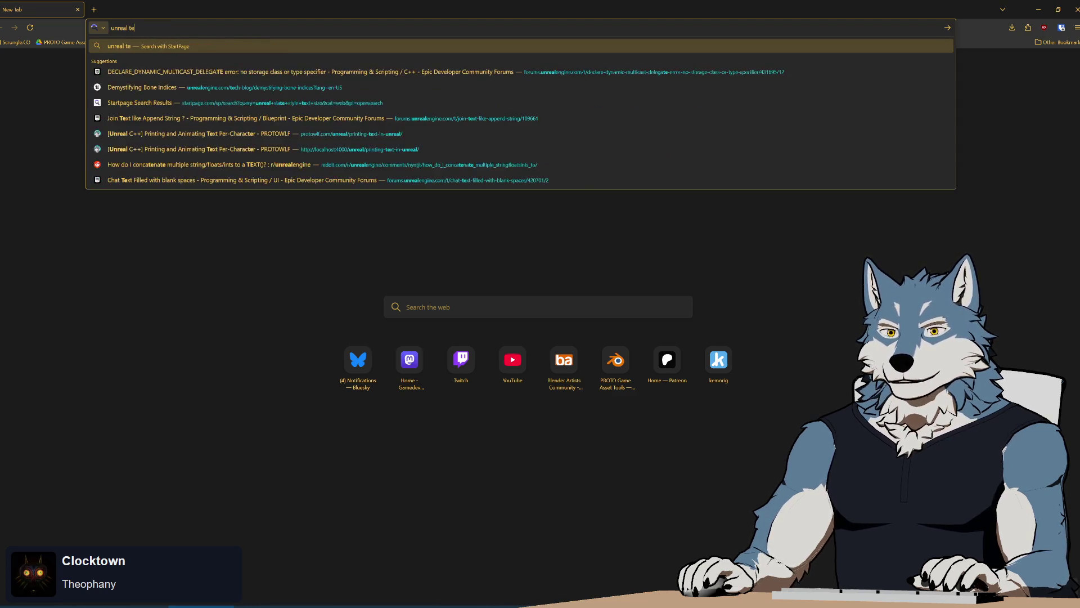
type("xture compression m")
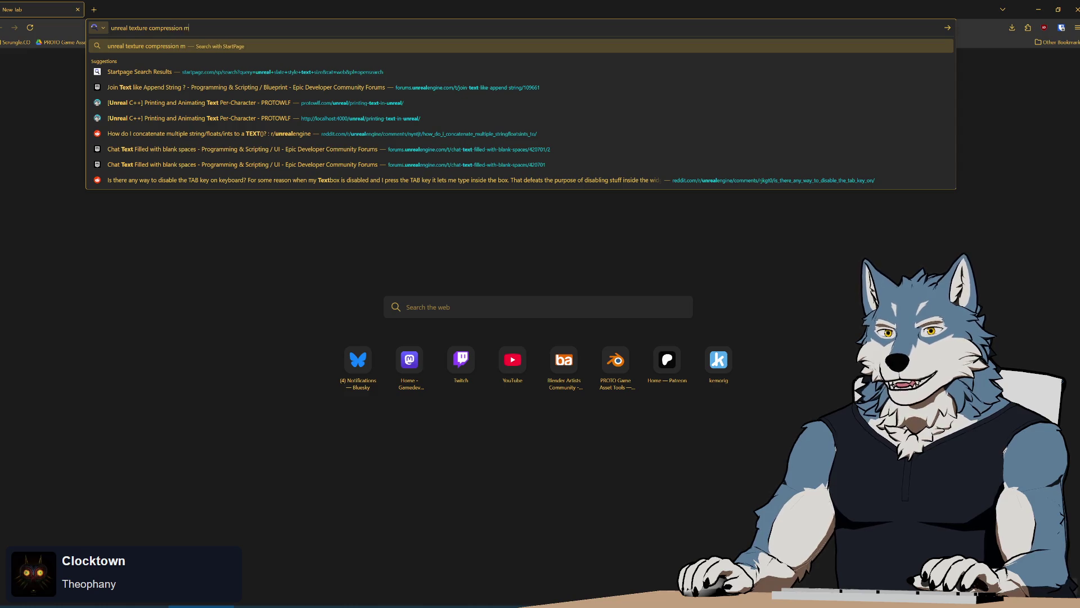
type("asks")
key("Return")
Step: Open the forum thread on Masks compression degrading textures and read through the replies
middle_click(120, 160)
left_click(133, 10)
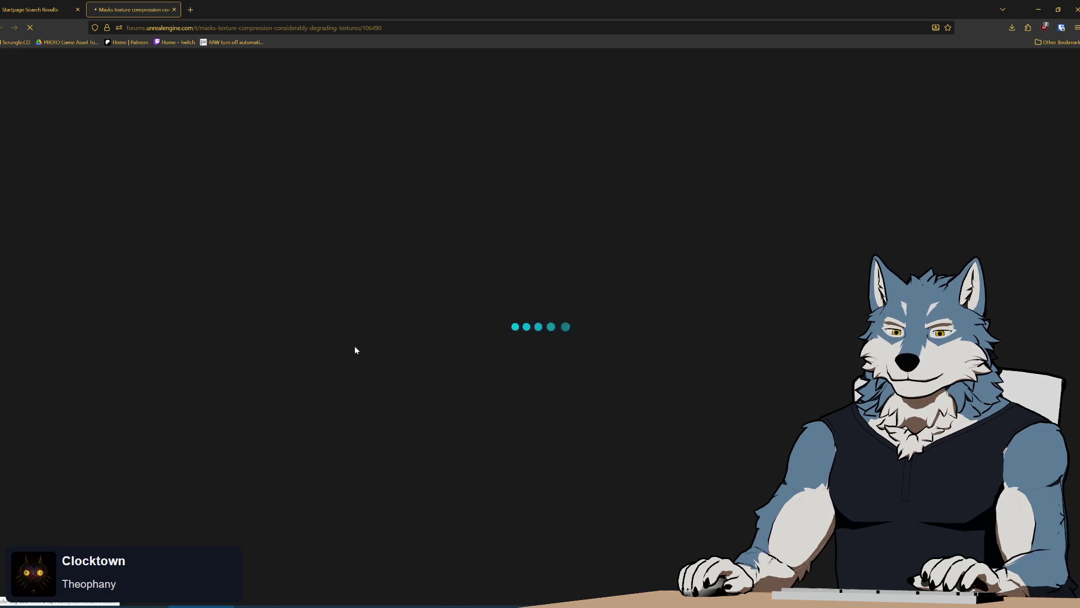
scroll(512, 416, "down", 5)
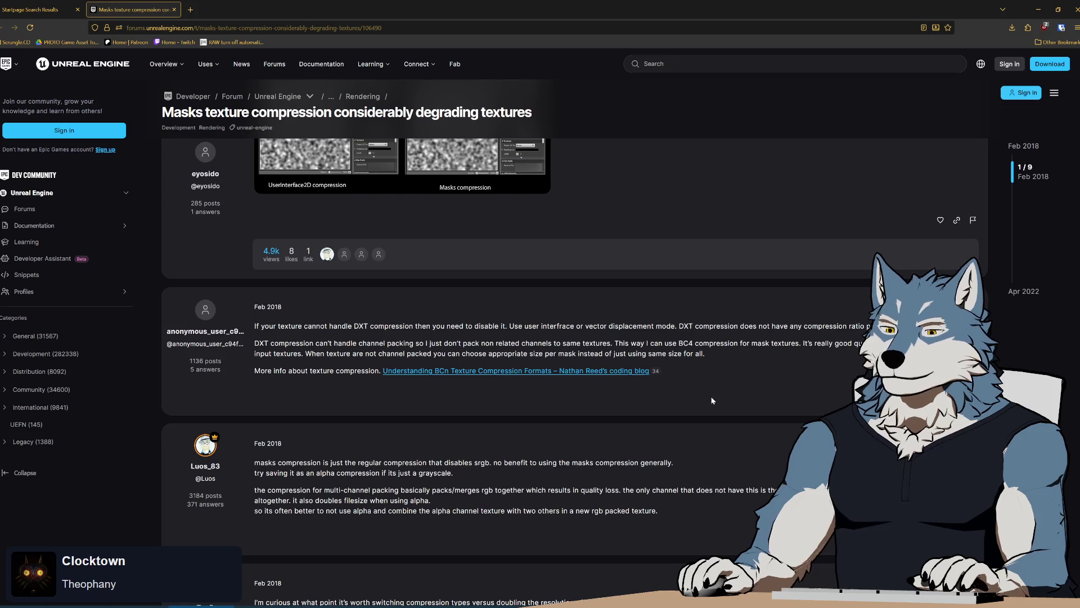
scroll(689, 404, "down", 2)
left_click_drag(454, 339, 547, 333)
left_click(496, 339)
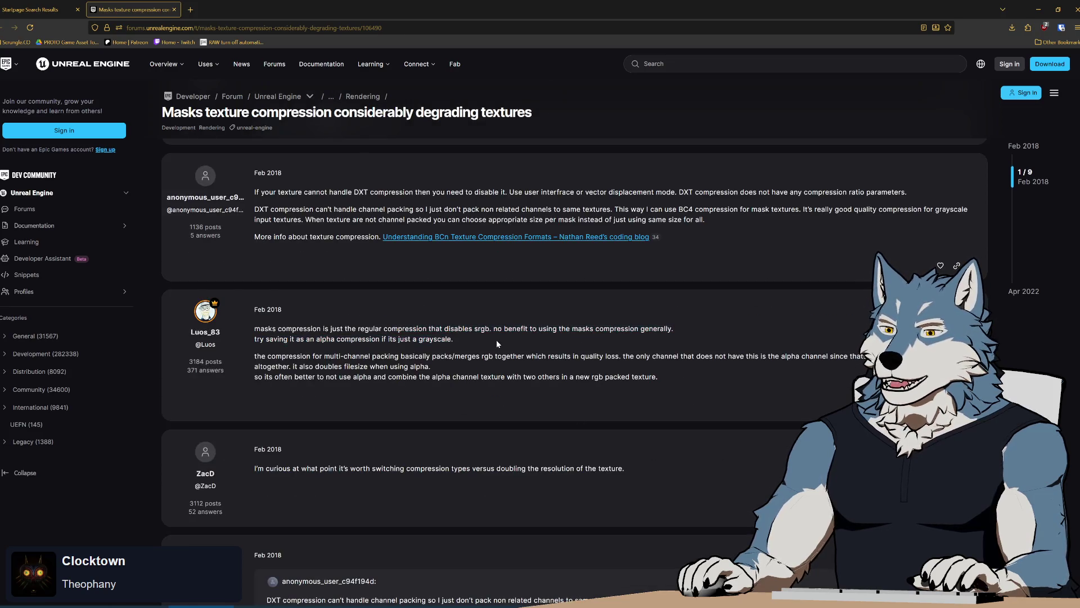
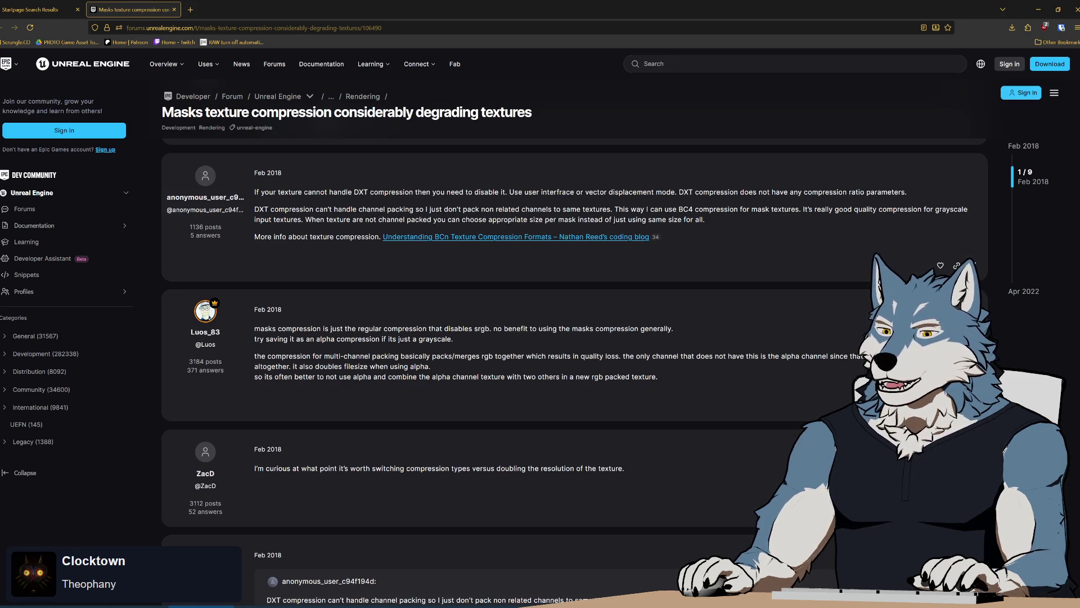
Step: Read the rest of the mask-compression forum thread, then return to the Chair_Office_Anime01 texture editor
scroll(656, 375, "down", 3)
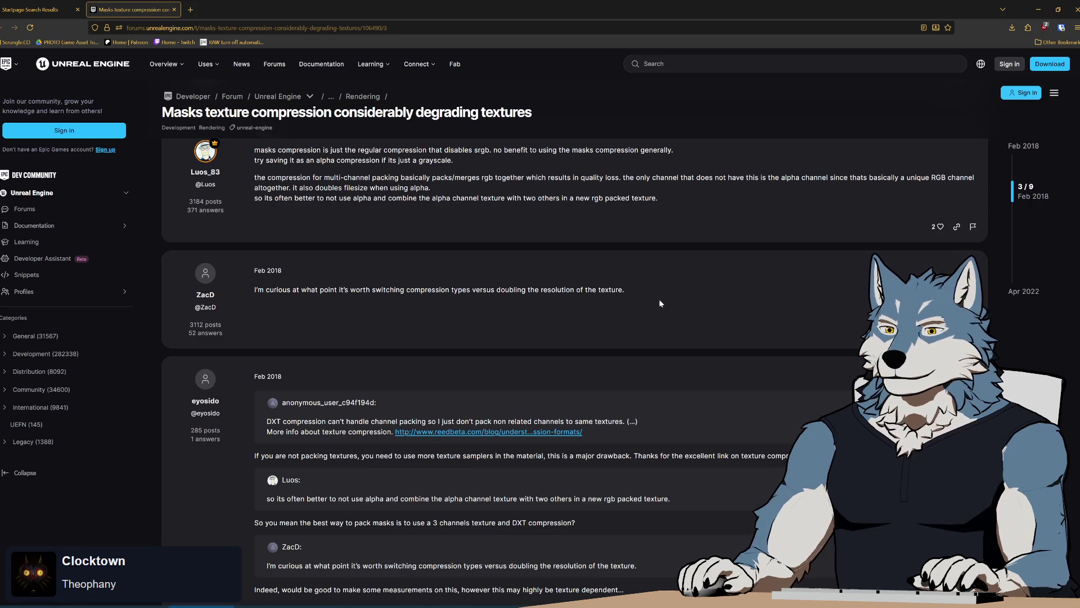
scroll(660, 303, "down", 8)
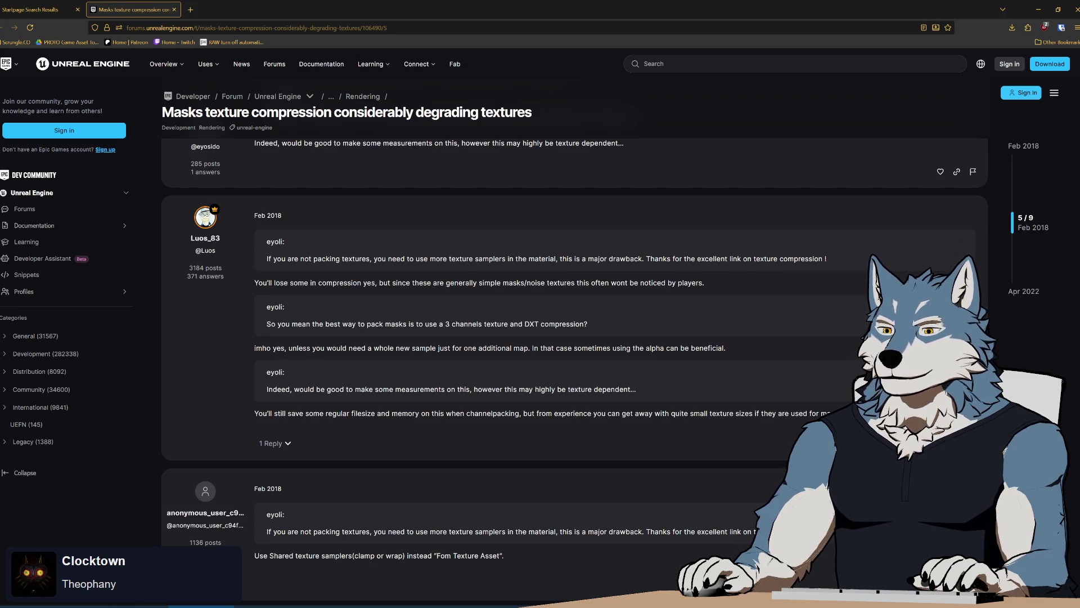
key("alt+Tab")
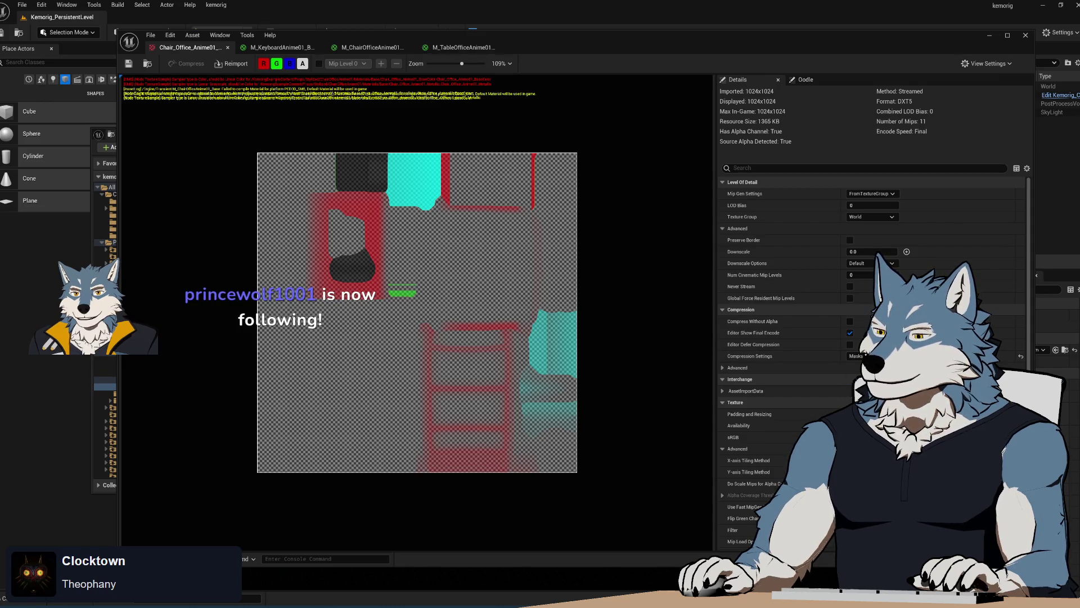
Step: Set the base-colour Texture Sample's sampler type to Linear Color in the chair material graph
left_click(368, 47)
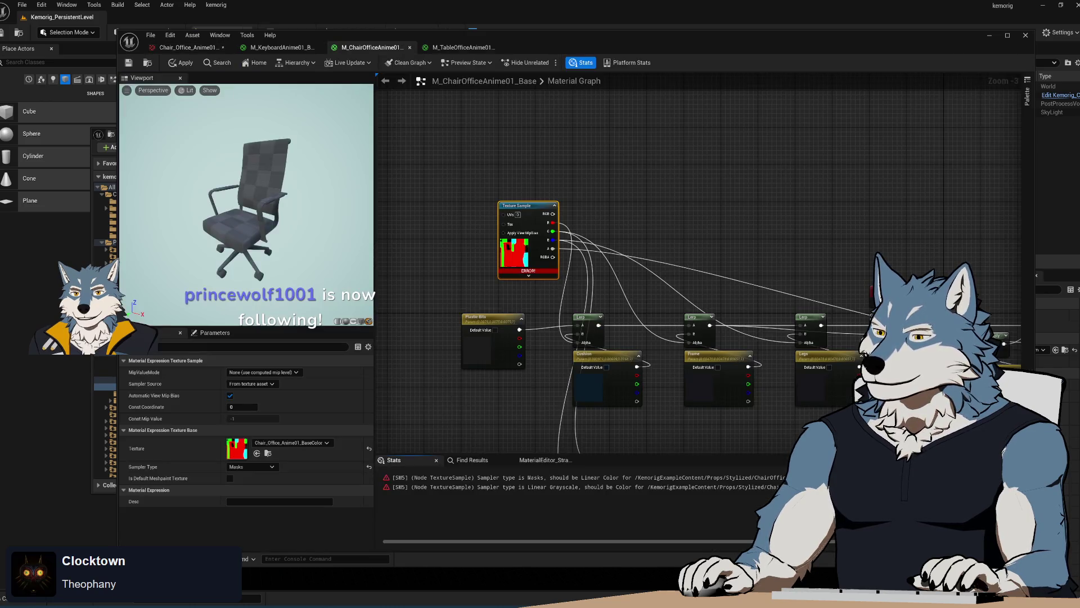
left_click(252, 466)
left_click(259, 532)
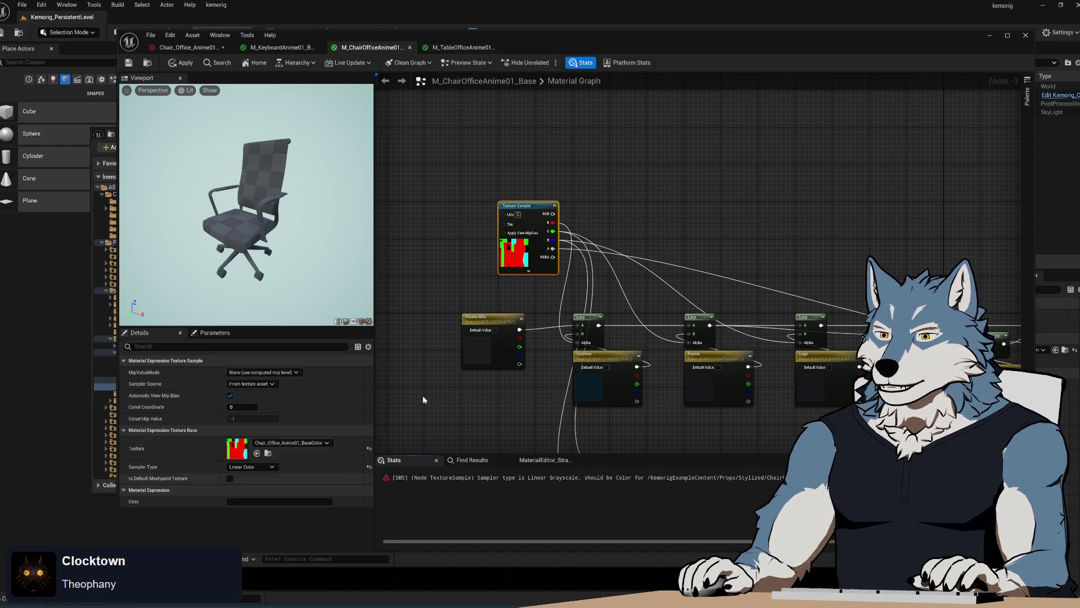
left_click(423, 396)
left_click_drag(413, 361, 403, 292)
Step: Open the chair's Metallic texture and review its Compression Settings options
left_click(185, 47)
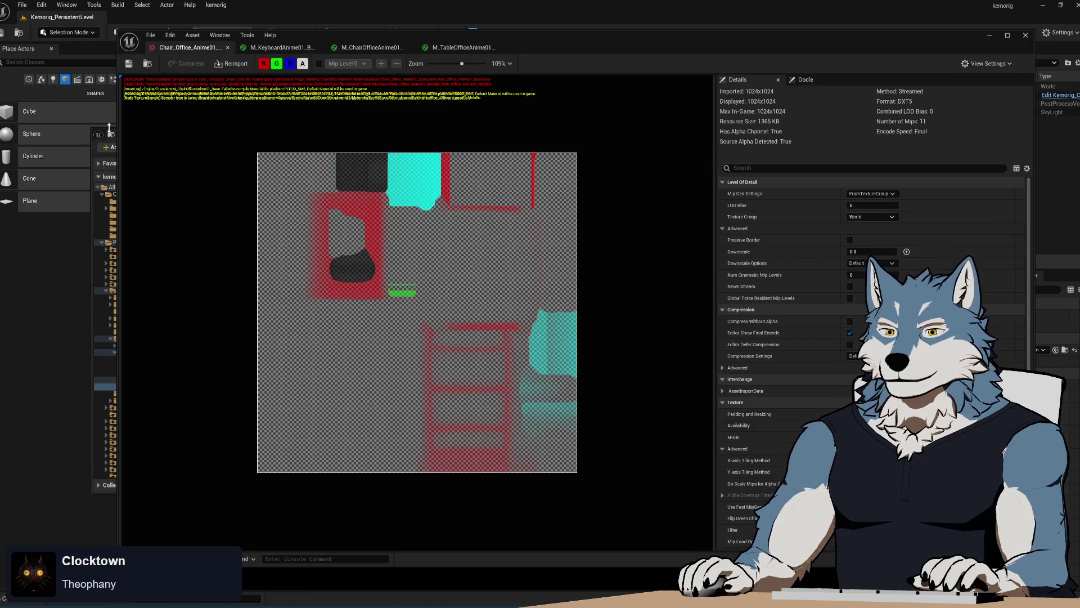
left_click(148, 63)
double_click(310, 211)
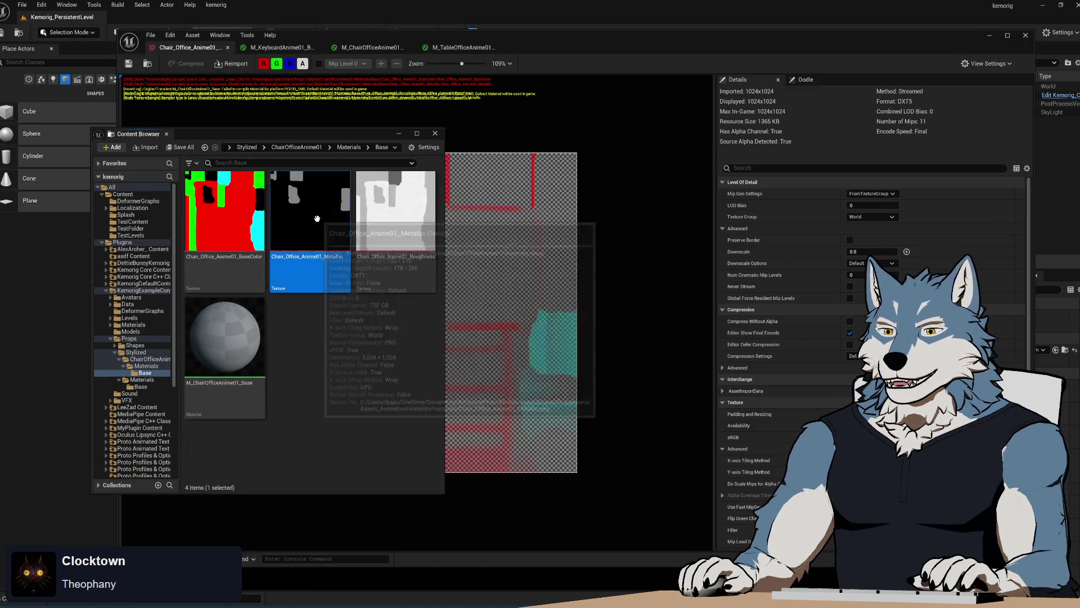
left_click(856, 355)
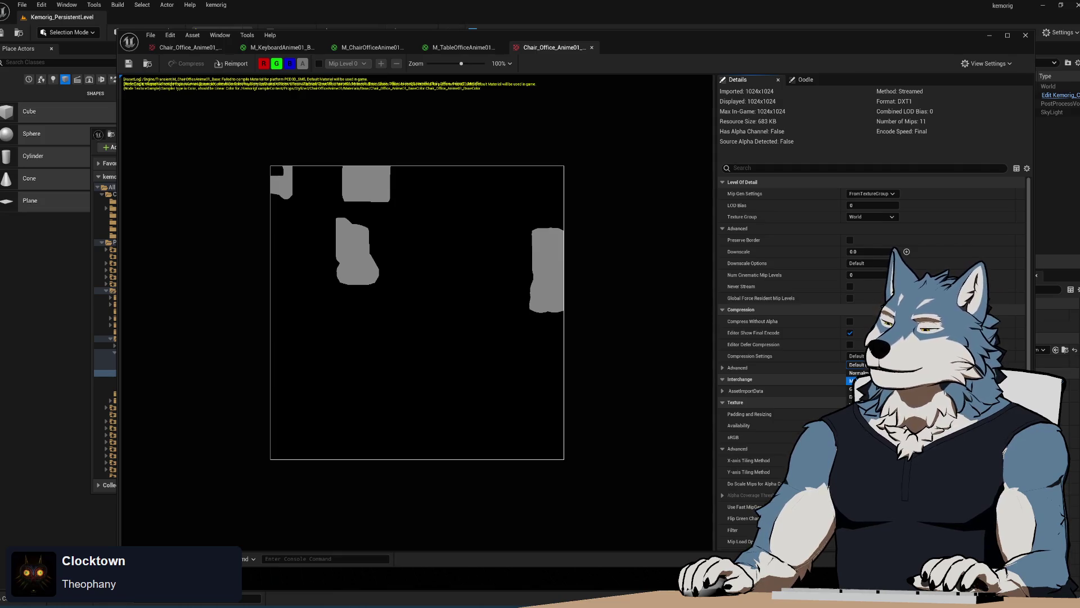
left_click(371, 48)
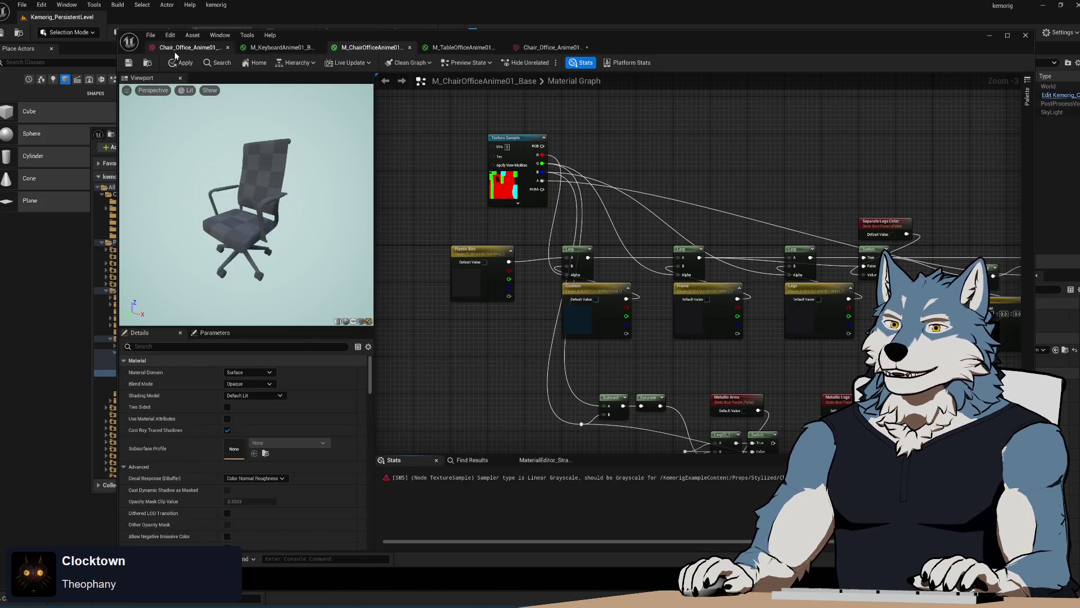
left_click(548, 47)
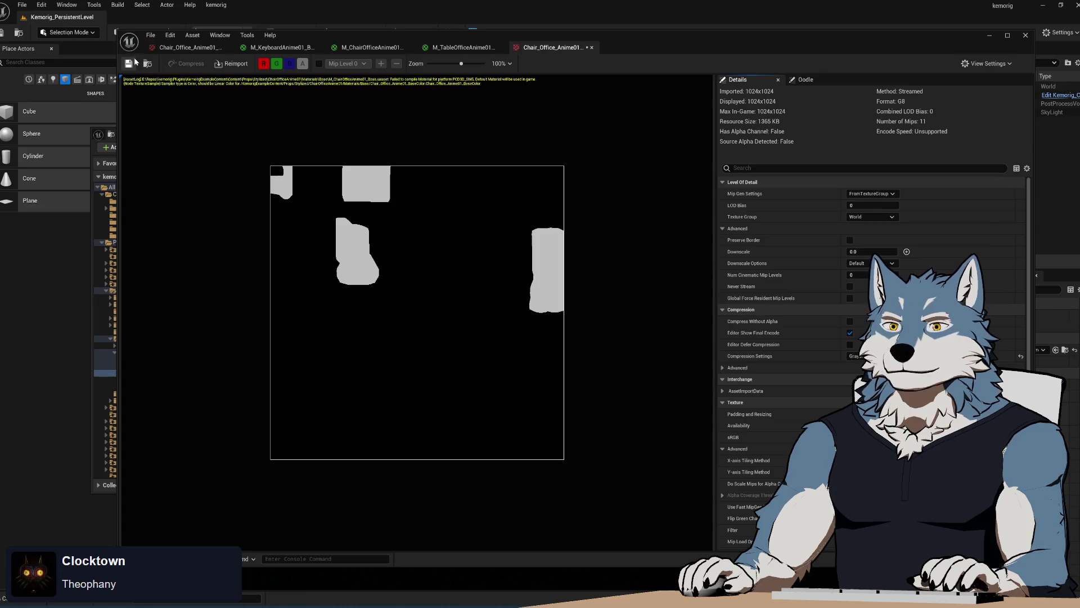
left_click(190, 47)
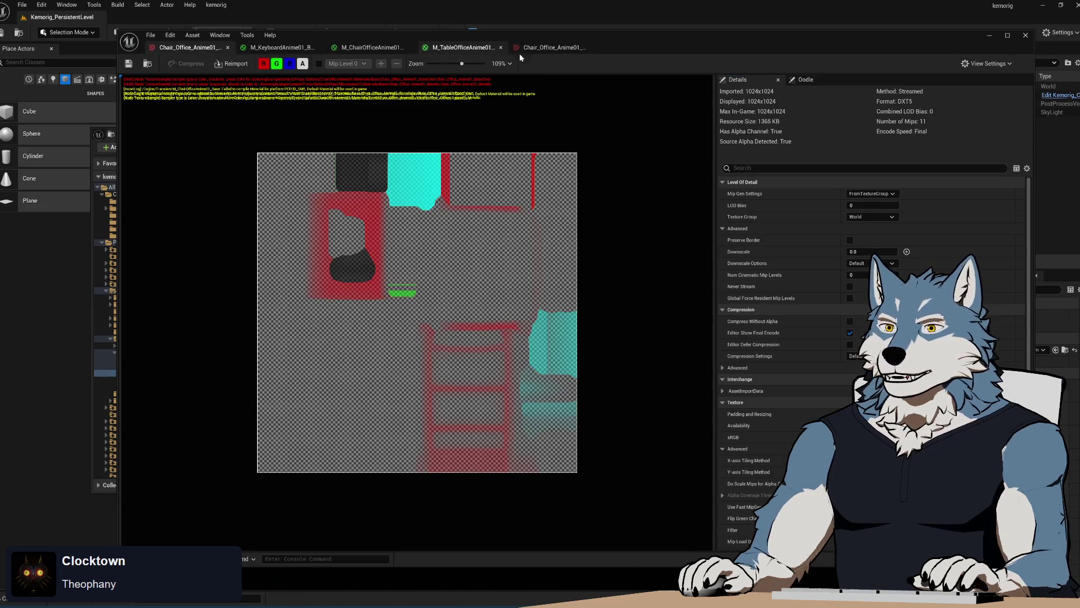
left_click(548, 48)
Step: Turn off sRGB on the Roughness texture, set Grayscale compression, and save it
left_click(110, 135)
double_click(404, 283)
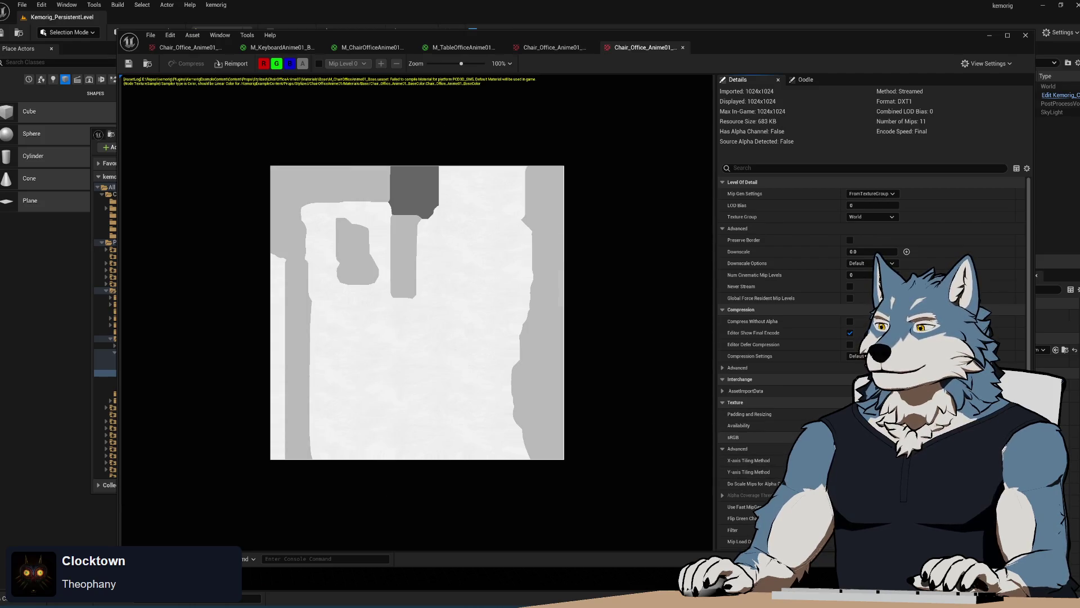
left_click(849, 437)
left_click(858, 388)
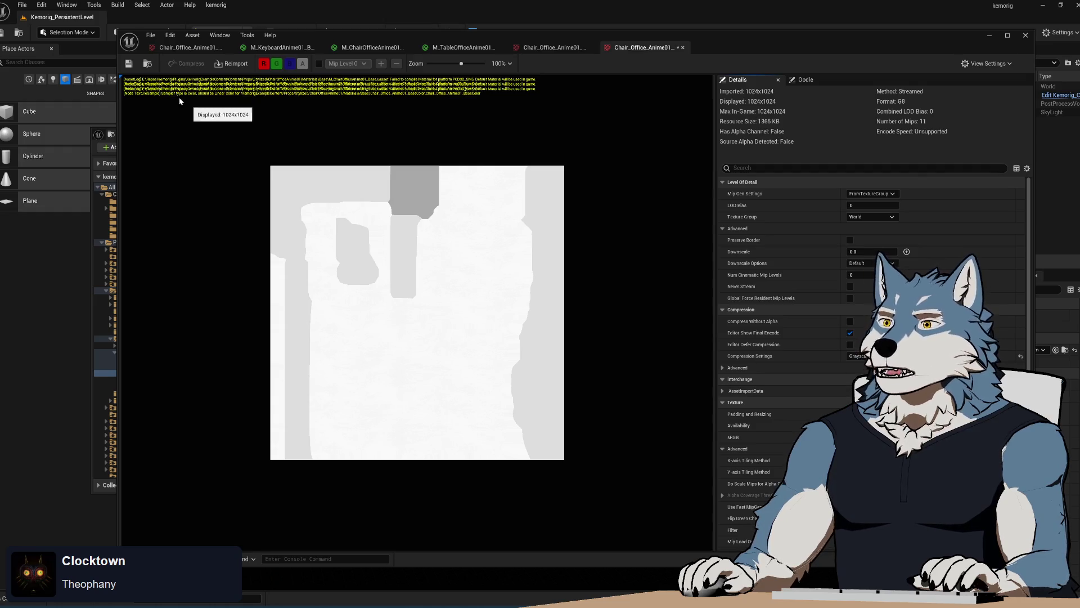
left_click(128, 64)
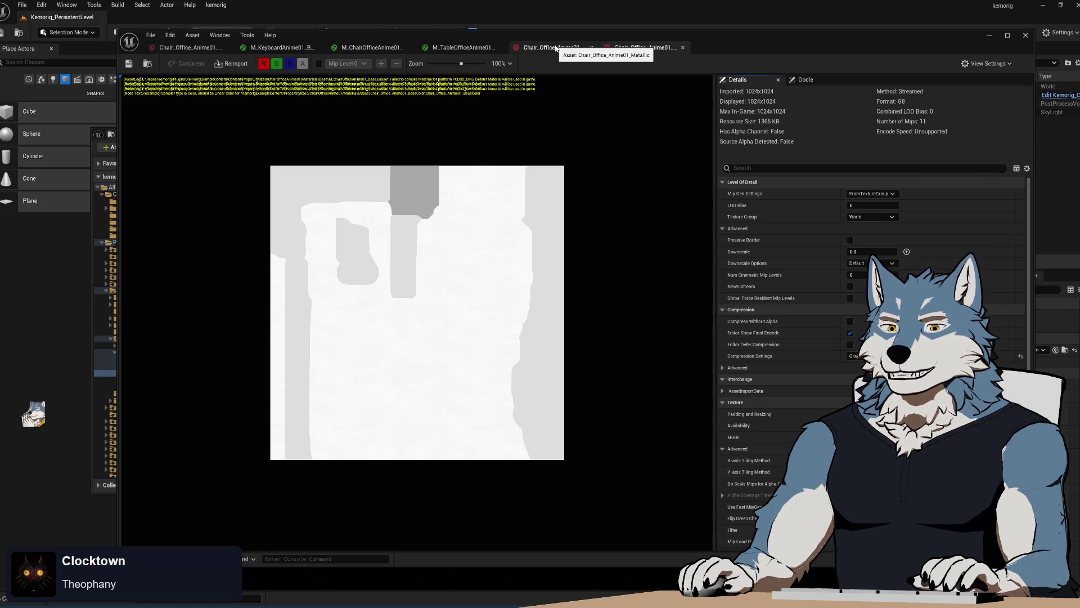
left_click(555, 48)
left_click(647, 48)
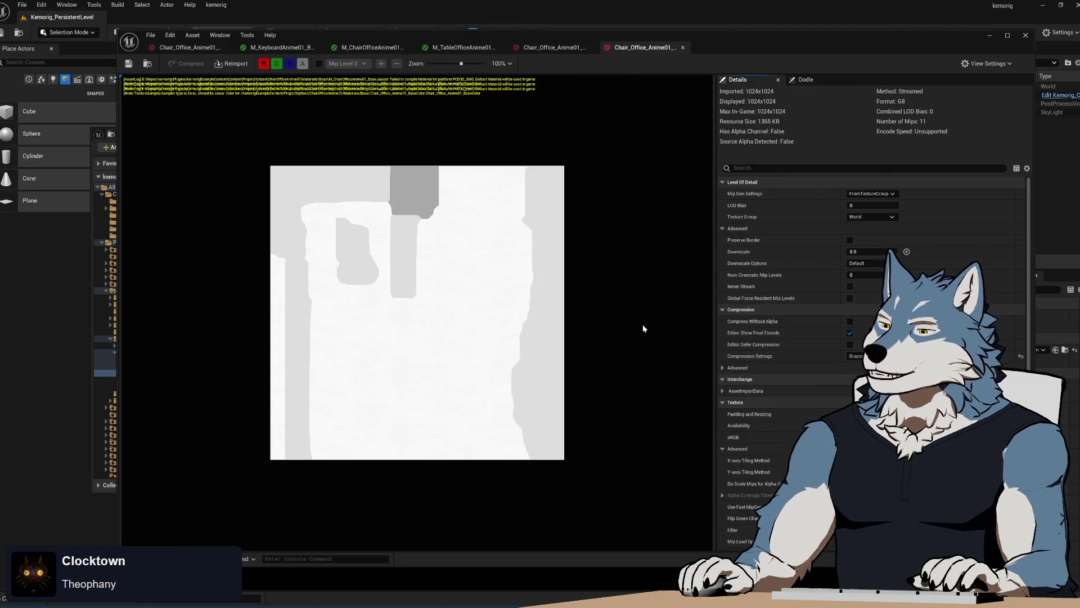
key("ctrl+Tab")
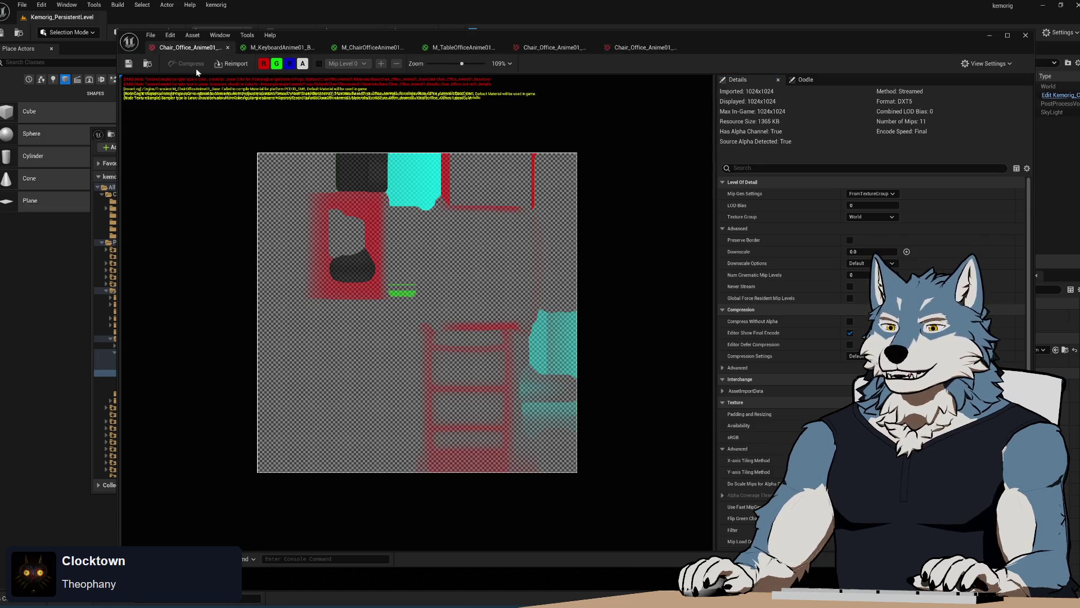
left_click(285, 48)
left_click(371, 47)
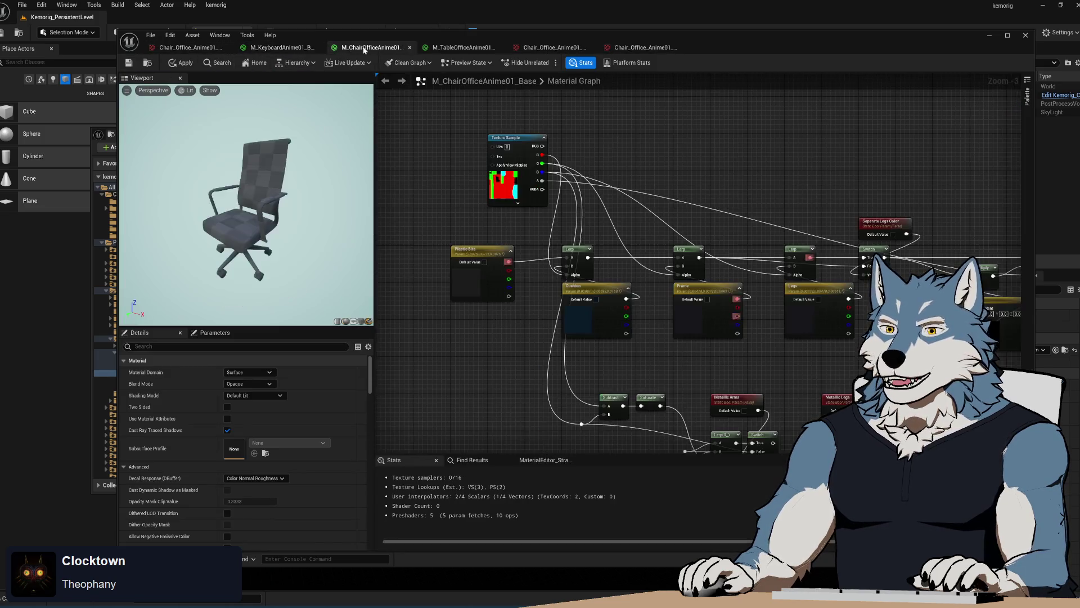
Step: Apply the material, then set the roughness Texture Sample's sampler type to Linear Grayscale
key("ctrl+s")
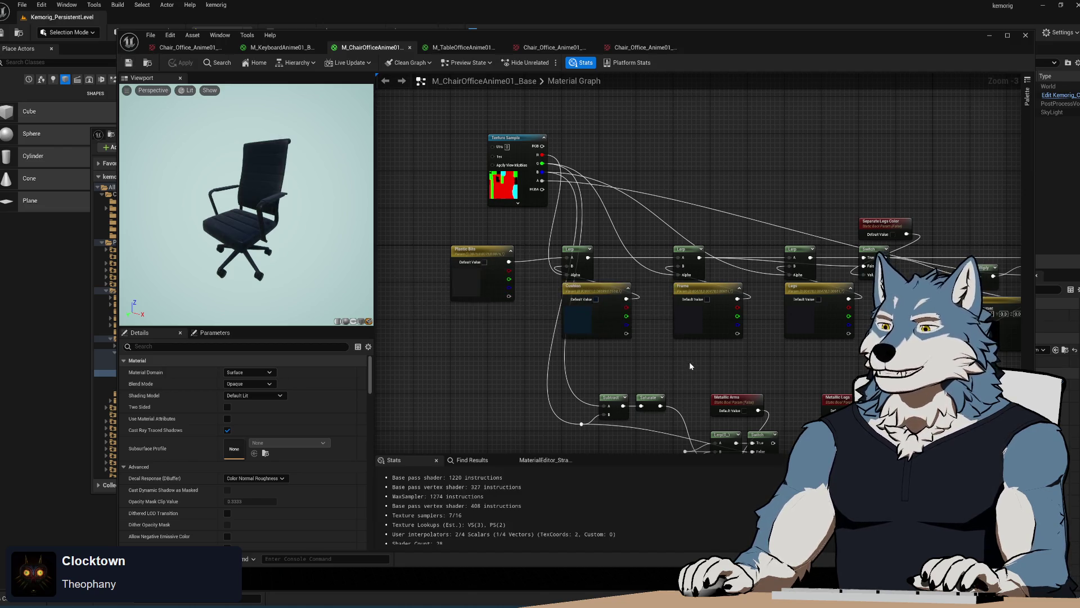
left_click_drag(689, 361, 594, 184)
left_click_drag(571, 367, 567, 227)
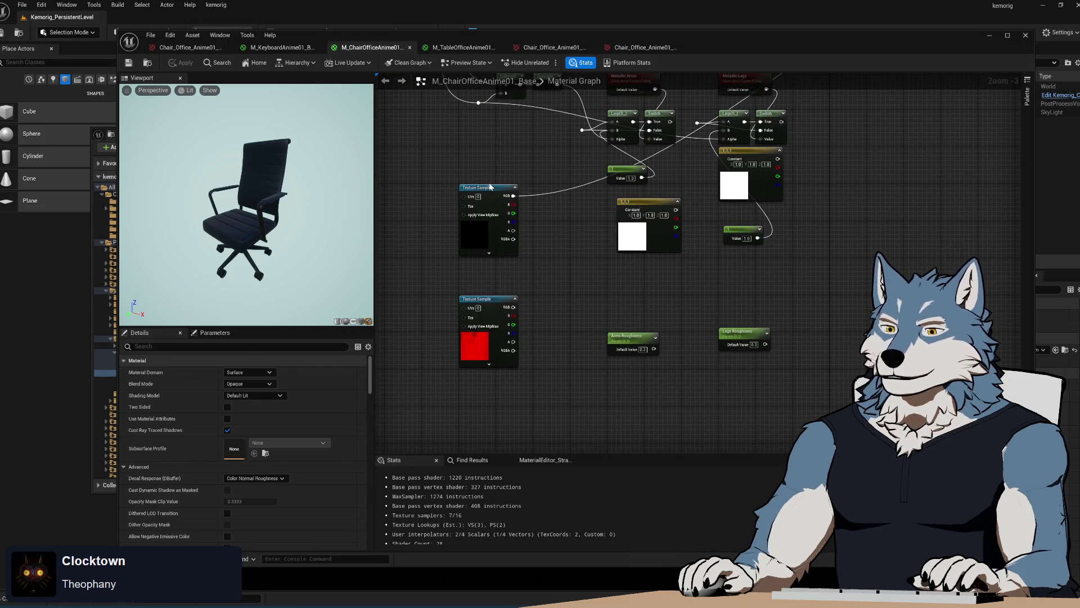
left_click(490, 186)
left_click(495, 299)
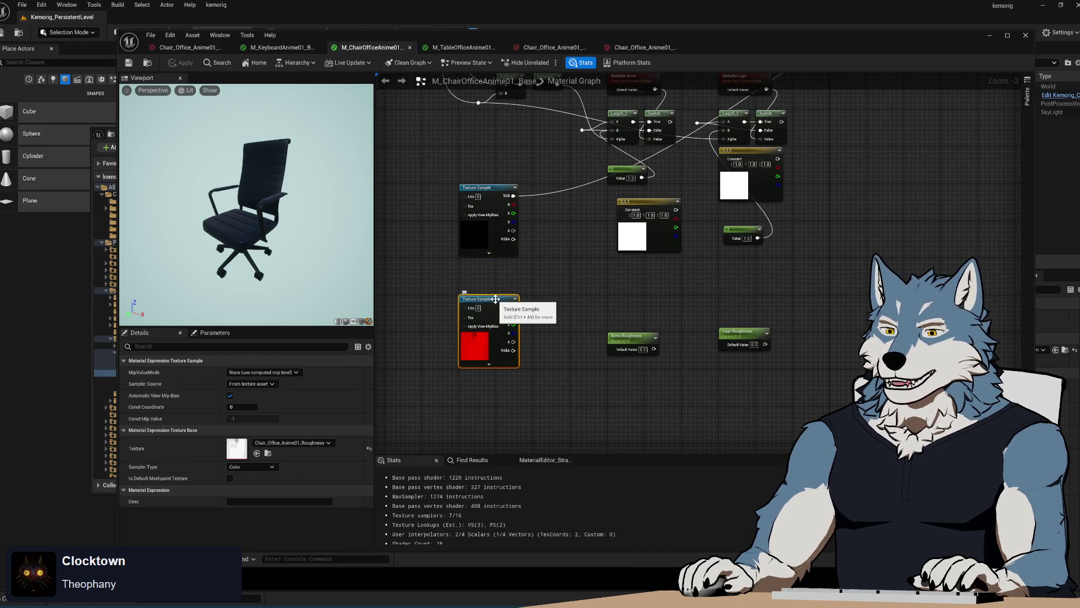
left_click(265, 467)
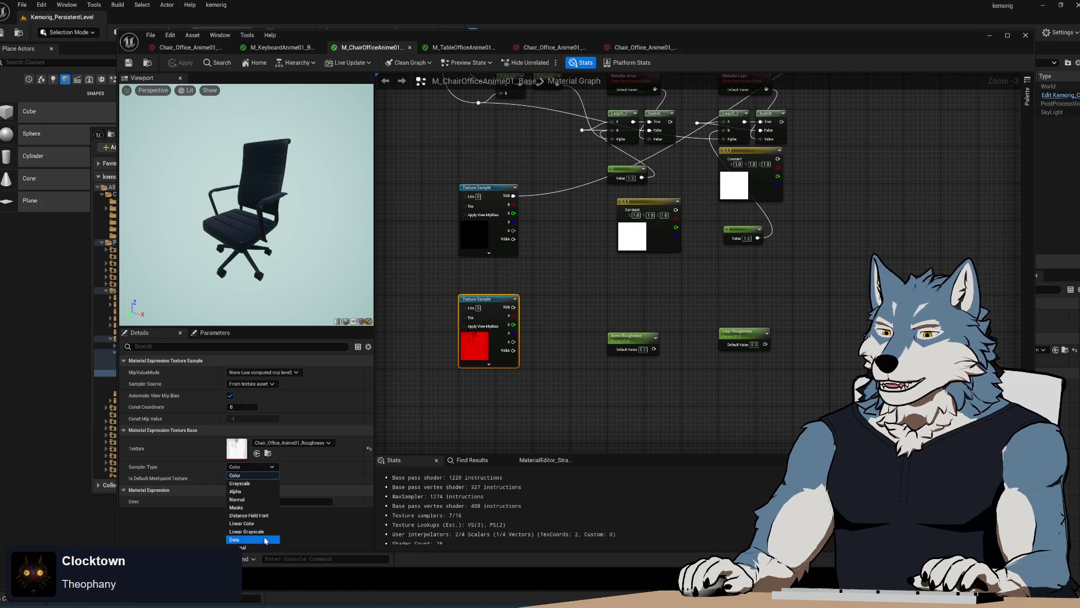
left_click(246, 531)
Step: Wire Metallic RGB into the arms and legs Lerp B pins, and the legs switch into Metallic
left_click_drag(550, 303, 516, 355)
scroll(515, 356, "down", 1)
scroll(516, 356, "up", 3)
left_click(490, 293)
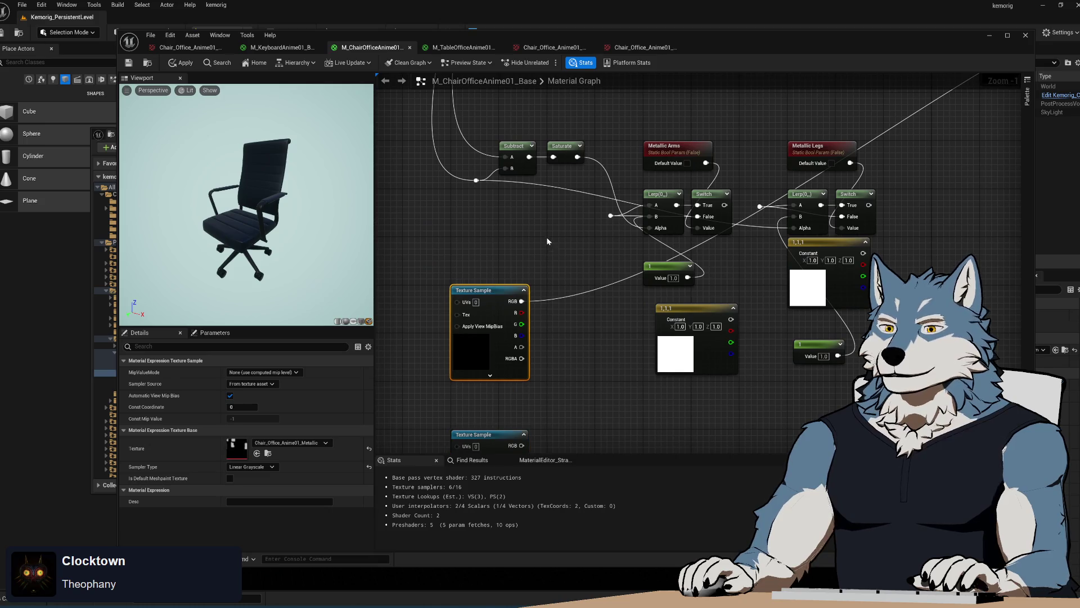
scroll(547, 241, "down", 2)
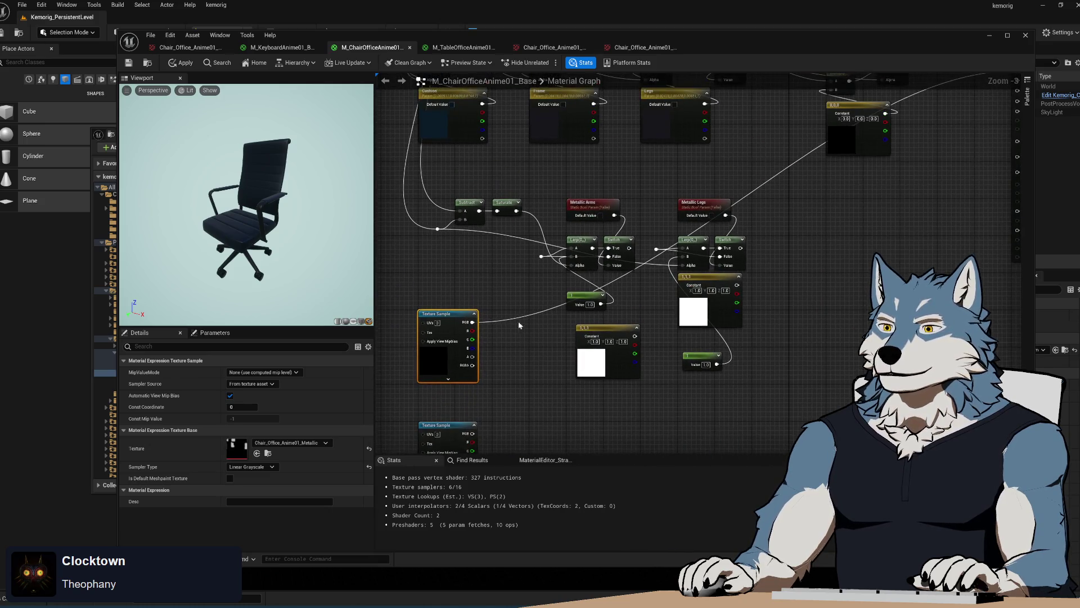
left_click_drag(473, 322, 541, 258)
left_click_drag(472, 322, 720, 261)
mouse_move(622, 341)
left_mouse_down()
mouse_move(808, 277)
mouse_move(902, 167)
left_mouse_up()
Step: Delete the two white constant nodes and reposition the remaining Constant nodes
left_click_drag(612, 312, 811, 186)
left_click_drag(613, 312, 553, 319)
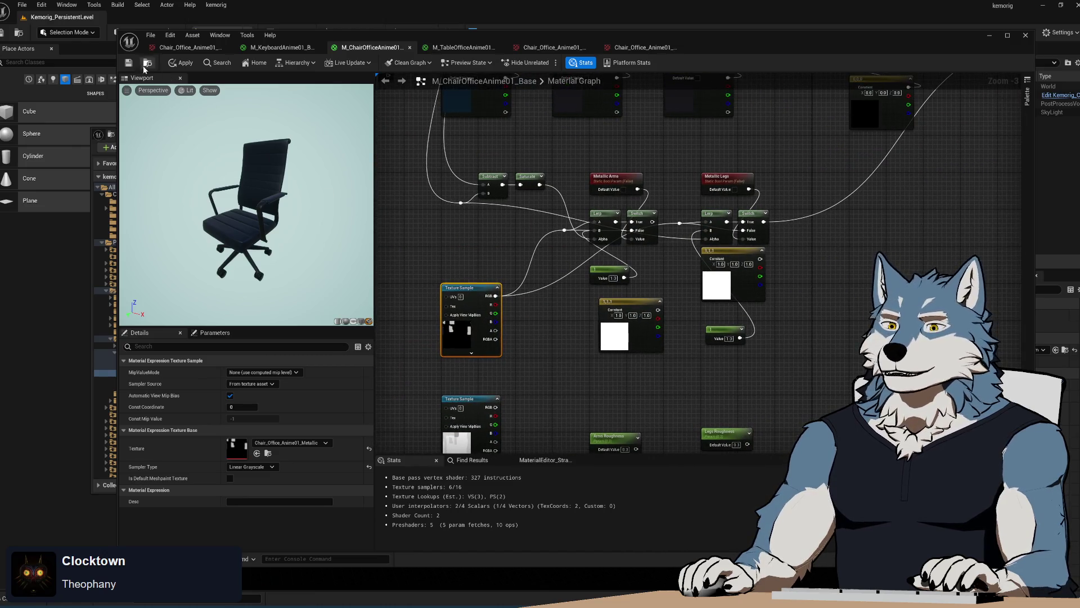
mouse_move(549, 385)
left_mouse_down()
mouse_move(518, 386)
mouse_move(526, 349)
left_mouse_up()
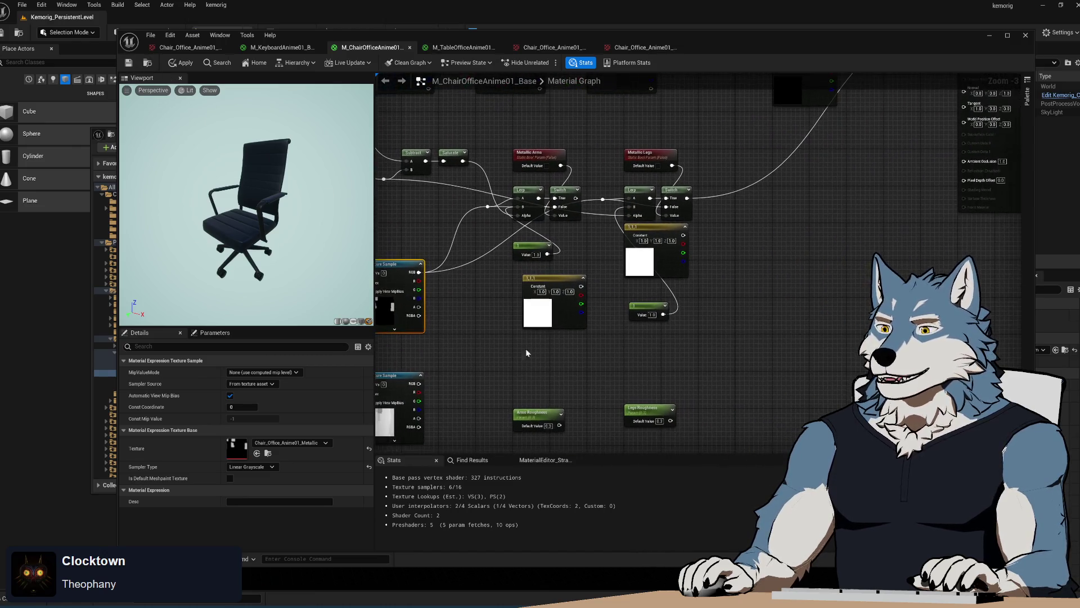
left_click(554, 276)
key("Delete")
left_click(652, 227)
key("Delete")
left_click_drag(641, 305, 640, 236)
mouse_move(528, 246)
left_mouse_down()
mouse_move(528, 233)
mouse_move(578, 232)
left_mouse_up()
Step: Copy and paste the Lerp, Switch and Constant blend nodes as a second set
left_click_drag(560, 183, 633, 247)
key("ctrl+c")
key("ctrl+v")
left_click_drag(594, 332, 588, 336)
left_click(432, 265)
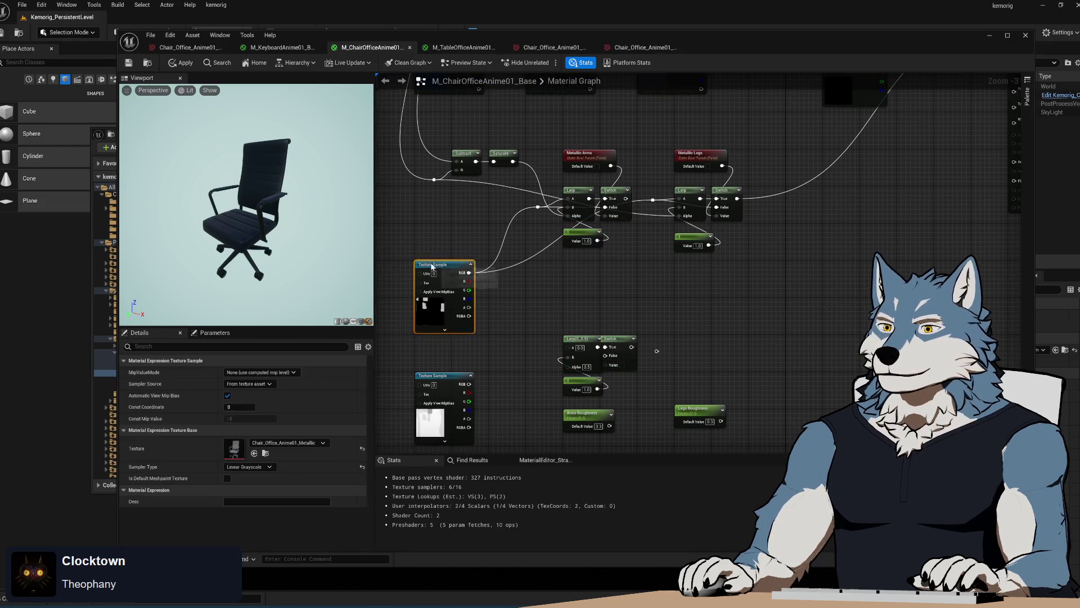
Step: Connect Metallic Arms to the lower Switch value and the roughness texture to the Lerp's B input
left_click_drag(432, 266, 433, 228)
left_click(443, 381)
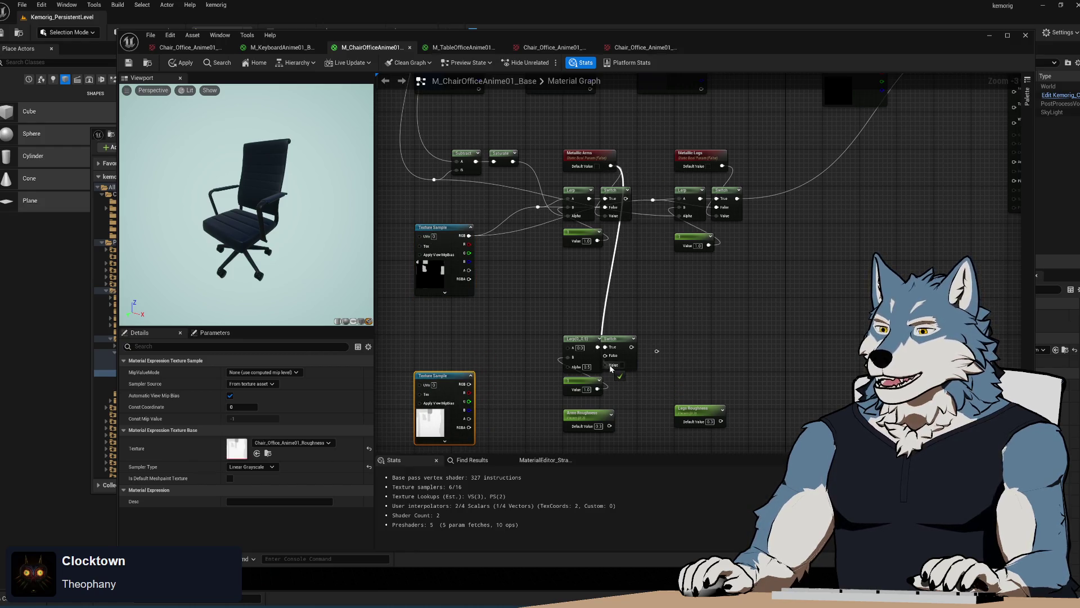
left_click_drag(611, 368, 611, 367)
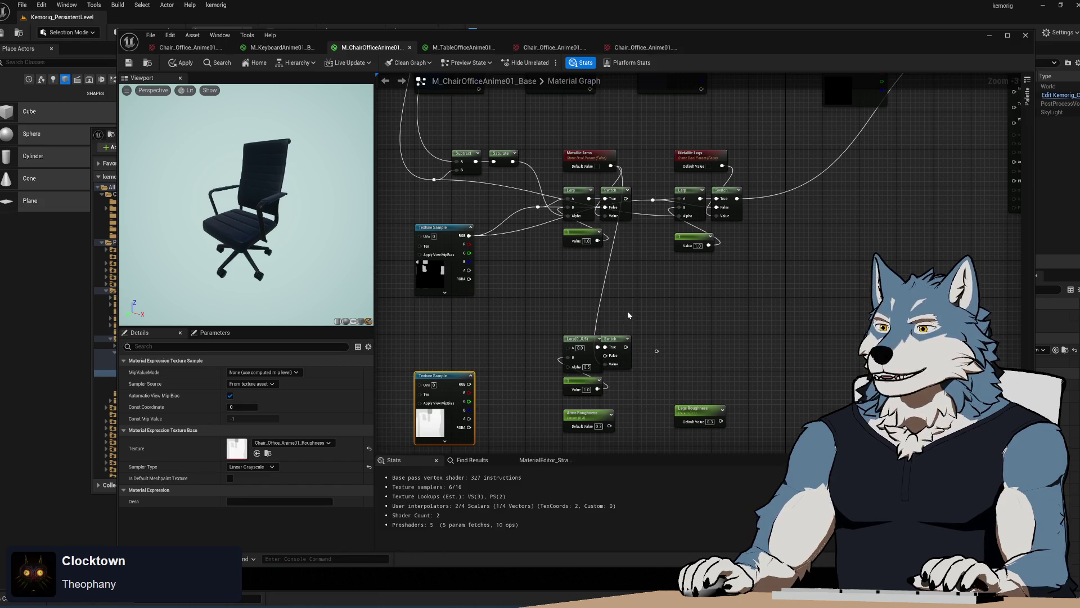
mouse_move(534, 320)
left_mouse_down()
mouse_move(529, 285)
mouse_move(503, 295)
left_mouse_up()
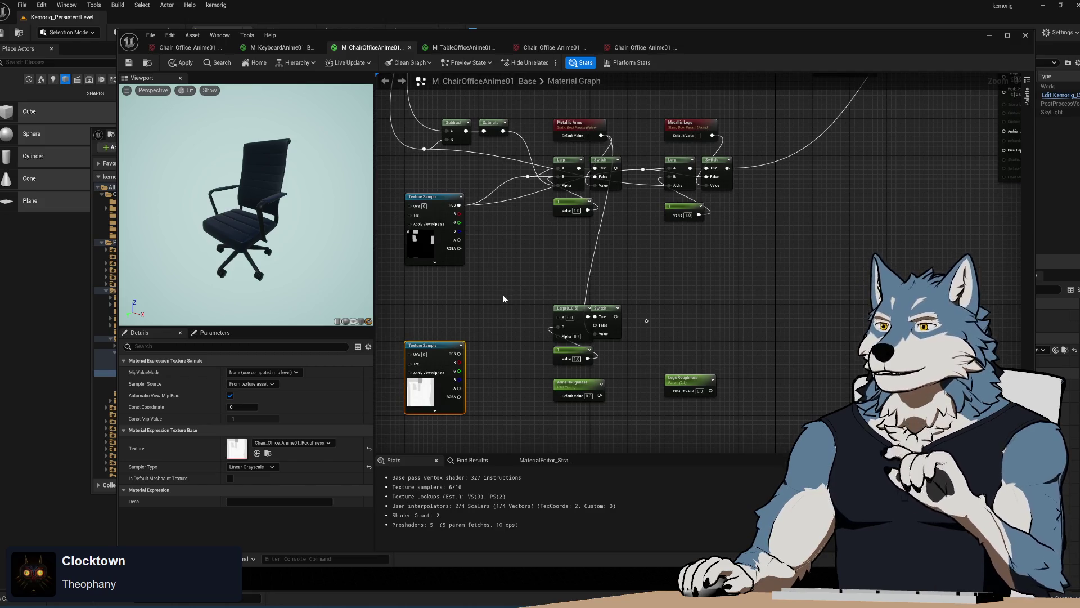
scroll(508, 372, "up", 2)
mouse_move(507, 371)
left_mouse_down()
mouse_move(526, 382)
mouse_move(572, 320)
left_mouse_up()
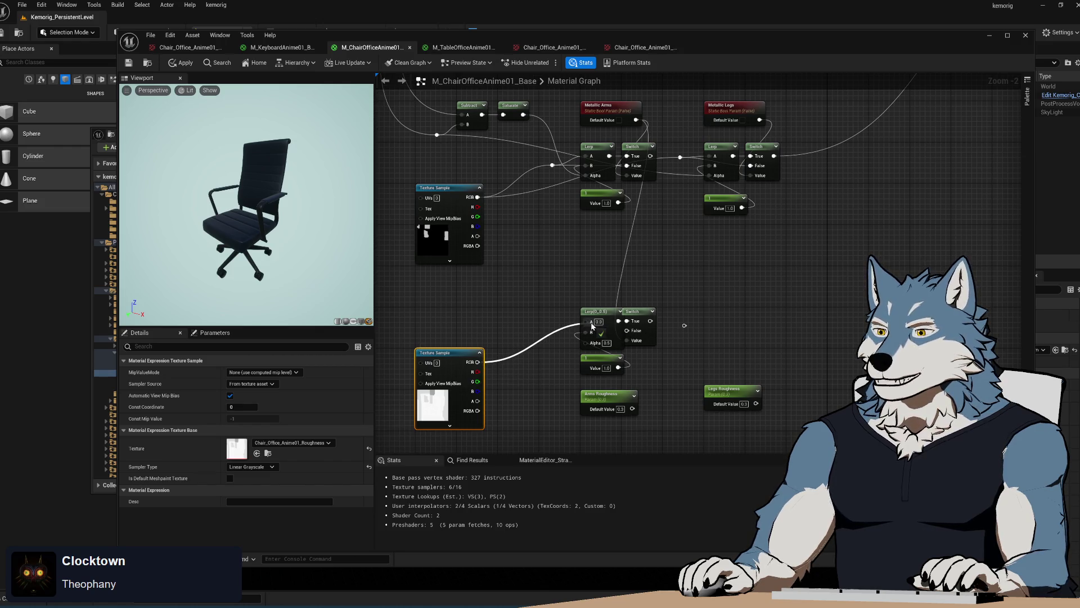
left_click_drag(504, 331, 592, 325)
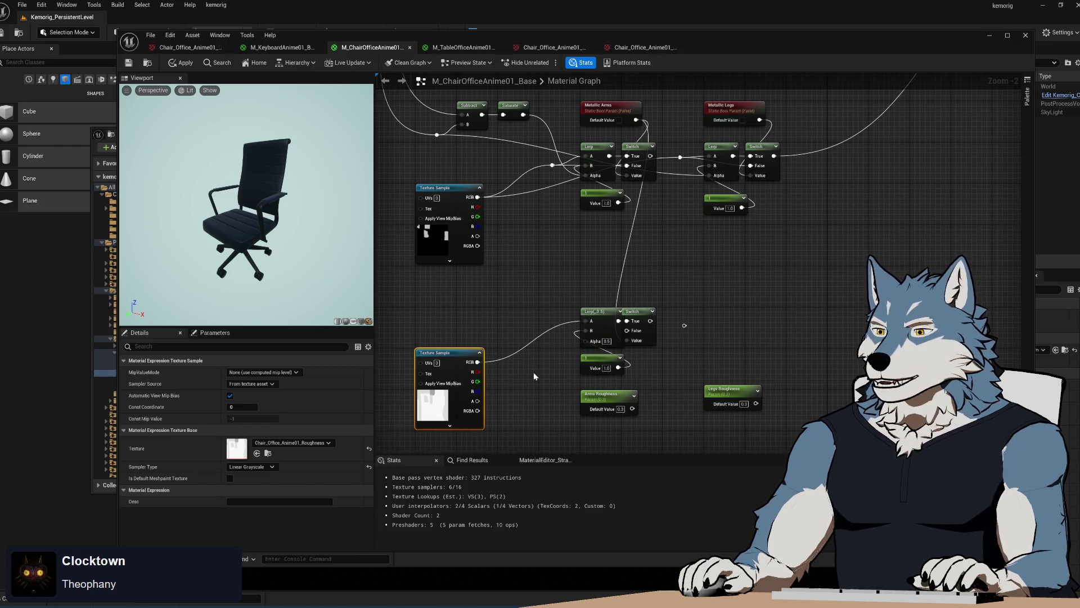
Step: Hook up Arms Roughness, delete the unneeded Constant 1 node, and reroute the texture wire
left_click_drag(632, 409, 637, 410)
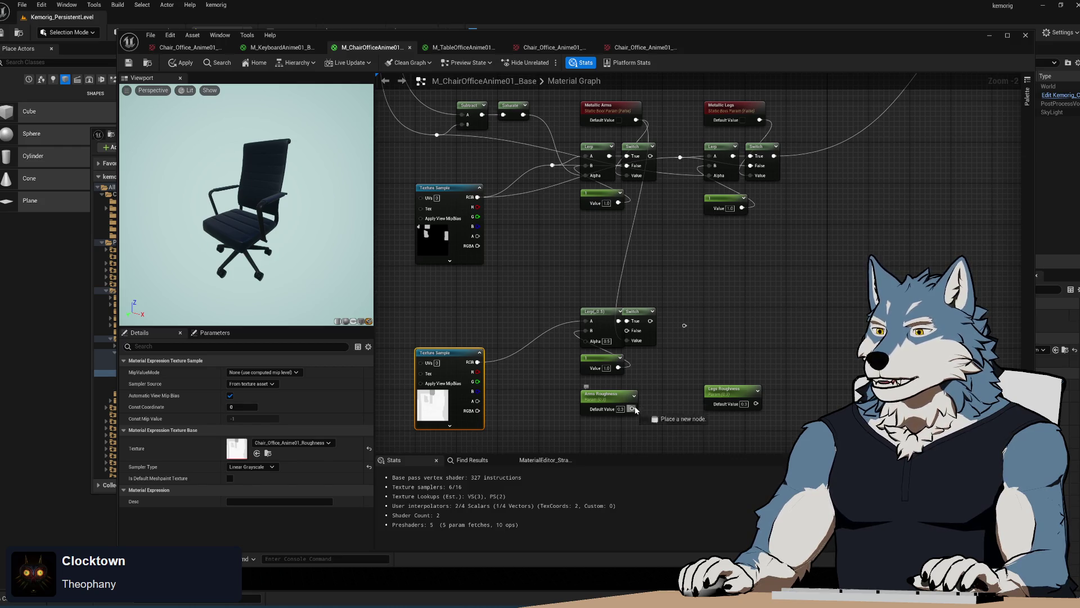
left_click_drag(592, 345, 589, 360)
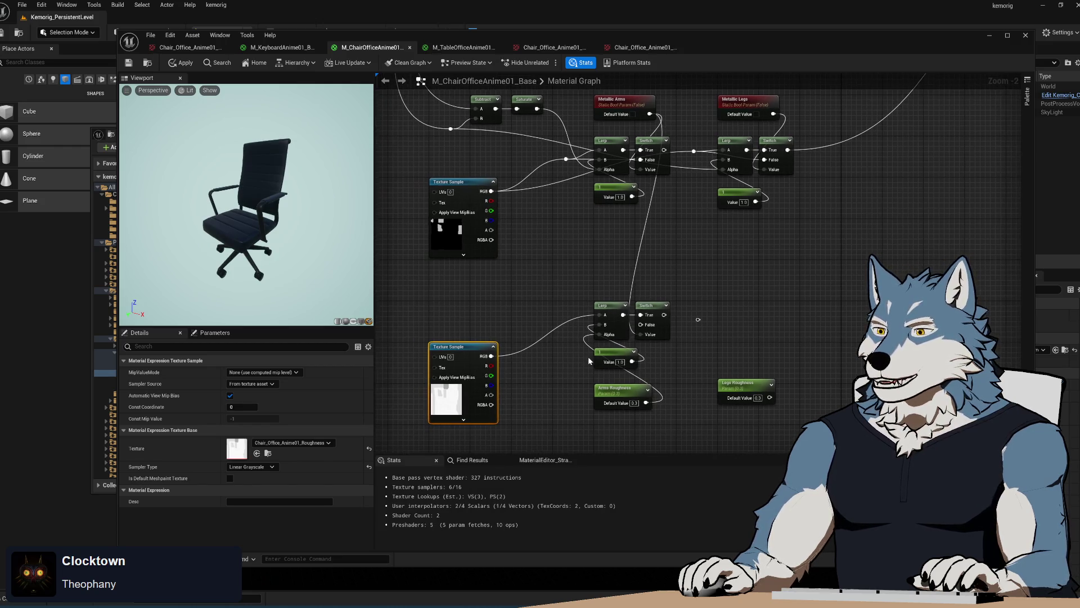
left_click(646, 404, "alt")
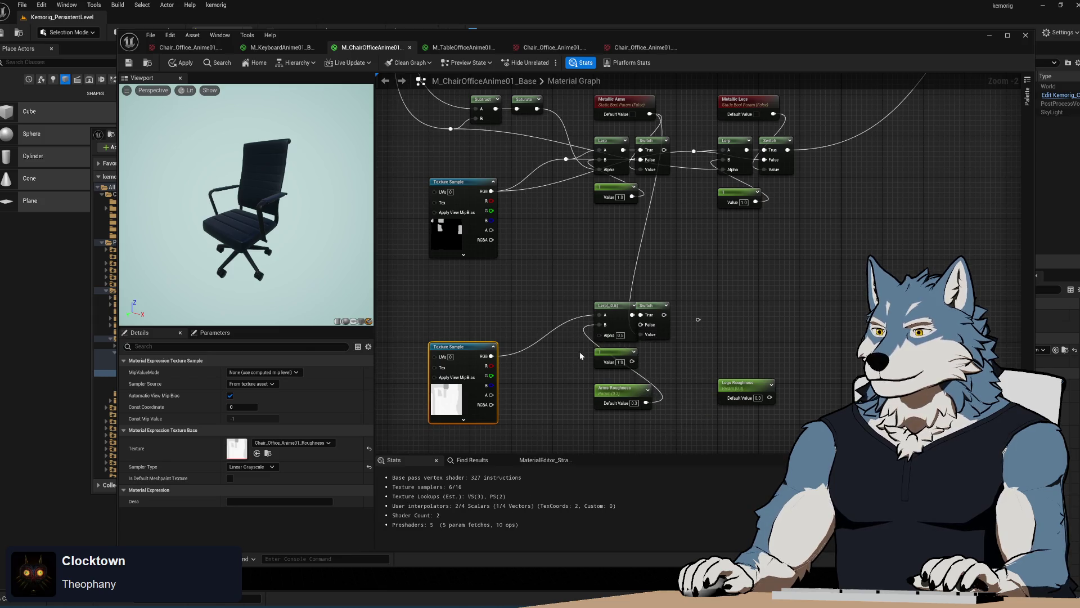
left_click(612, 362)
key("Delete")
mouse_move(616, 388)
left_mouse_down()
mouse_move(617, 357)
mouse_move(543, 396)
left_mouse_up()
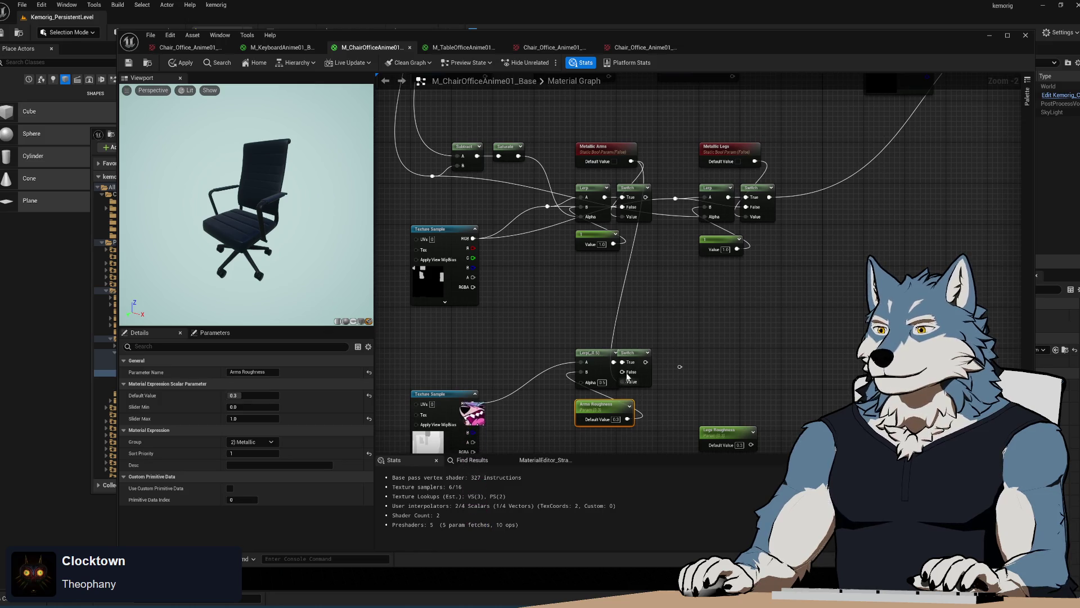
left_click(543, 375)
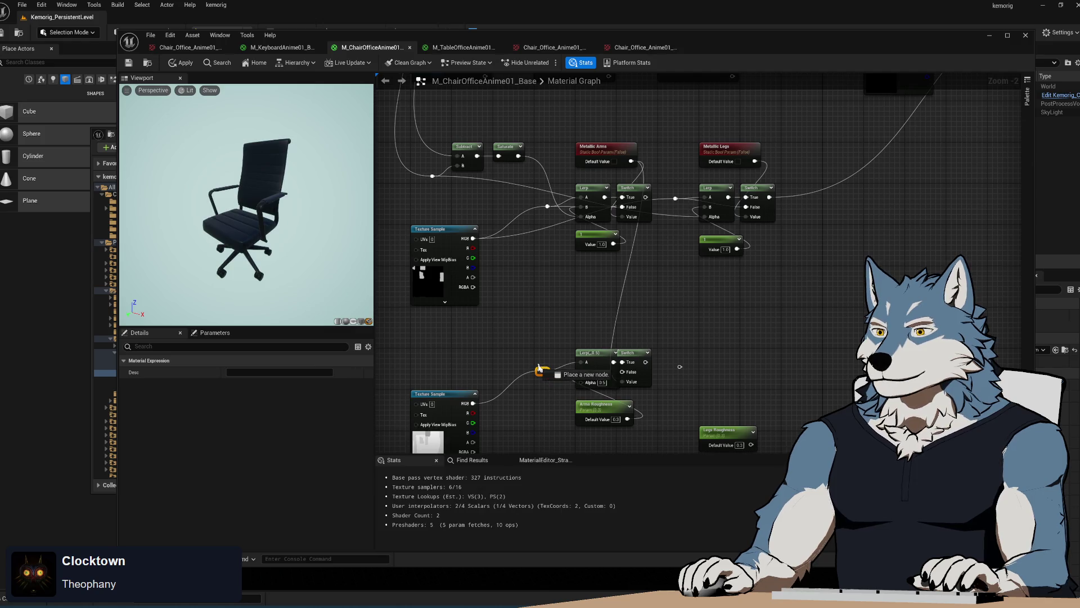
double_click(541, 365)
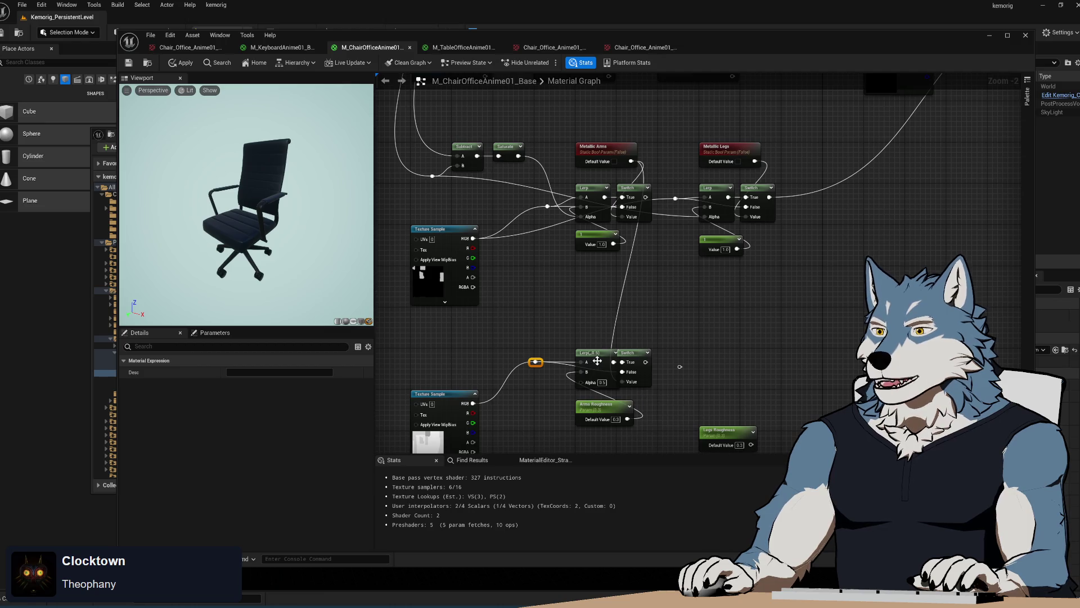
mouse_move(601, 357)
left_mouse_down()
mouse_move(578, 341)
mouse_move(594, 360)
left_mouse_up()
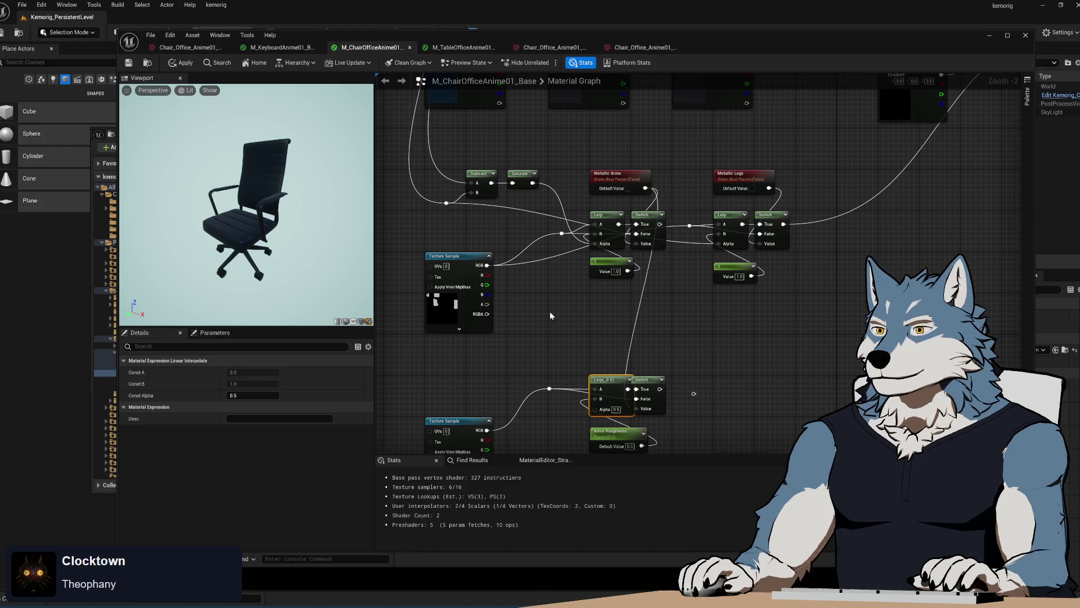
Step: Connect the Saturate output to the Lerp's Alpha and paste a second Lerp/Switch pair
left_click_drag(549, 312, 537, 260)
left_click_drag(584, 361, 585, 360)
left_click_drag(690, 326, 621, 299)
left_click(664, 312)
key("ctrl+v")
left_click_drag(641, 352, 637, 334)
Step: Wire the second pair: roughness texture, Metallic Legs value, chained first switch, and Legs Roughness
mouse_move(431, 363)
left_mouse_down()
mouse_move(643, 329)
mouse_move(639, 351)
mouse_move(663, 322)
left_mouse_up()
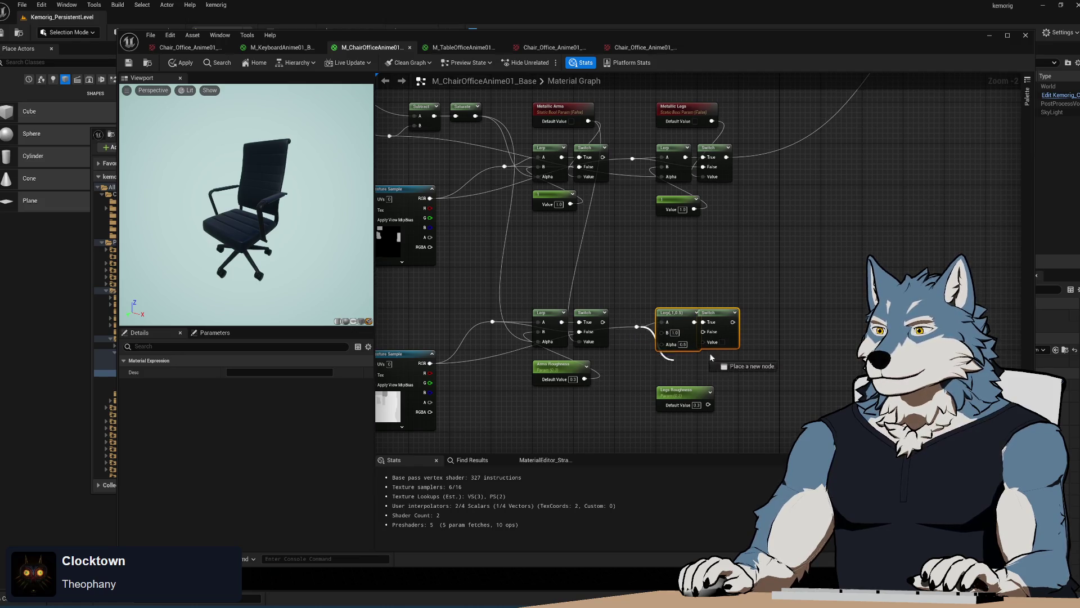
left_click_drag(711, 121, 704, 341)
mouse_move(619, 357)
left_mouse_down()
mouse_move(623, 375)
mouse_move(632, 255)
left_mouse_up()
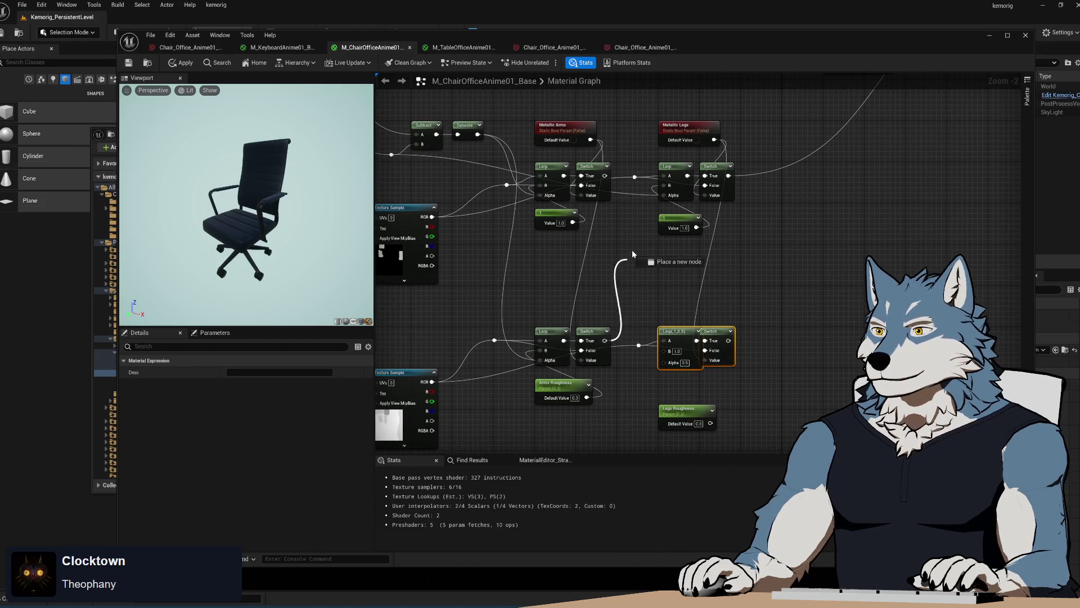
mouse_move(637, 393)
left_mouse_down()
mouse_move(629, 246)
mouse_move(599, 308)
mouse_move(613, 283)
mouse_move(606, 143)
left_mouse_up()
mouse_move(605, 293)
left_mouse_down()
mouse_move(601, 270)
mouse_move(643, 380)
left_mouse_up()
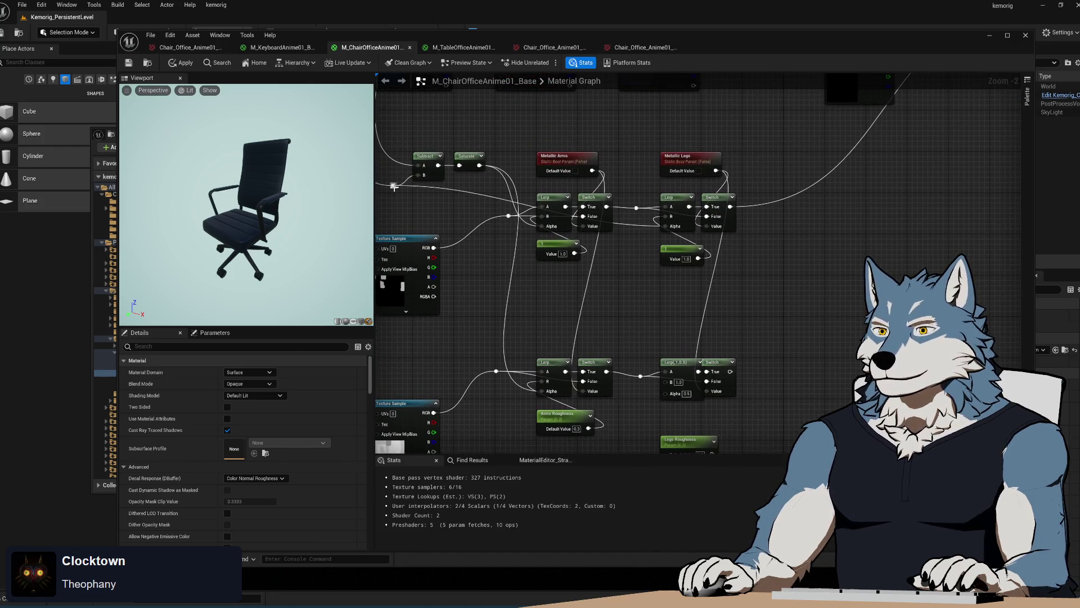
mouse_move(686, 450)
left_mouse_down()
mouse_move(668, 361)
mouse_move(749, 349)
mouse_move(646, 321)
mouse_move(650, 312)
left_mouse_up()
mouse_move(847, 178)
left_mouse_down()
mouse_move(814, 178)
mouse_move(690, 229)
mouse_move(662, 303)
mouse_move(680, 270)
left_mouse_up()
Step: Reposition the material output node and compare the network with the Blender reference shader
scroll(695, 254, "down", 3)
scroll(716, 224, "up", 1)
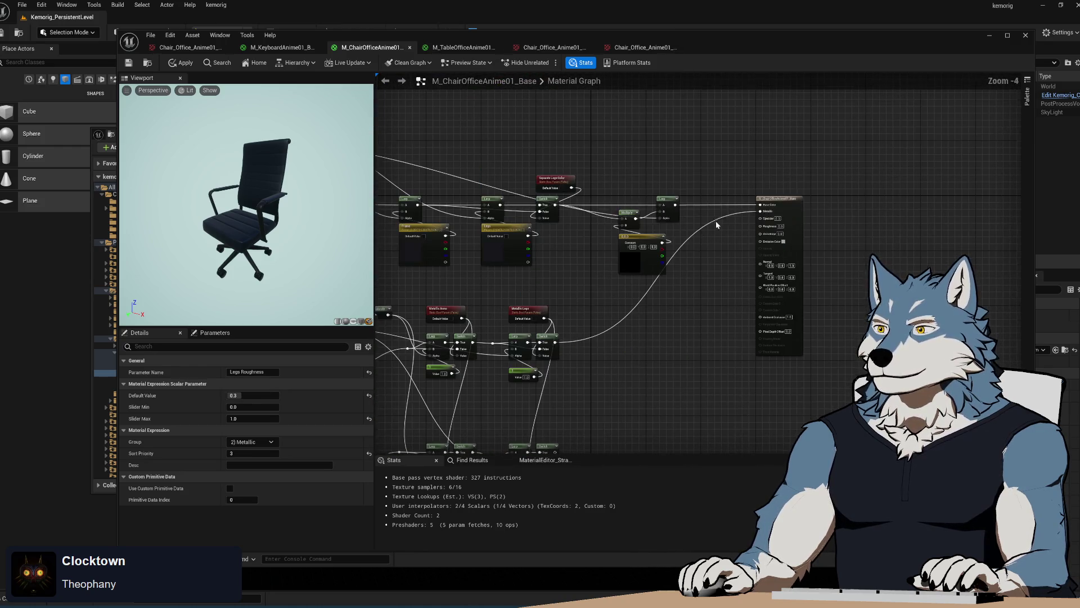
left_click_drag(773, 207, 774, 260)
mouse_move(555, 451)
left_mouse_down()
mouse_move(561, 398)
mouse_move(700, 306)
mouse_move(767, 228)
left_mouse_up()
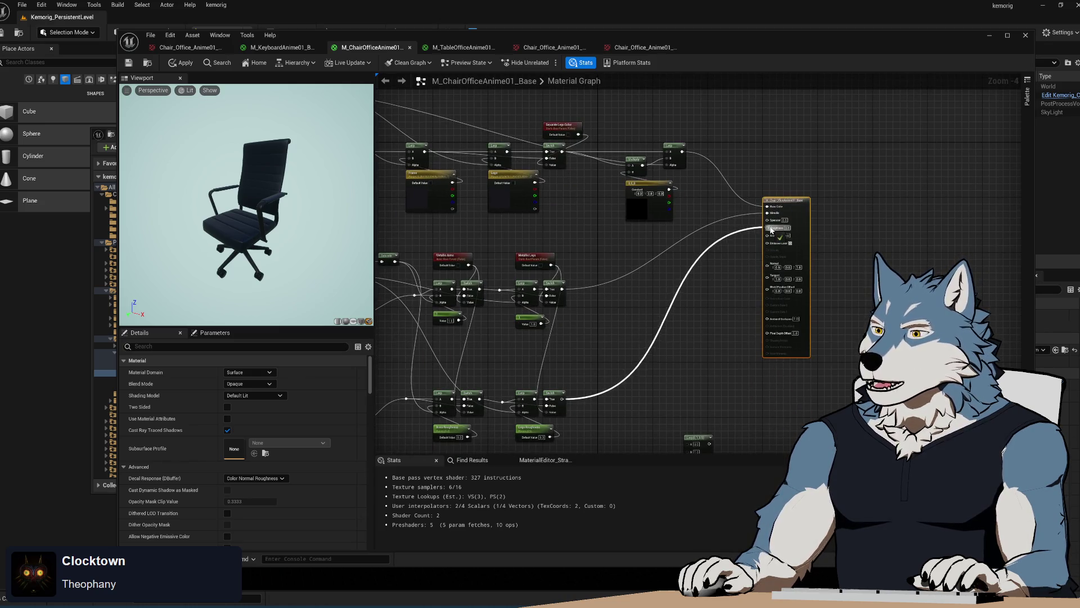
mouse_move(561, 388)
left_mouse_down()
mouse_move(703, 365)
mouse_move(717, 348)
left_mouse_up()
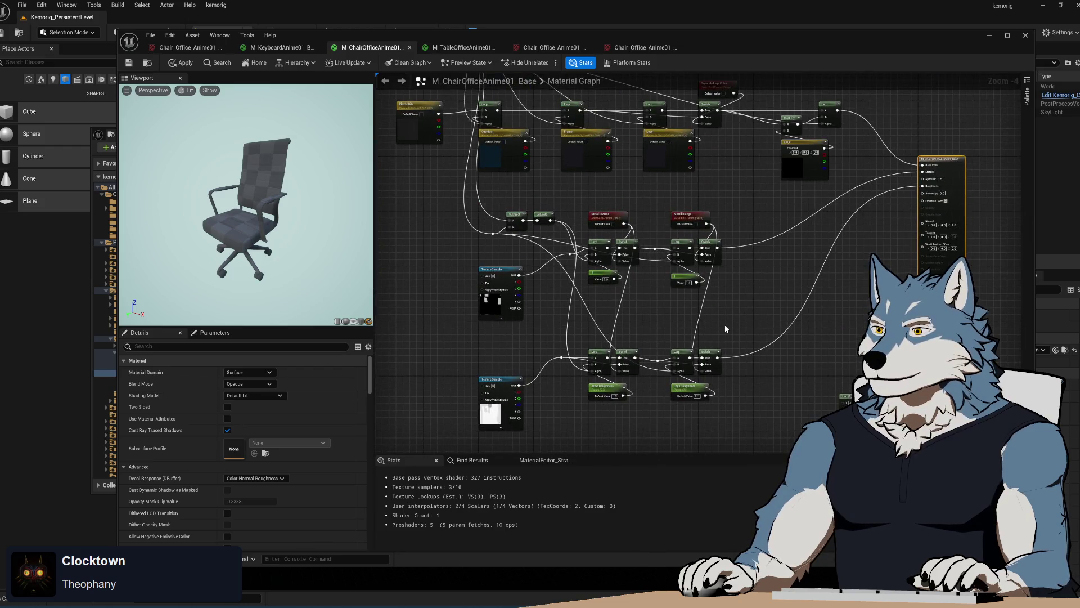
key("alt+Tab")
scroll(516, 522, "down", 2)
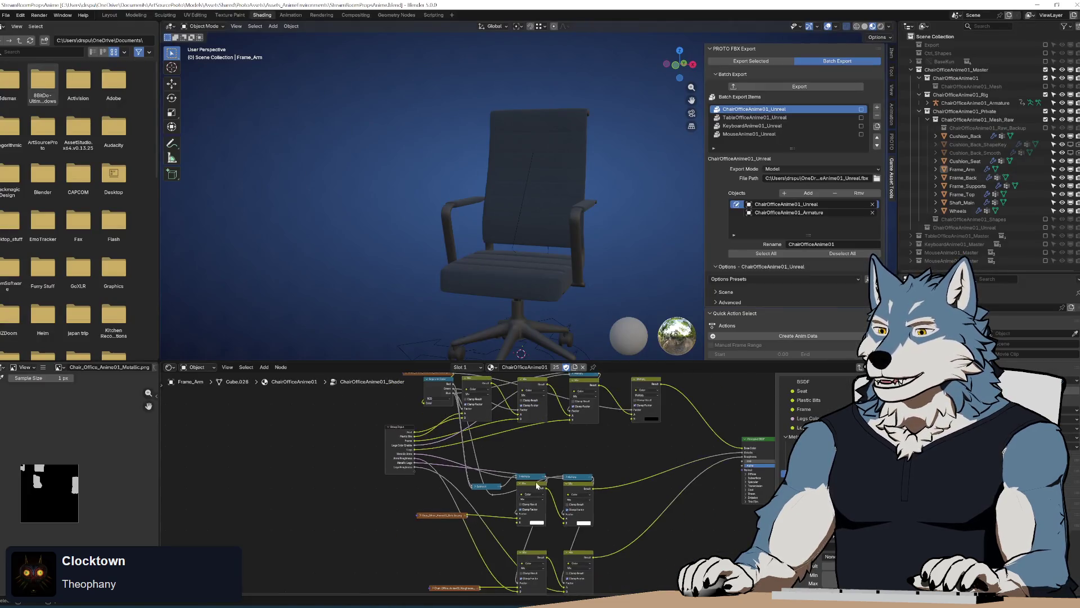
scroll(588, 468, "up", 1)
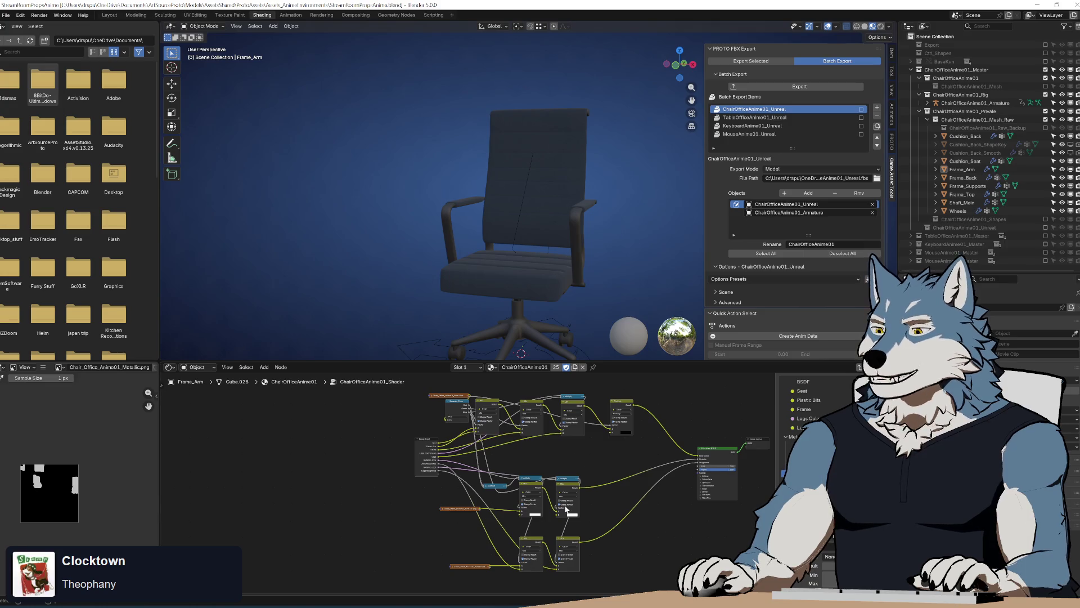
key("alt+Tab")
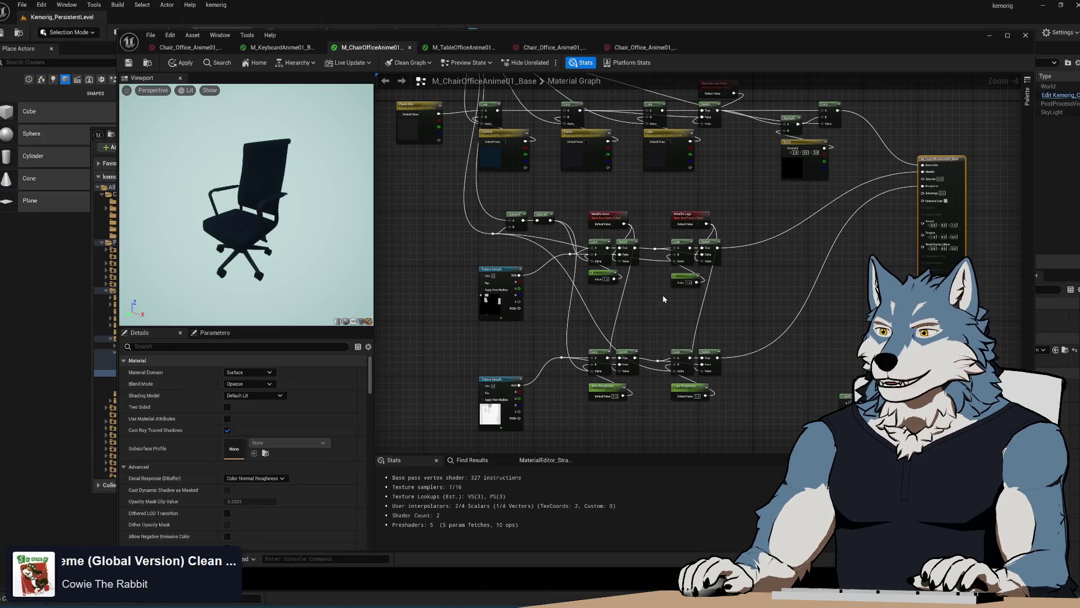
Step: Check the wiring around the material output node and apply the chair material changes
left_click_drag(663, 299, 626, 306)
scroll(610, 329, "up", 2)
mouse_move(709, 378)
left_mouse_down()
mouse_move(766, 241)
mouse_move(762, 329)
mouse_move(628, 431)
left_mouse_up()
mouse_move(714, 320)
left_mouse_down()
mouse_move(726, 330)
mouse_move(596, 297)
mouse_move(641, 289)
left_mouse_up()
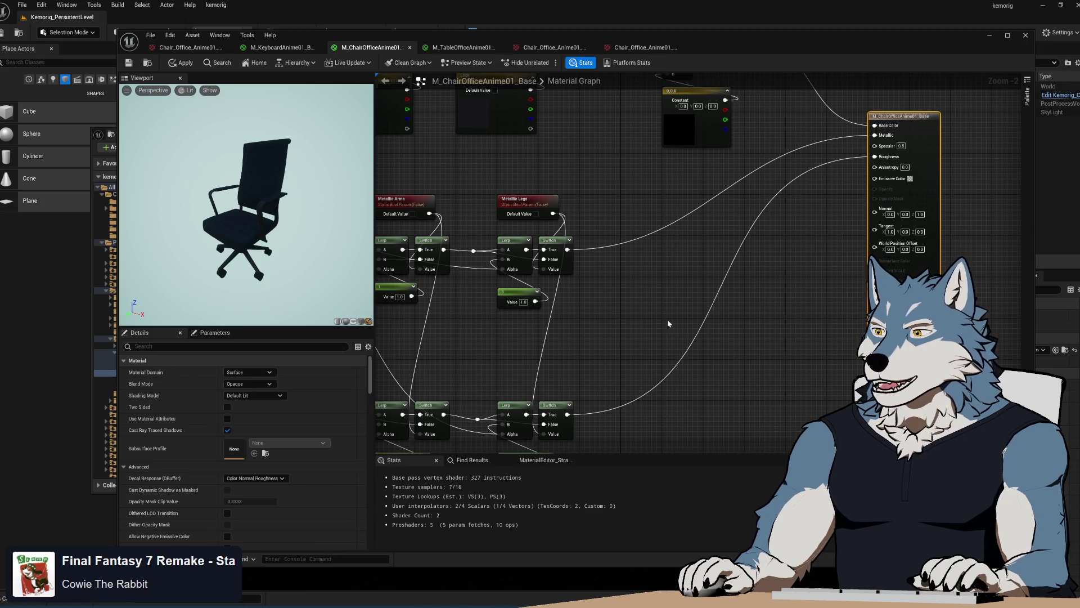
left_click_drag(652, 333, 682, 307)
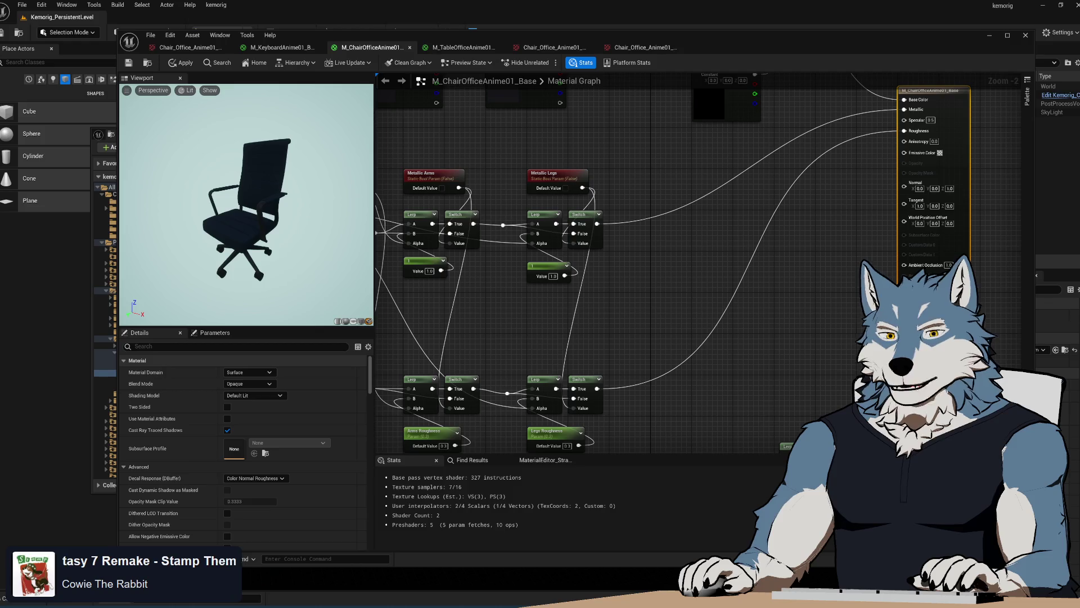
left_click(181, 63)
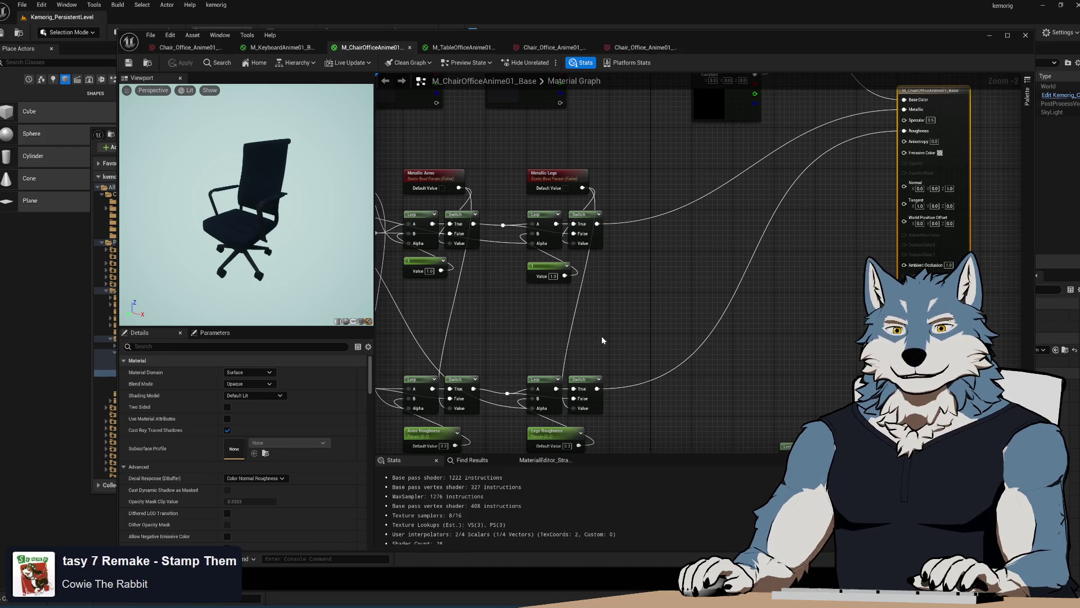
Step: Move a Lerp node into place beside the multiply and lerp nodes
scroll(669, 282, "down", 3)
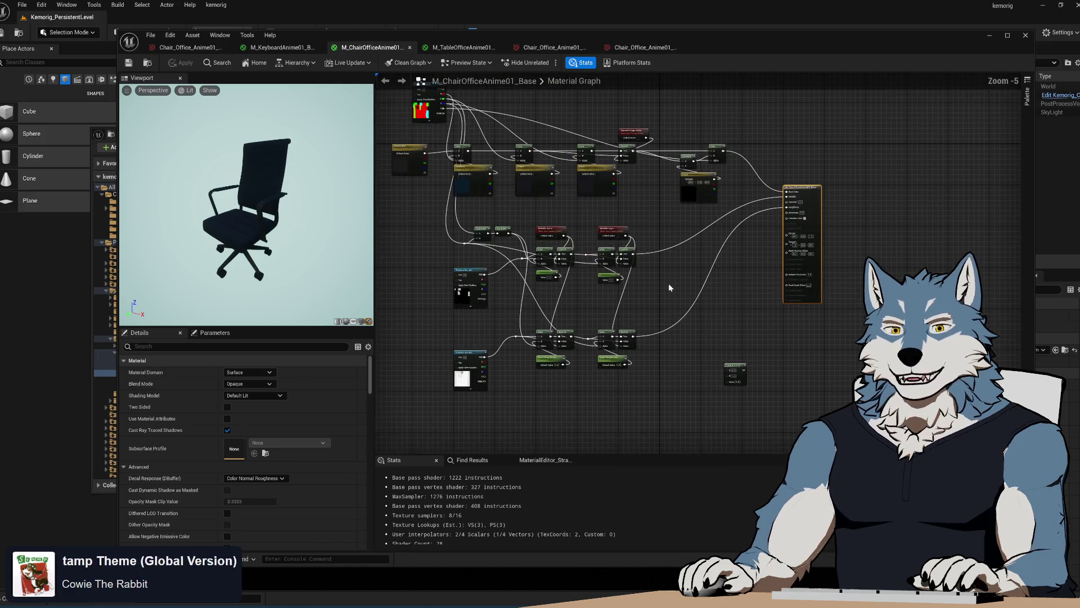
scroll(687, 287, "up", 2)
mouse_move(697, 283)
left_mouse_down()
mouse_move(682, 187)
mouse_move(703, 171)
mouse_move(709, 203)
mouse_move(762, 255)
mouse_move(788, 225)
mouse_move(807, 234)
mouse_move(819, 146)
mouse_move(694, 280)
mouse_move(697, 212)
mouse_move(835, 168)
mouse_move(633, 242)
left_mouse_up()
mouse_move(726, 399)
left_mouse_down()
mouse_move(624, 256)
mouse_move(644, 231)
mouse_move(663, 281)
mouse_move(675, 231)
mouse_move(844, 365)
left_mouse_up()
mouse_move(935, 445)
left_mouse_down()
mouse_move(670, 349)
mouse_move(675, 370)
left_mouse_up()
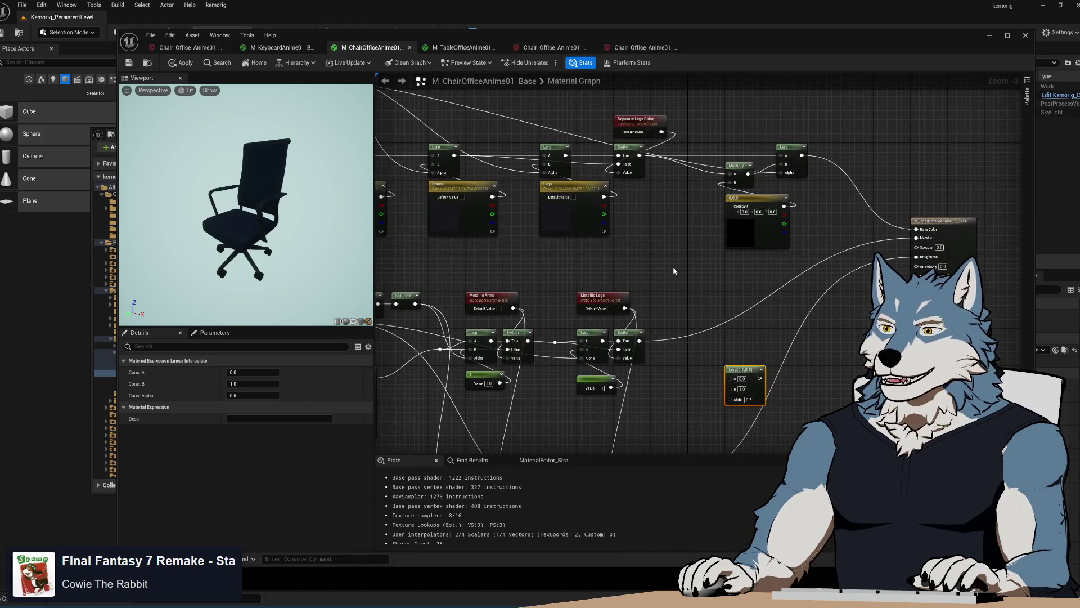
Step: Lower the preview's EV100 exposure to brighten the chair, then reveal the Base folder
mouse_move(233, 232)
left_mouse_down()
mouse_move(248, 206)
mouse_move(252, 222)
mouse_move(239, 208)
left_mouse_up()
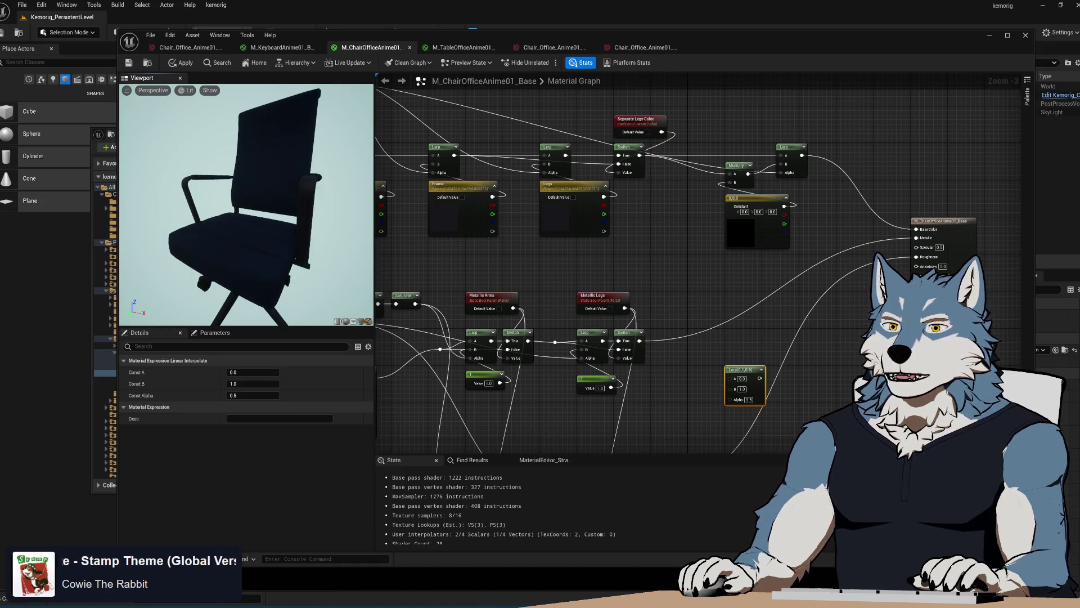
left_click(188, 90)
mouse_move(253, 288)
left_mouse_down()
mouse_move(264, 289)
mouse_move(243, 289)
left_mouse_up()
mouse_move(315, 225)
left_mouse_down()
mouse_move(298, 219)
mouse_move(281, 248)
left_mouse_up()
mouse_move(247, 214)
left_mouse_down()
mouse_move(231, 177)
mouse_move(219, 189)
left_mouse_up()
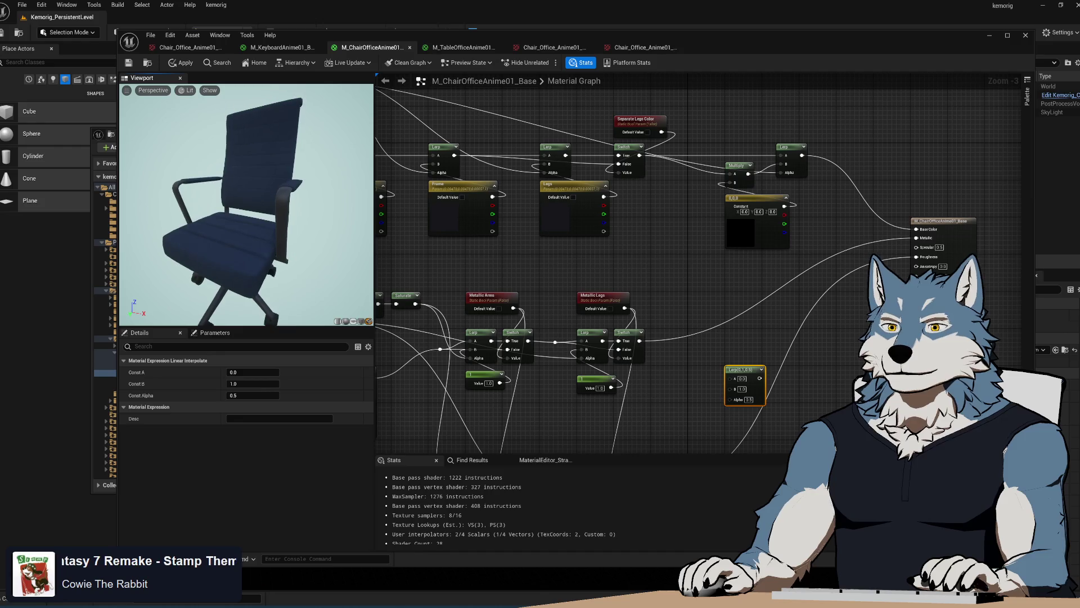
left_click_drag(394, 40, 721, 39)
left_click(347, 359)
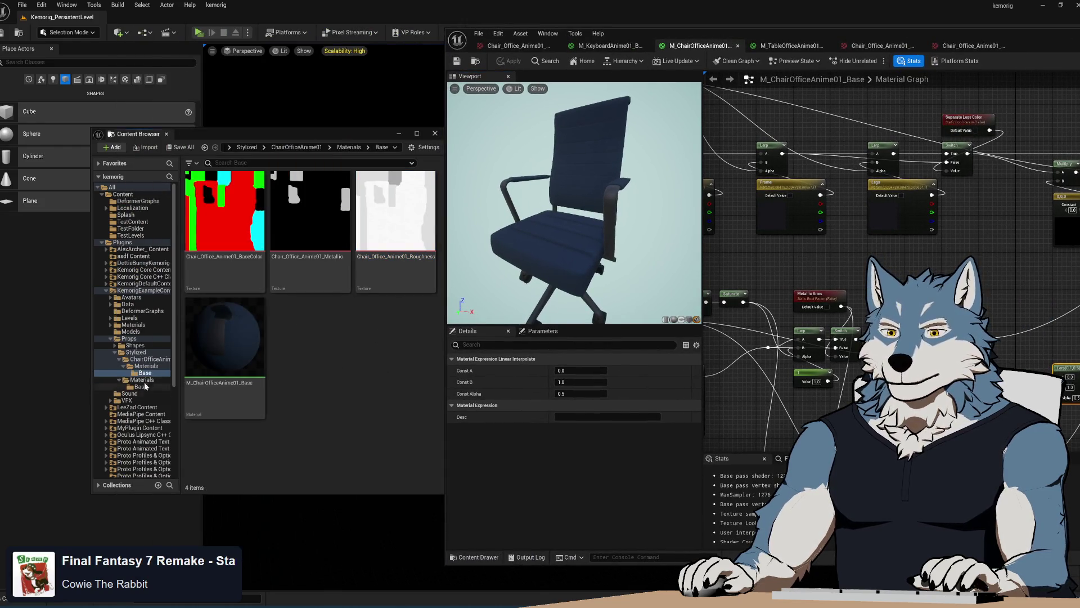
Step: Delete the M_ChairOfficeAnime01_Tan material from the Materials folder
left_click(135, 366)
left_click(315, 227)
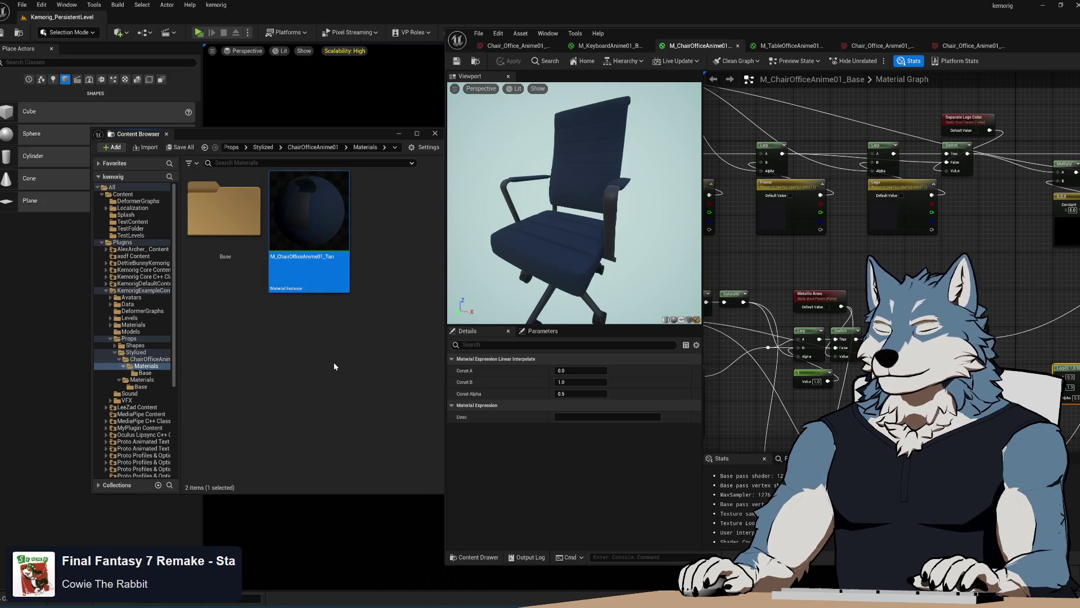
key("Delete")
key("Return")
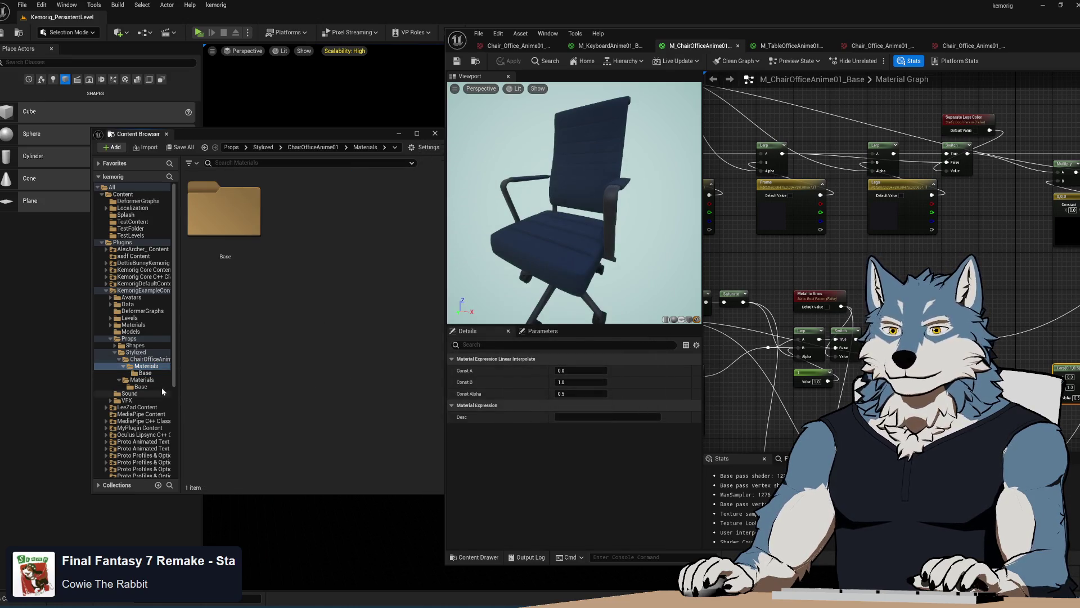
Step: Create a material instance of the base material named MI_ChairOfficeAnime01_Blue
left_click(144, 372)
right_click(244, 332)
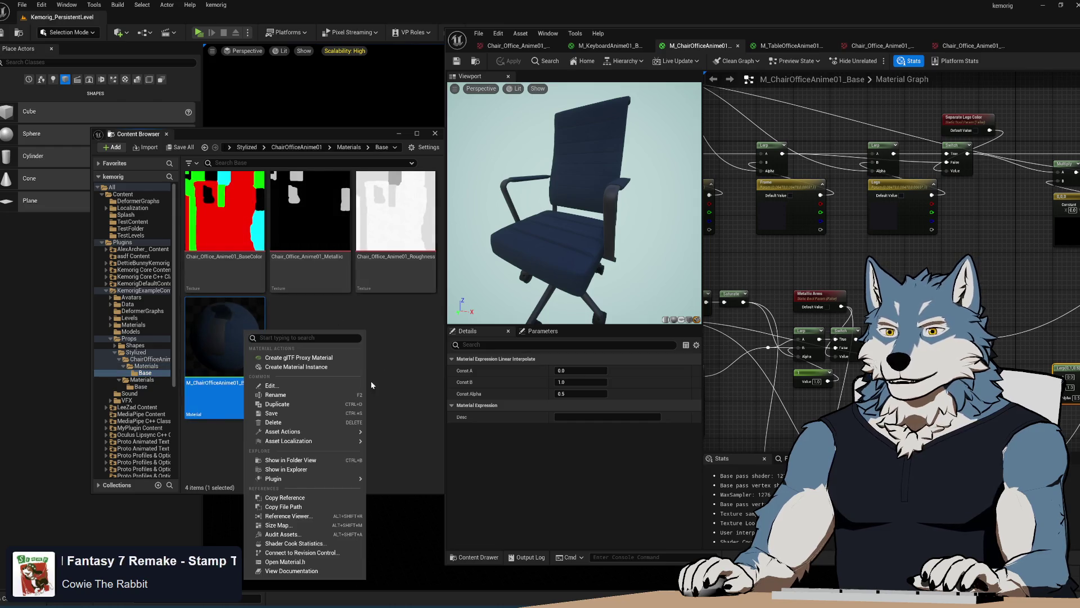
left_click(334, 366)
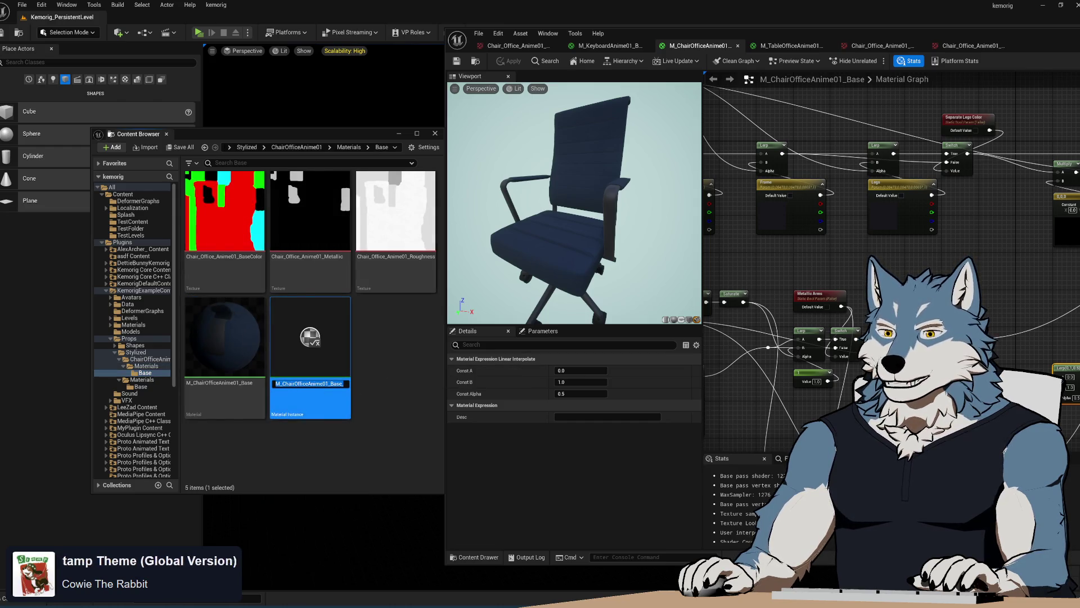
key("End")
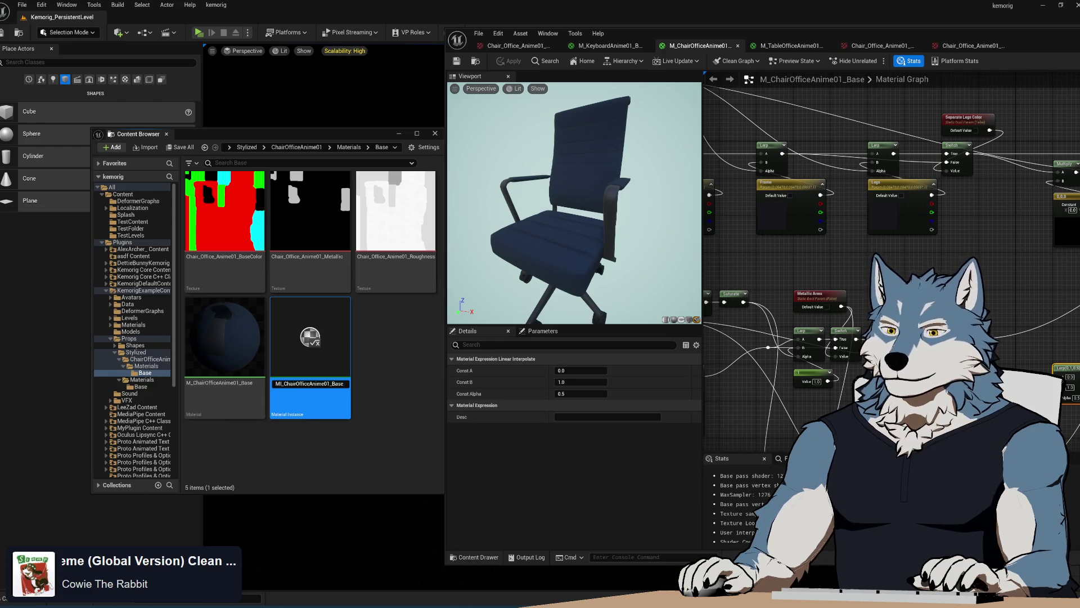
type("_Inst")
type("B")
key("BackSpace")
type("Blu")
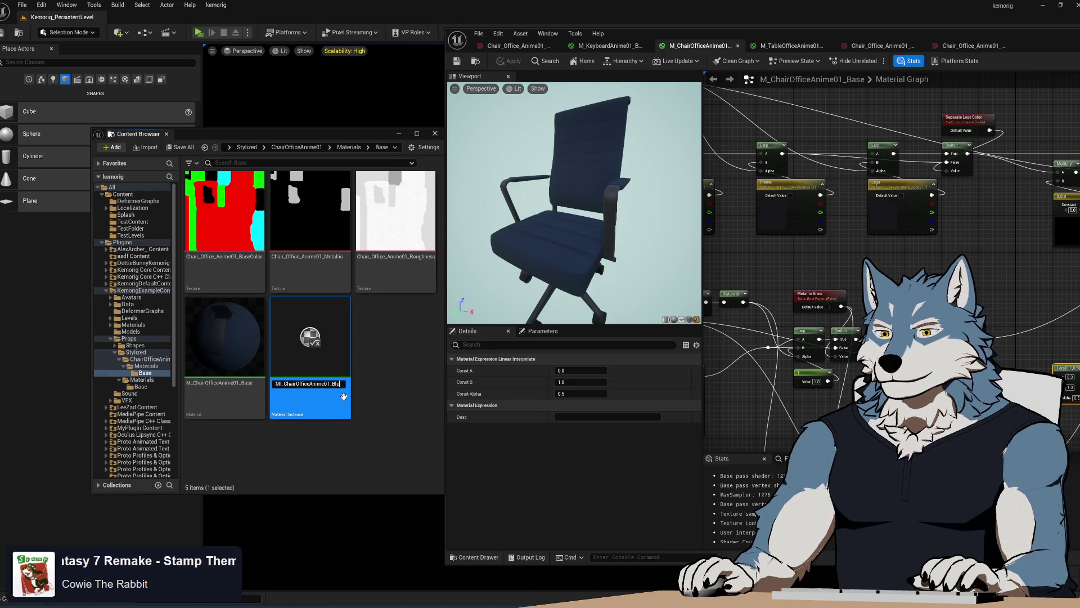
key("Return")
Step: Move MI_ChairOfficeAnime01_Blue into the Materials folder and open it for editing
mouse_move(344, 396)
left_mouse_down()
mouse_move(205, 413)
mouse_move(145, 373)
left_mouse_up()
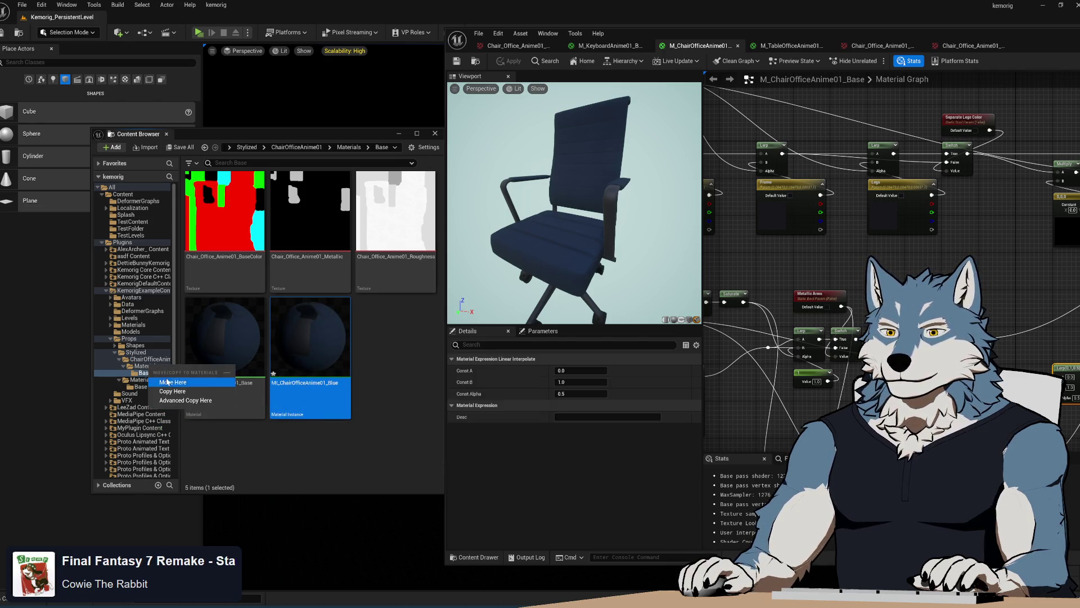
left_click(174, 381)
left_click(152, 367)
double_click(312, 214)
scroll(674, 287, "up", 6)
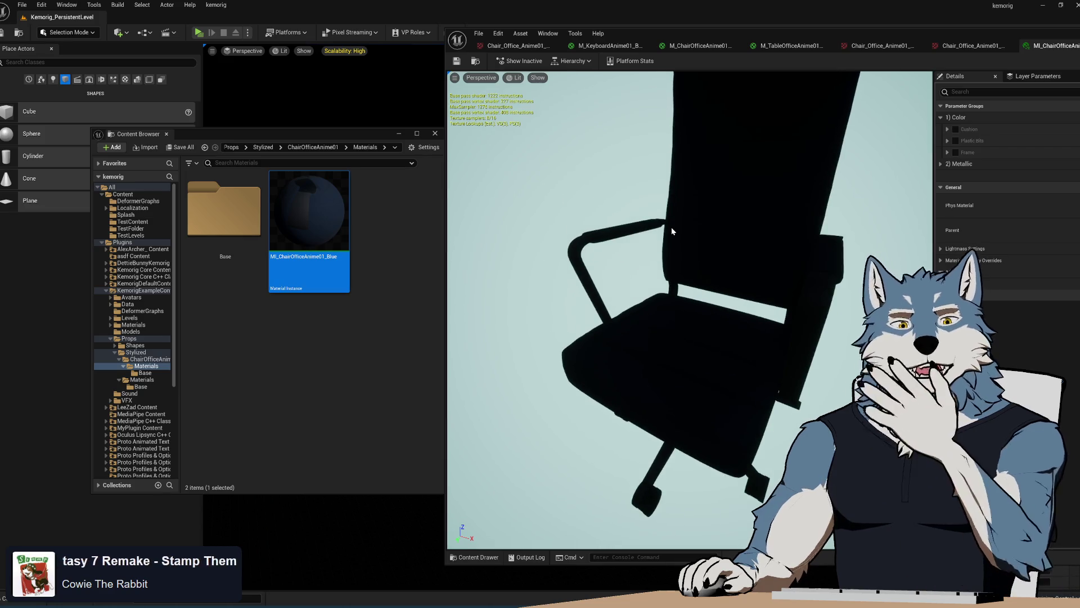
Step: Turn off auto exposure, set EV100 to about -2.47, and frame the navy chair
mouse_move(768, 36)
left_mouse_down()
mouse_move(375, 36)
mouse_move(403, 37)
left_mouse_up()
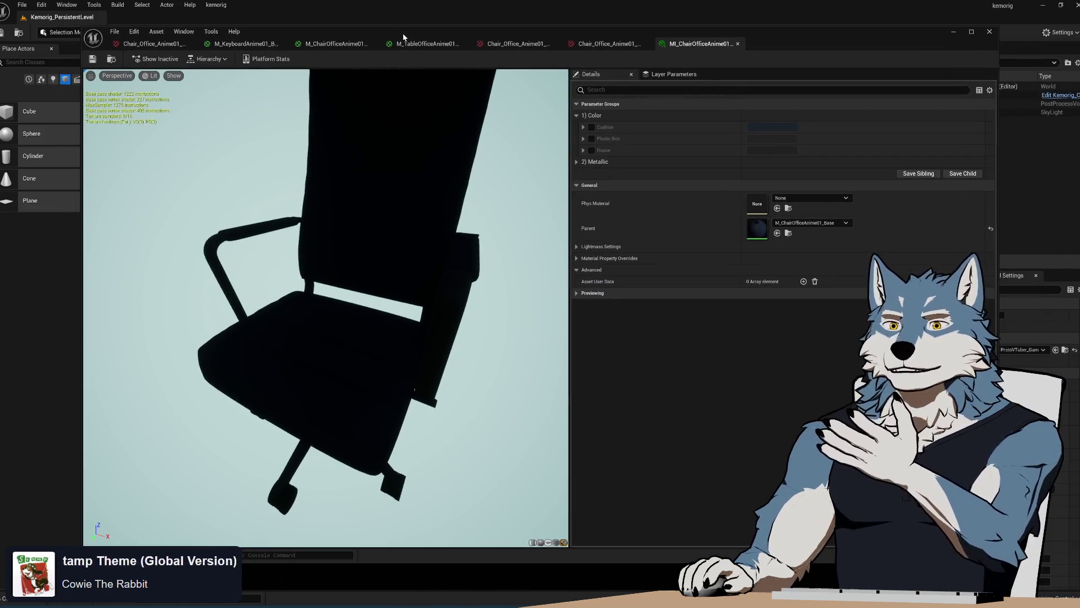
left_click(150, 76)
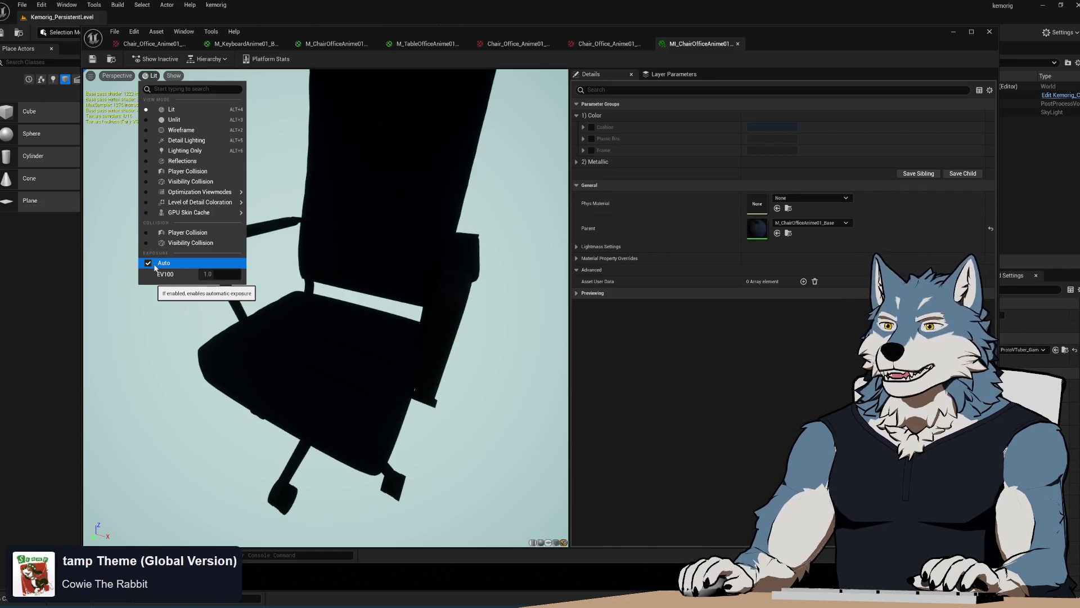
left_click(147, 267)
left_click_drag(219, 274, 205, 274)
mouse_move(297, 358)
left_mouse_down()
mouse_move(315, 360)
mouse_move(297, 358)
left_mouse_up()
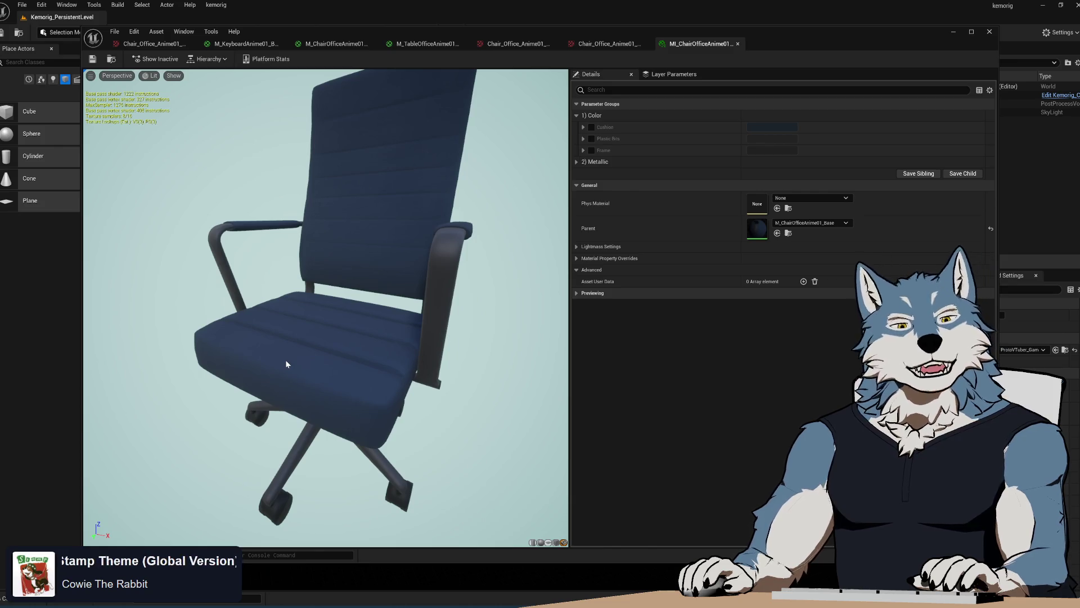
mouse_move(362, 400)
left_mouse_down()
mouse_move(366, 352)
mouse_move(338, 345)
left_mouse_up()
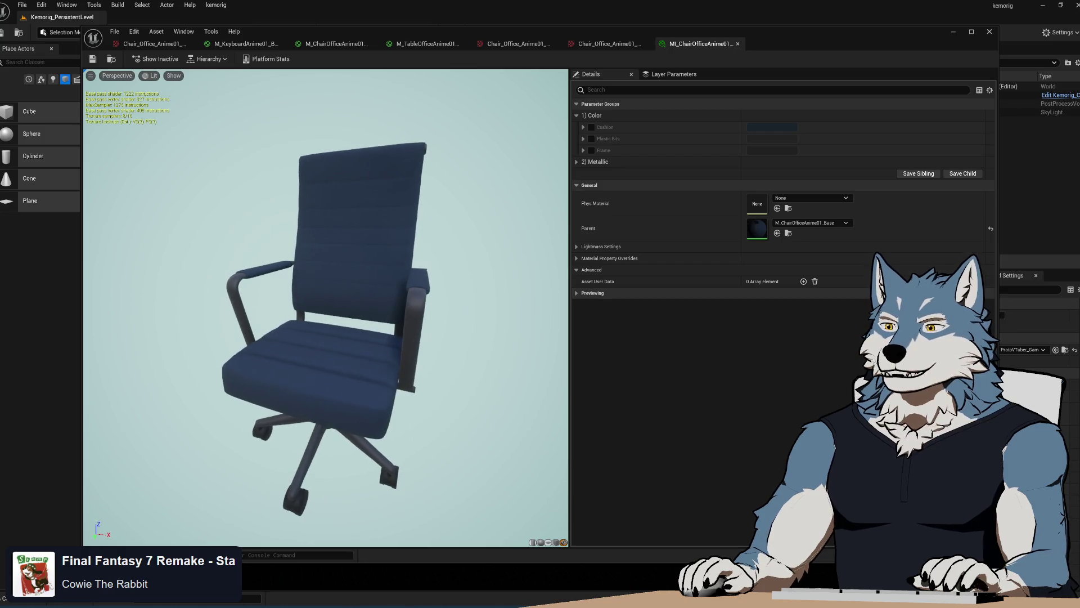
Step: Enable the Cushion colour override and tint the cushion a dusty pinkish beige
left_click(579, 161)
left_click(591, 128)
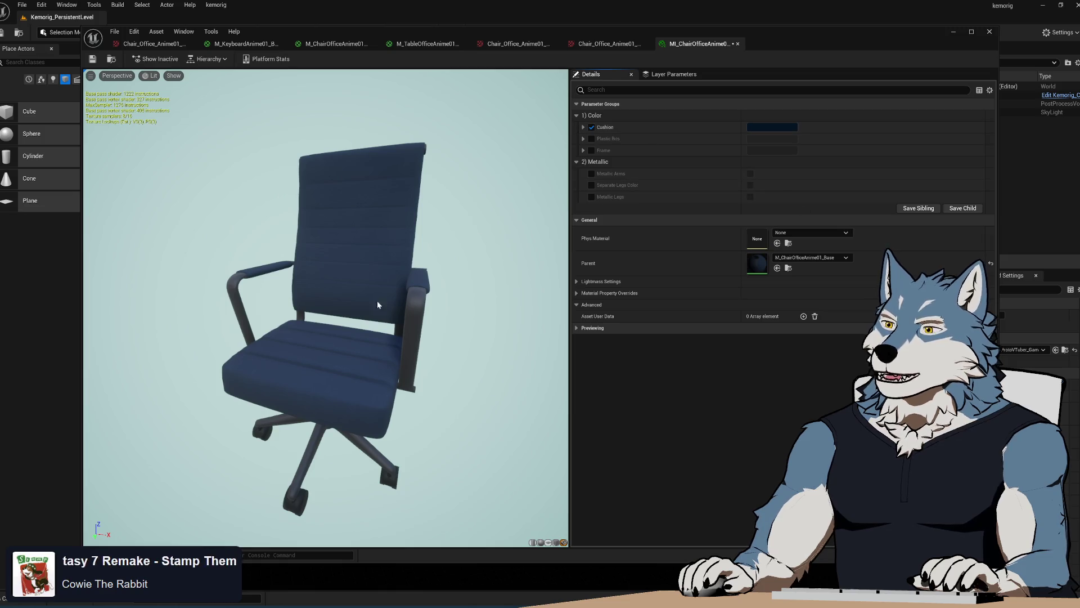
mouse_move(537, 243)
left_mouse_down()
mouse_move(526, 246)
mouse_move(537, 243)
left_mouse_up()
left_click(769, 126)
mouse_move(801, 218)
left_mouse_down()
mouse_move(810, 231)
mouse_move(854, 208)
left_mouse_up()
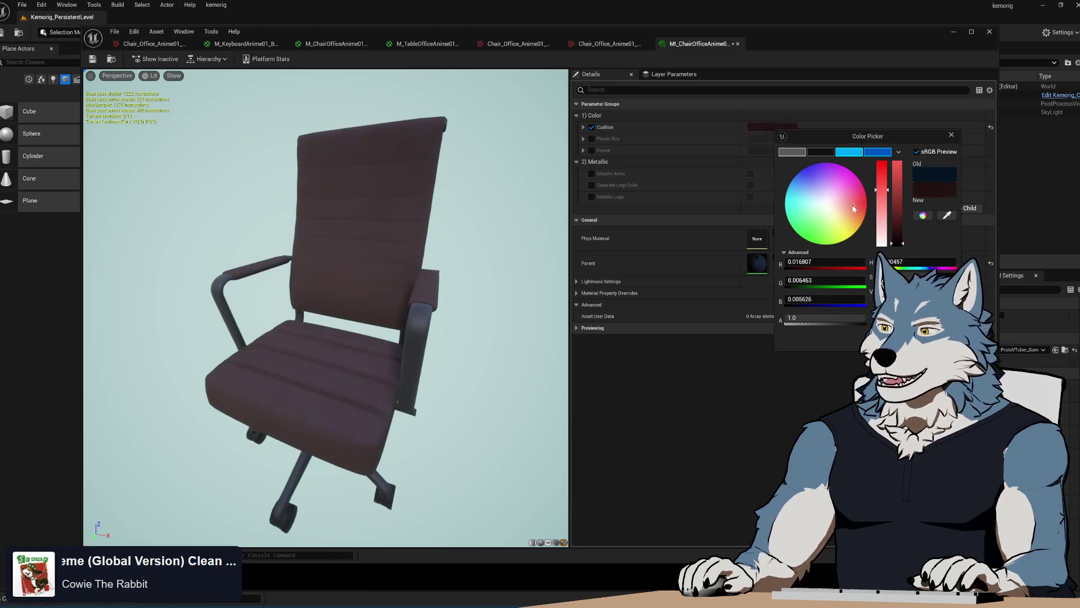
mouse_move(898, 241)
left_mouse_down()
mouse_move(898, 222)
mouse_move(833, 221)
mouse_move(856, 206)
mouse_move(899, 213)
left_mouse_up()
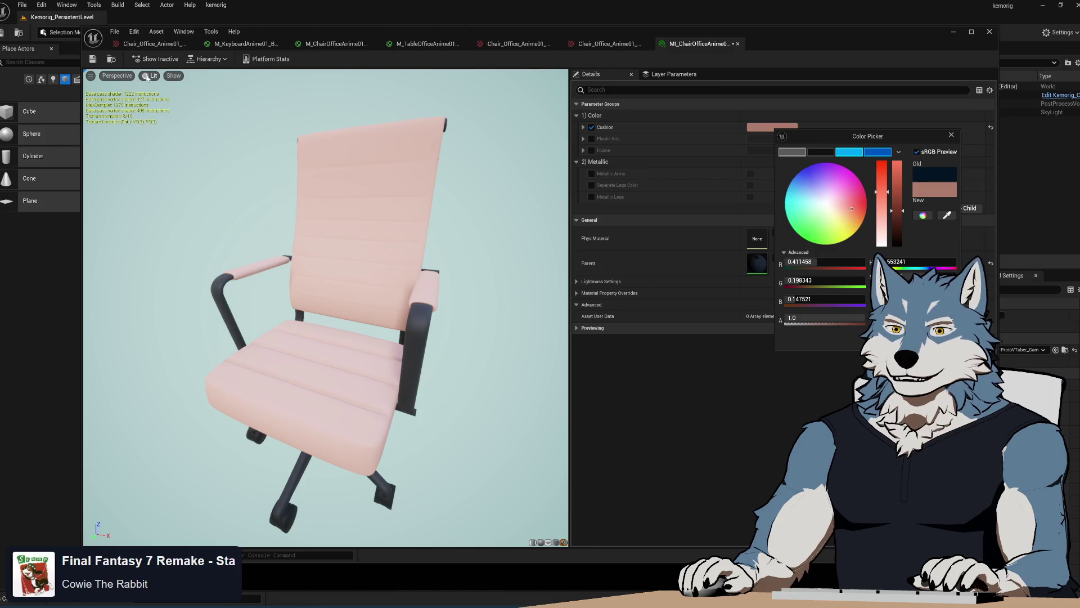
Step: Raise the preview exposure to darken the view and orbit the chair to a front view
left_click(149, 77)
mouse_move(208, 274)
left_mouse_down()
mouse_move(237, 274)
mouse_move(213, 274)
left_mouse_up()
mouse_move(365, 338)
left_mouse_down()
mouse_move(416, 339)
mouse_move(380, 340)
left_mouse_up()
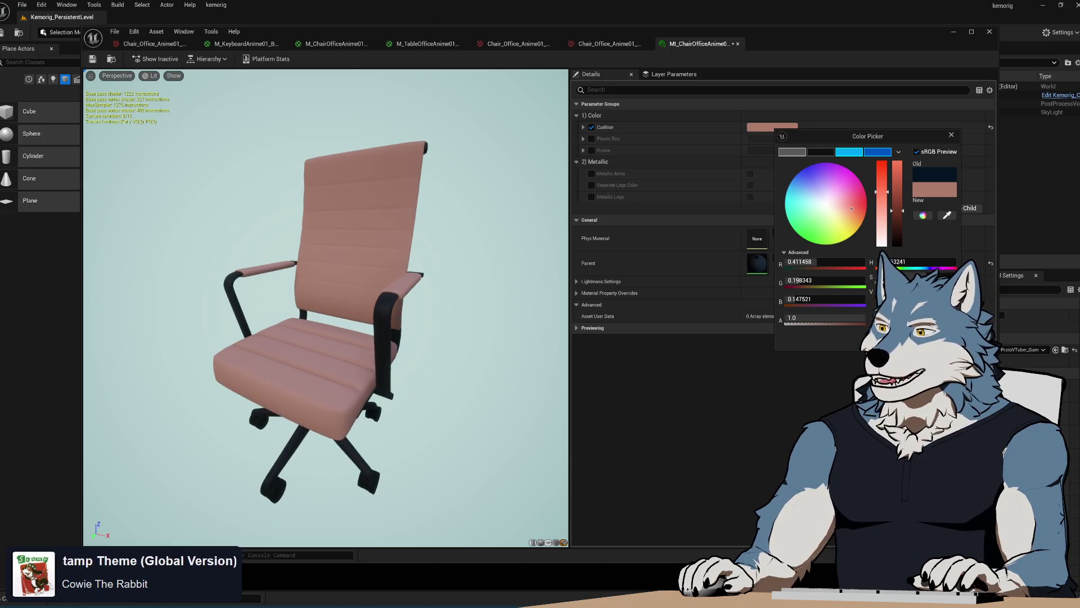
Step: Enable the Plastic Bits and Frame overrides, then try red and teal on the plastic bits and cancel to keep them black
left_click(592, 139)
left_click(592, 150)
left_click(789, 138)
left_click_drag(867, 213, 875, 208)
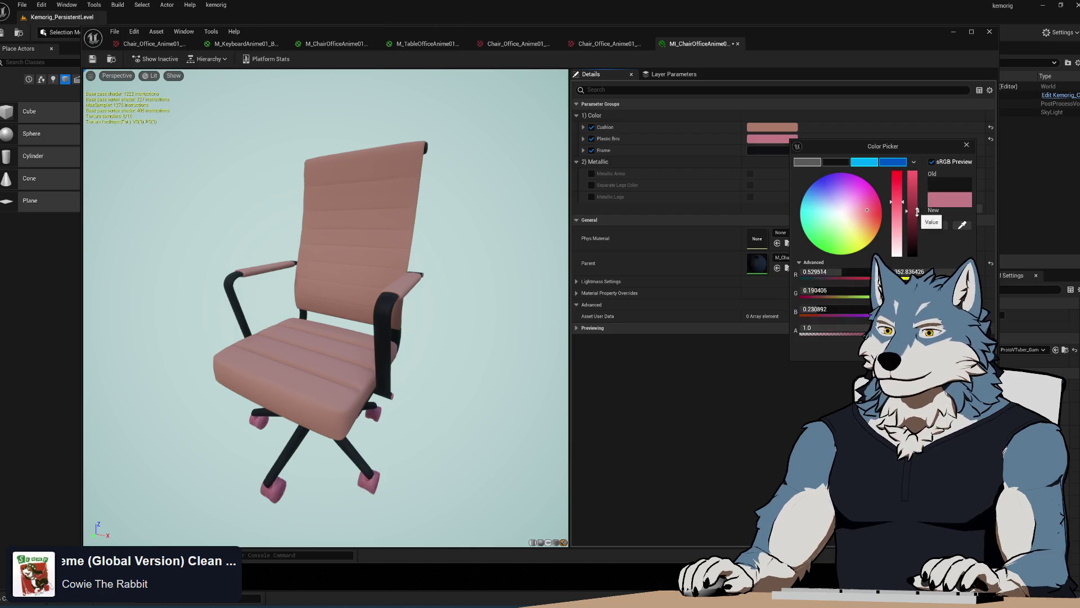
left_click_drag(396, 334, 354, 286)
mouse_move(804, 221)
left_mouse_down()
mouse_move(781, 219)
mouse_move(848, 227)
mouse_move(858, 192)
mouse_move(794, 229)
left_mouse_up()
key("Escape")
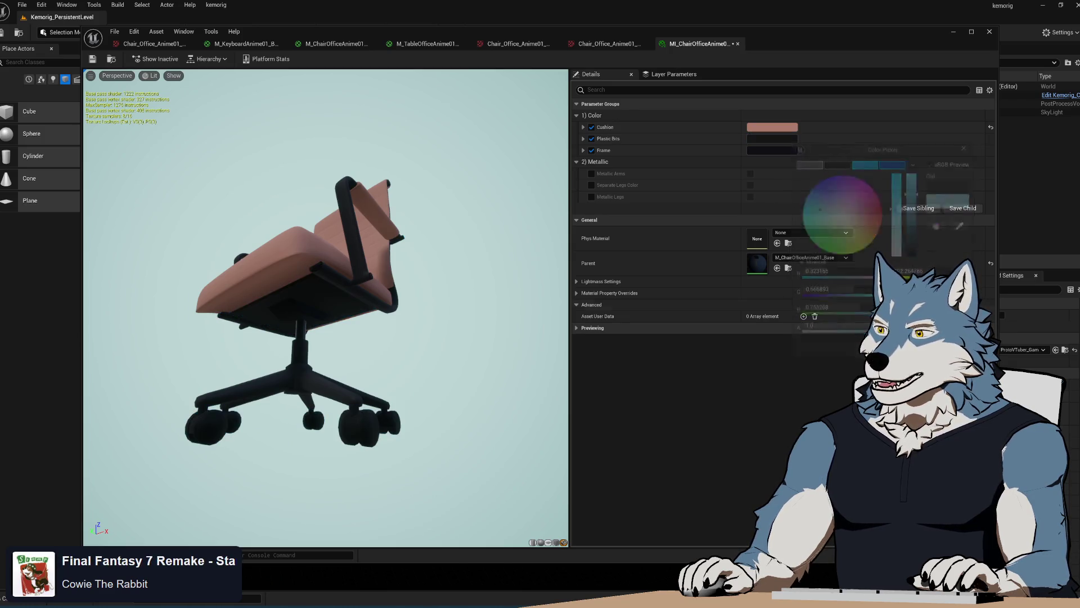
Step: Set the Frame colour to light green (0.425454, 0.769097, 0.303407)
left_click(772, 150)
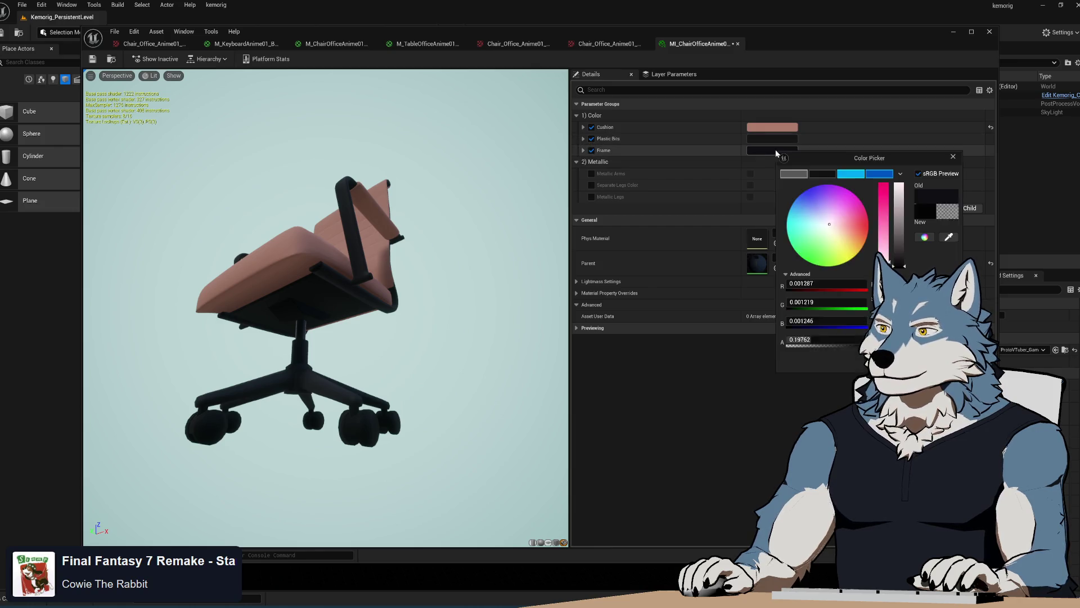
left_click_drag(896, 228, 899, 203)
left_click_drag(312, 398, 428, 445)
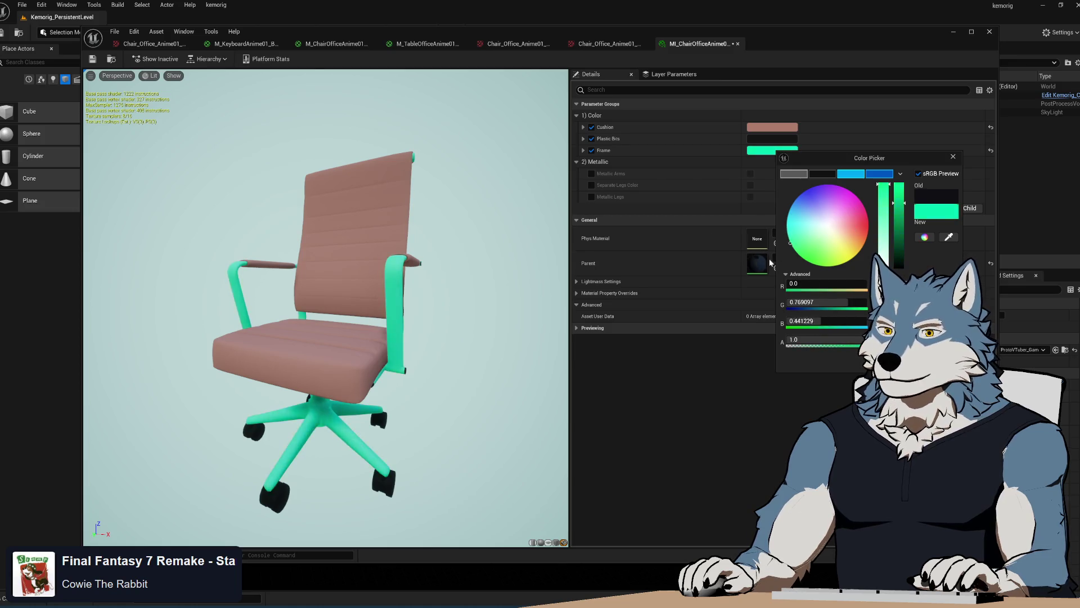
left_click(806, 250)
left_click_drag(805, 250, 830, 248)
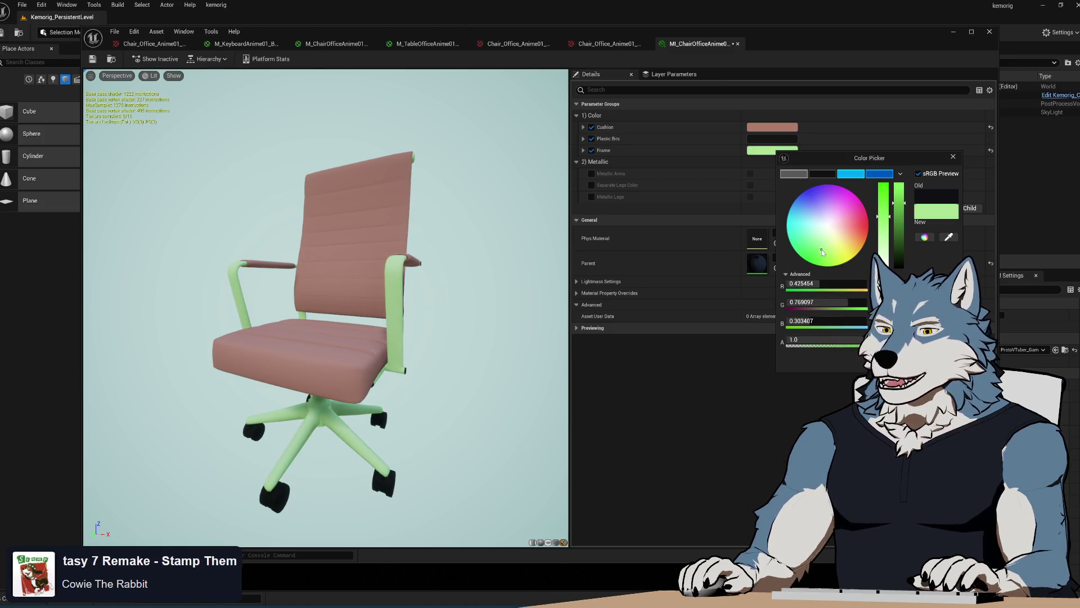
left_click_drag(381, 282, 540, 288)
left_click_drag(467, 256, 480, 256)
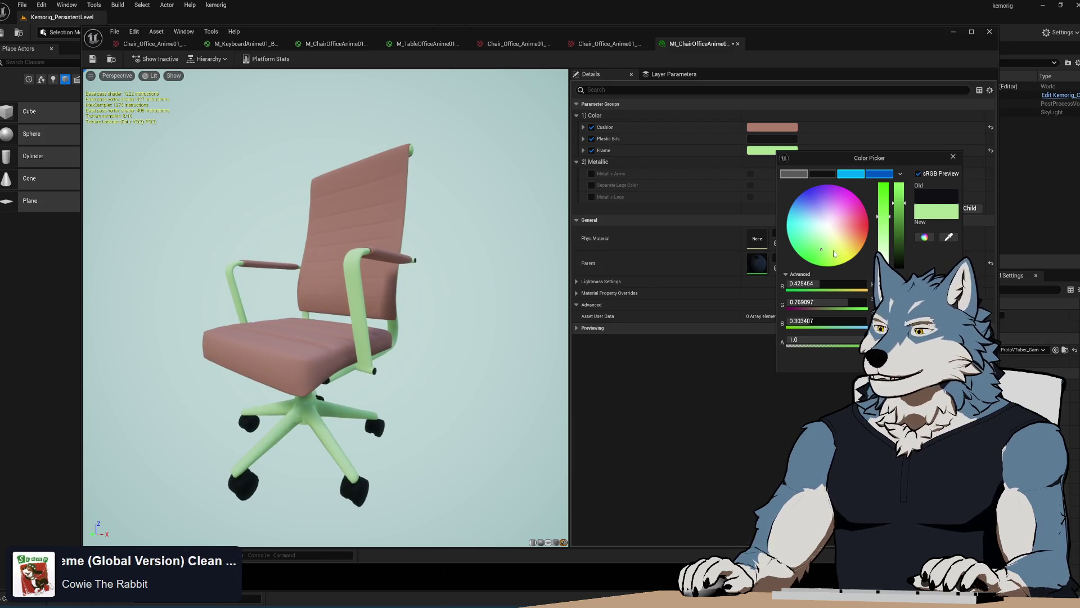